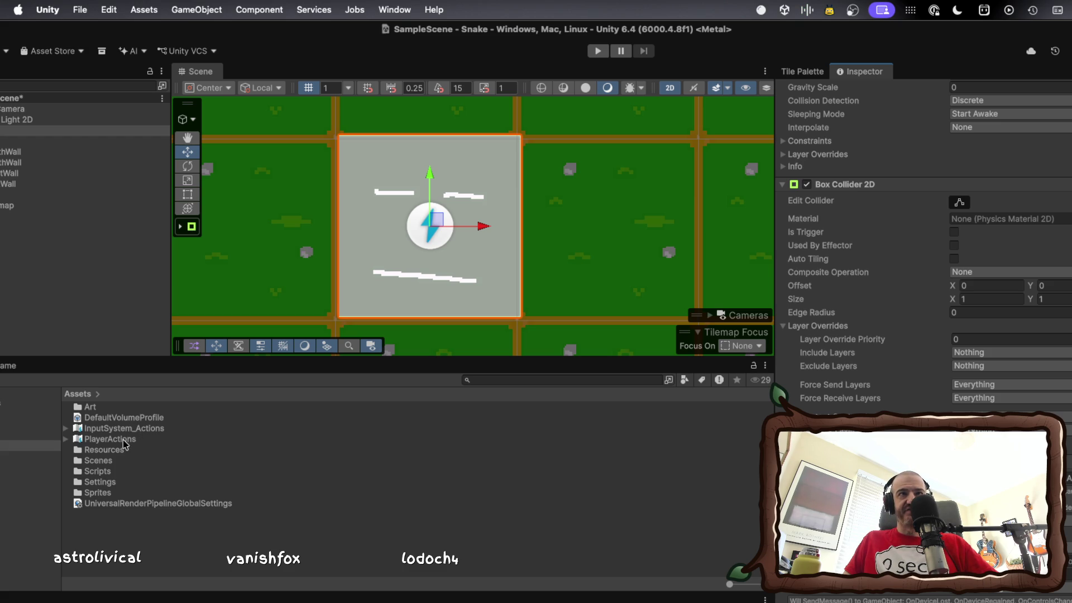
- Peek inside the PlayerActions asset, collapse it again, and drag it out of the Project panel
{"action": "left_click", "coordinate": [66, 440]}
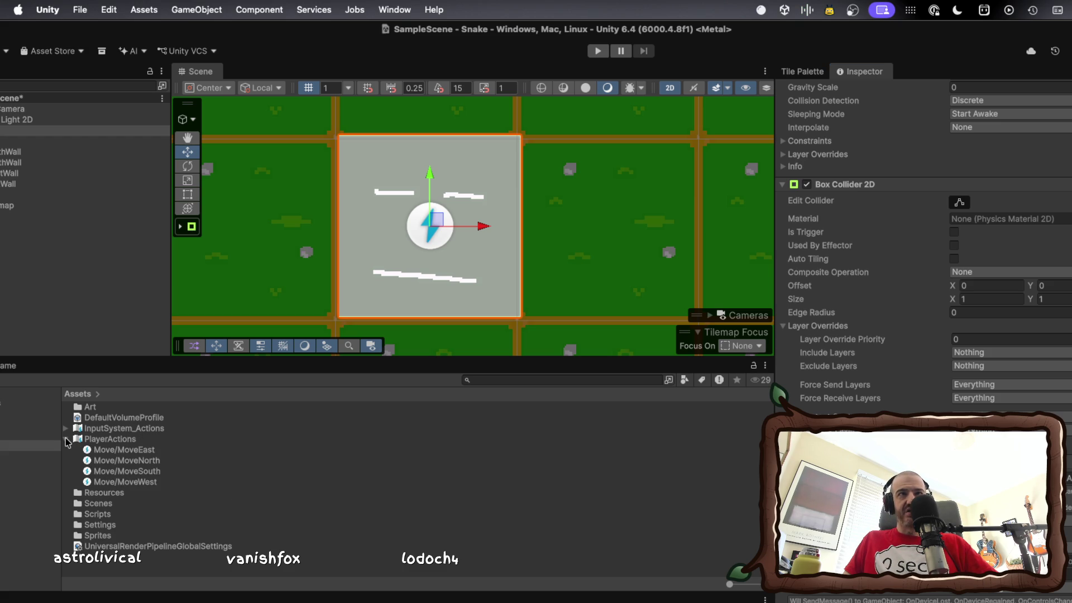
{"action": "left_click", "coordinate": [66, 440]}
{"action": "mouse_move", "coordinate": [67, 442]}
{"action": "left_mouse_down"}
{"action": "mouse_move", "coordinate": [347, 447]}
{"action": "mouse_move", "coordinate": [602, 474]}
{"action": "left_mouse_up"}
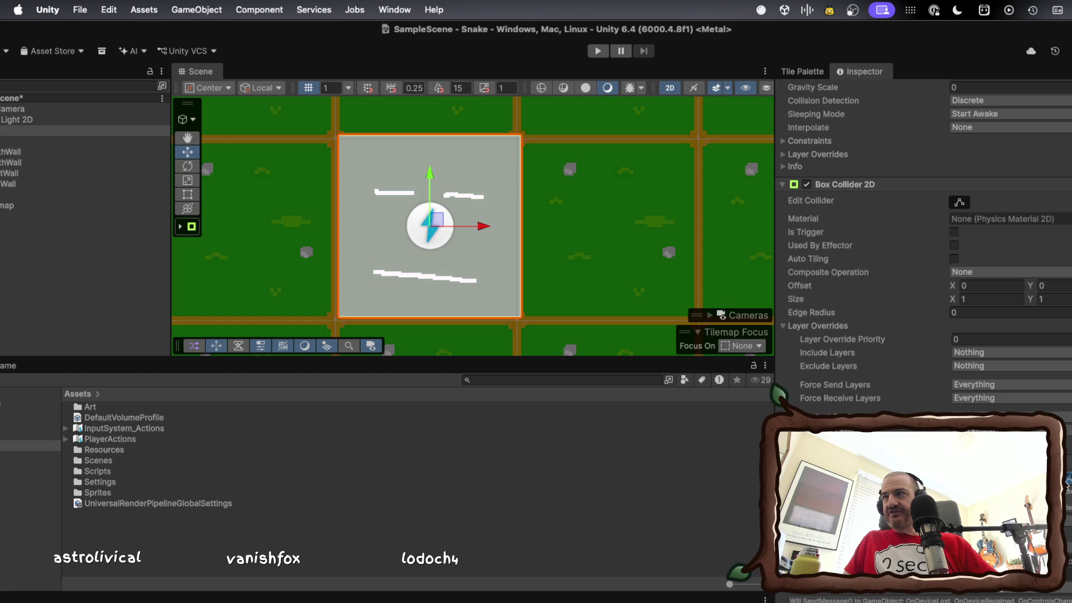
{"action": "scroll", "coordinate": [1066, 485], "scroll_direction": "up", "scroll_amount": 2}
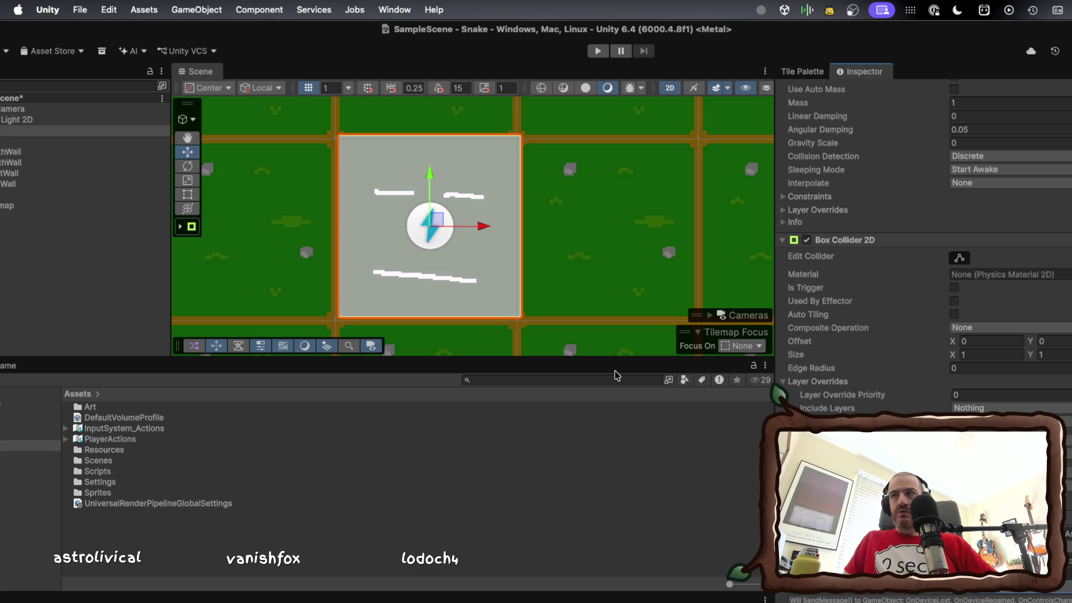
- Reposition the Unity window to sit beside the browser
{"action": "left_click_drag", "start_coordinate": [503, 33], "coordinate": [583, 32]}
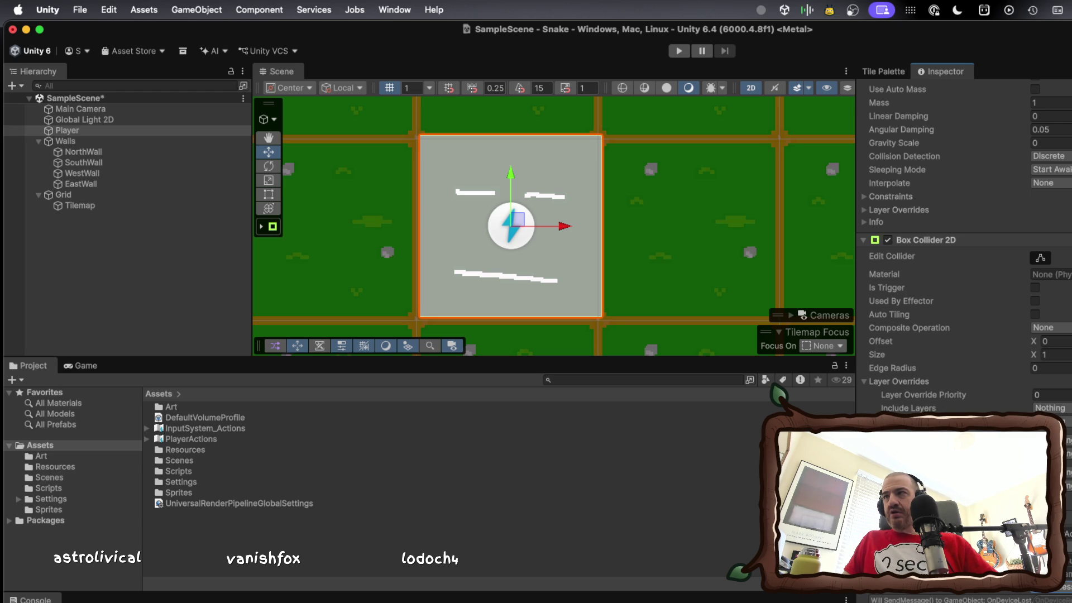
{"action": "left_click_drag", "start_coordinate": [977, 35], "coordinate": [339, 35]}
{"action": "left_click", "coordinate": [337, 8]}
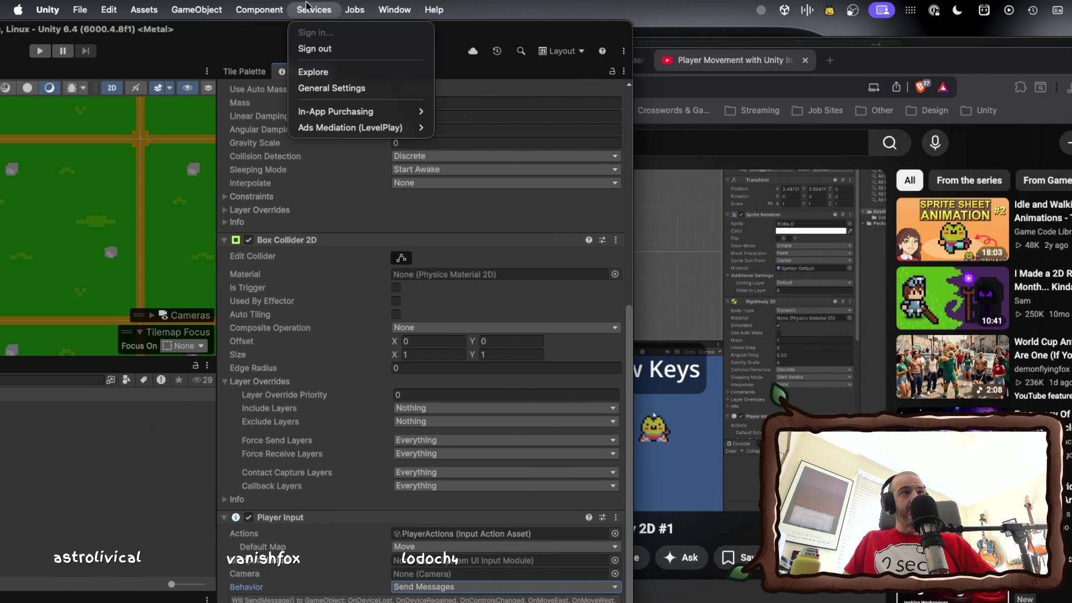
{"action": "left_click", "coordinate": [431, 8]}
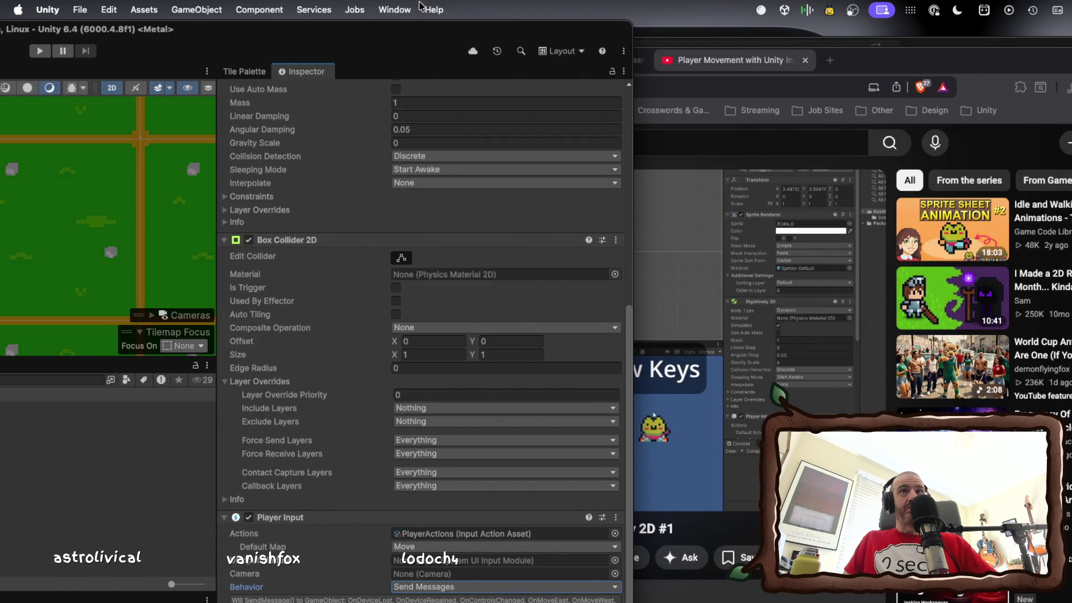
- Review the Player Input settings, keeping Move as default map and checking Send Messages behaviour
{"action": "left_click", "coordinate": [461, 545]}
{"action": "left_click", "coordinate": [461, 546]}
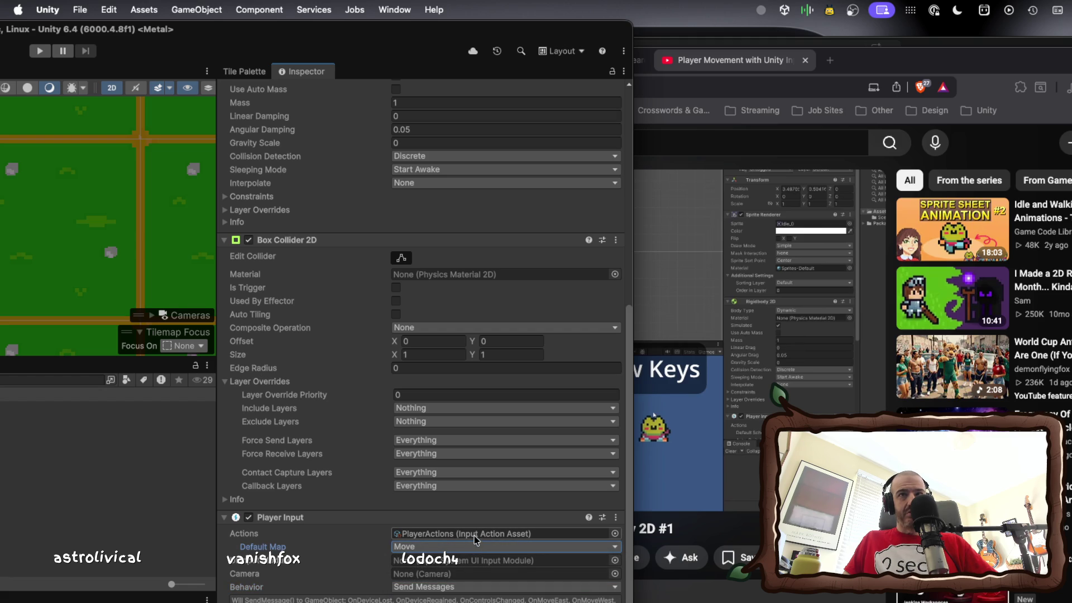
{"action": "left_click", "coordinate": [443, 586]}
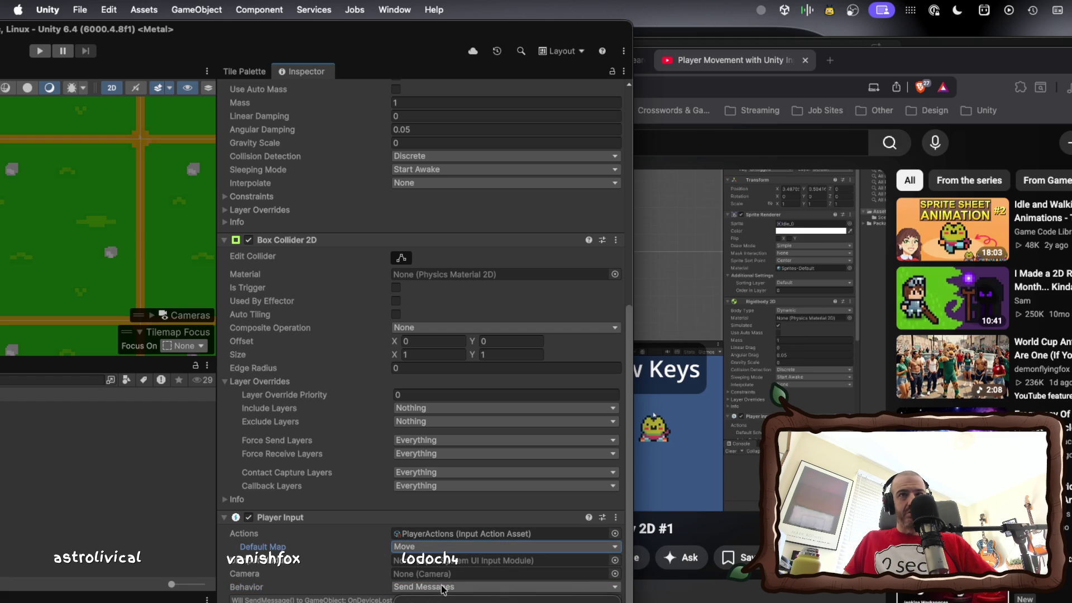
{"action": "left_click", "coordinate": [361, 585]}
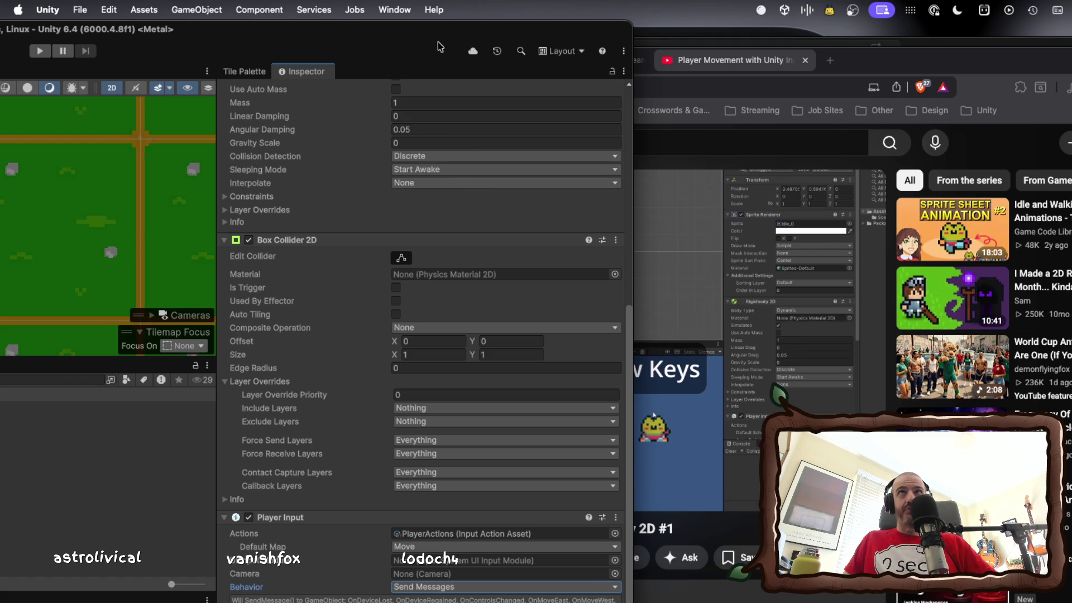
- Move Unity back over the browser and preview PlayerControls from the Scripts folder
{"action": "left_click_drag", "start_coordinate": [425, 43], "coordinate": [1071, 10]}
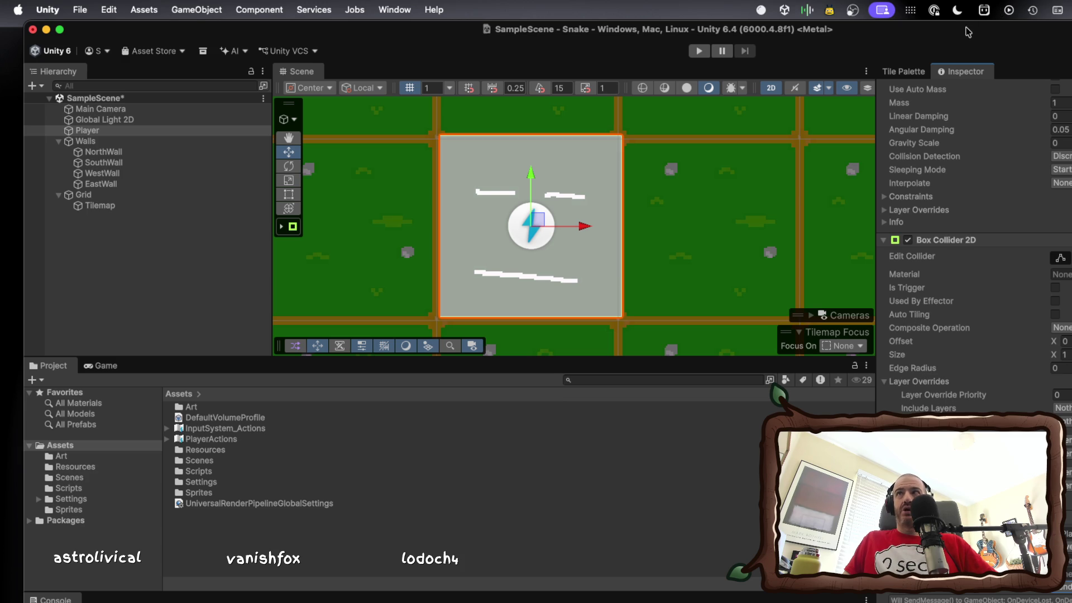
{"action": "left_click_drag", "start_coordinate": [936, 33], "coordinate": [918, 26]}
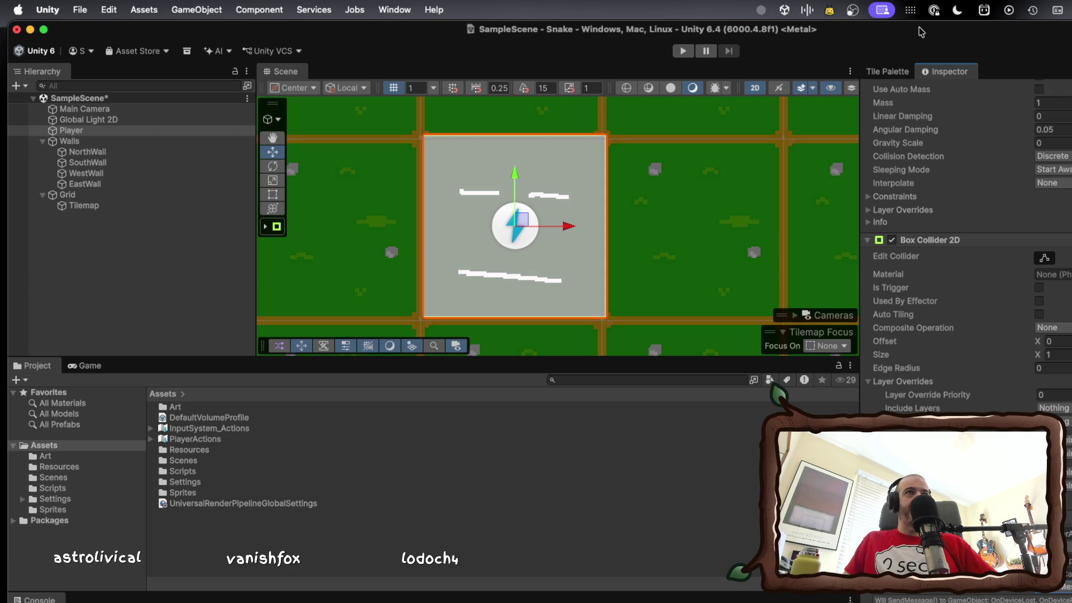
{"action": "left_click_drag", "start_coordinate": [921, 32], "coordinate": [914, 31]}
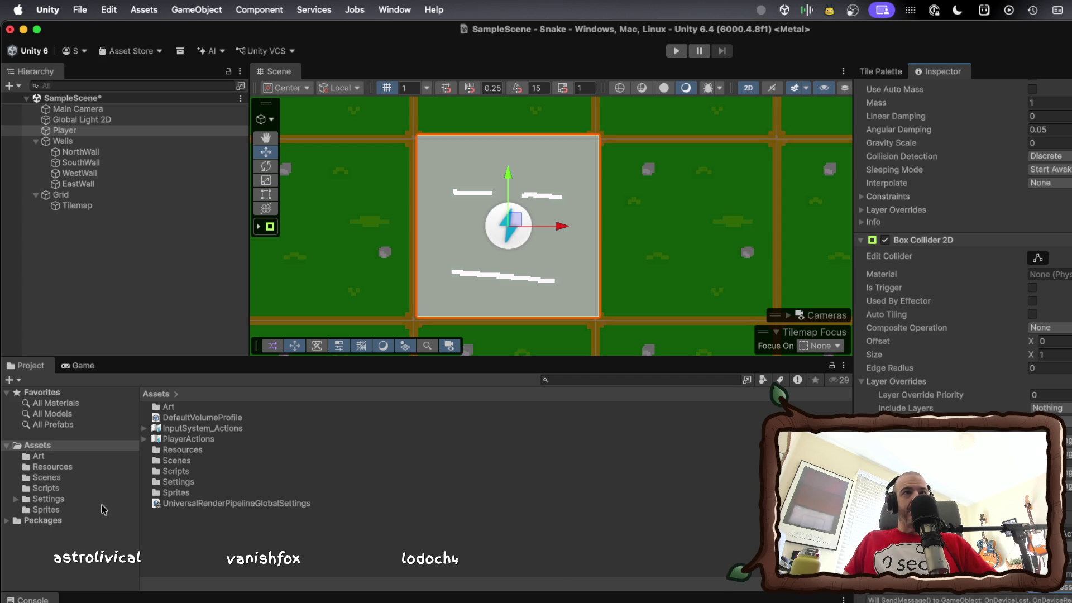
{"action": "left_click", "coordinate": [54, 489]}
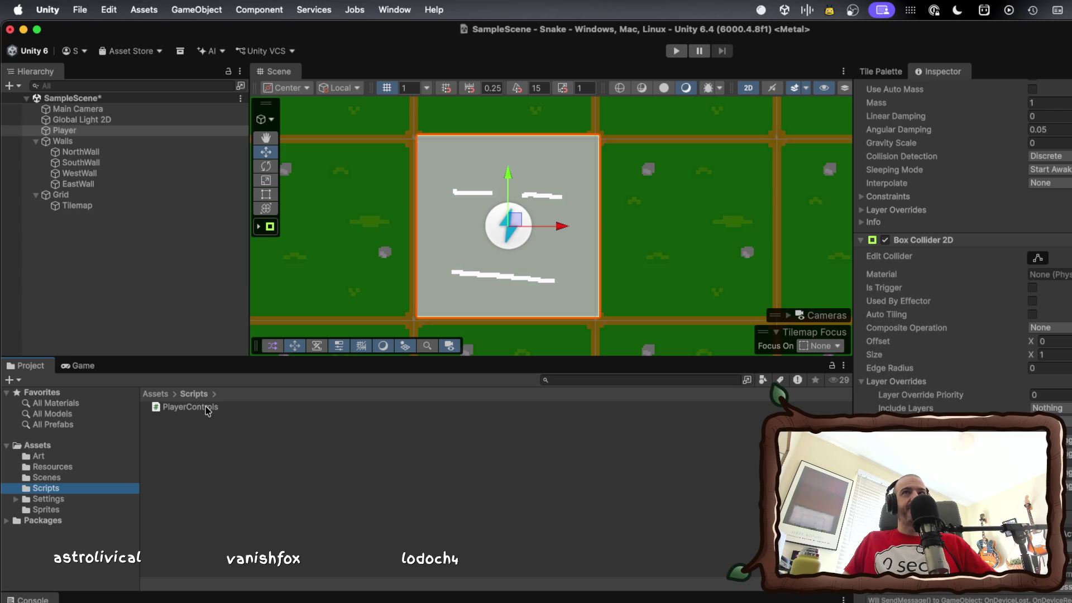
{"action": "left_click", "coordinate": [207, 411]}
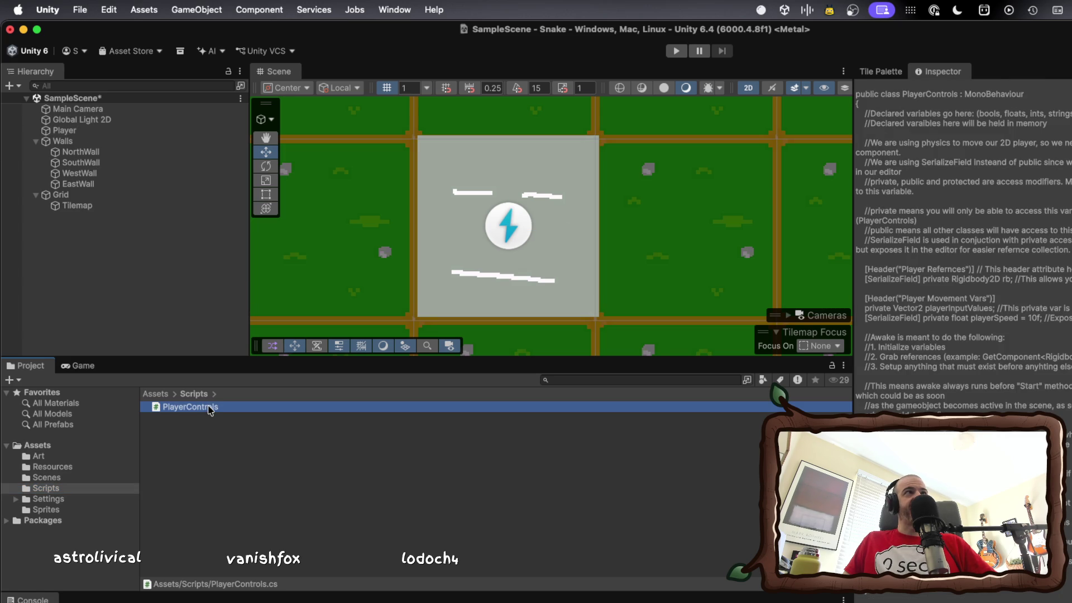
- Open PlayerControls.cs from Unity in VS Code and enlarge the editor window
{"action": "double_click", "coordinate": [207, 412]}
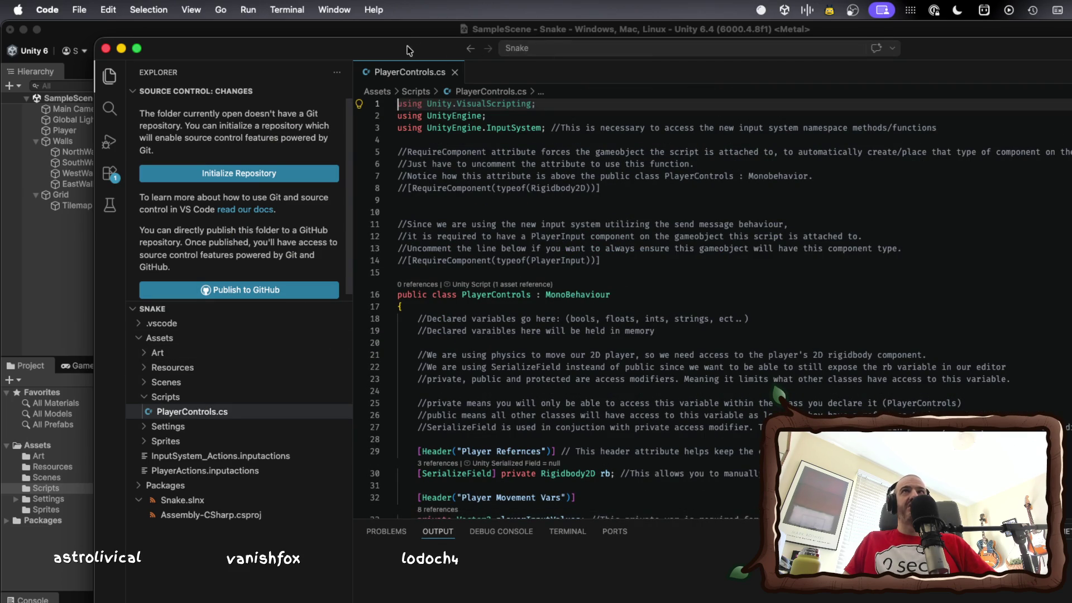
{"action": "left_click_drag", "start_coordinate": [408, 50], "coordinate": [351, 47]}
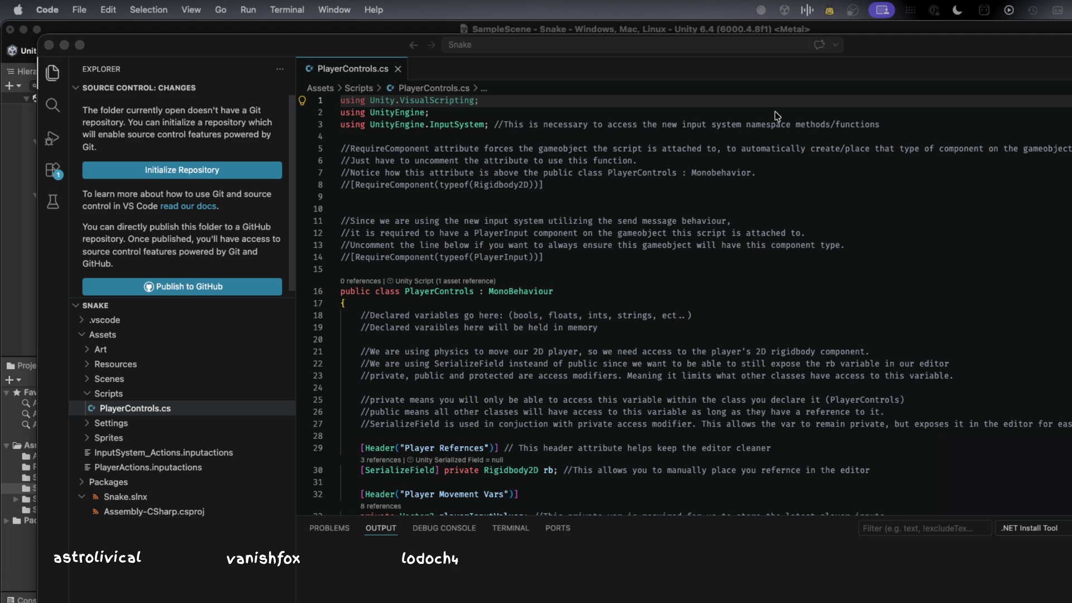
{"action": "double_click", "coordinate": [930, 56]}
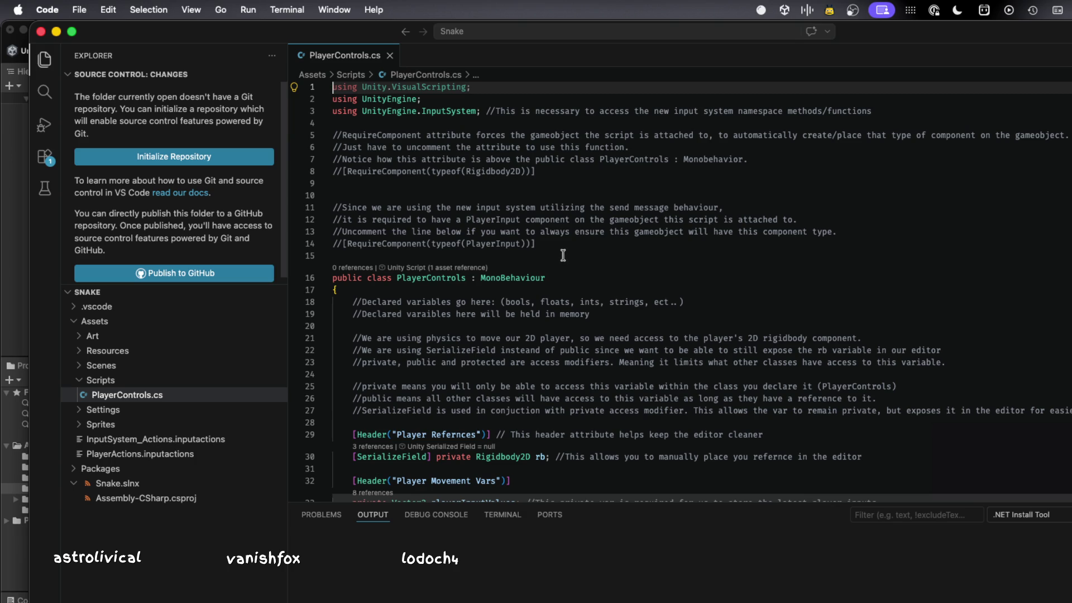
- Delete the RequireComponent, variable, Awake, GetComponent and LogError explanation comments
{"action": "mouse_move", "coordinate": [568, 244]}
{"action": "left_mouse_down"}
{"action": "mouse_move", "coordinate": [441, 231]}
{"action": "mouse_move", "coordinate": [322, 159]}
{"action": "mouse_move", "coordinate": [307, 135]}
{"action": "left_mouse_up"}
{"action": "key", "text": "BackSpace"}
{"action": "key", "text": "BackSpace"}
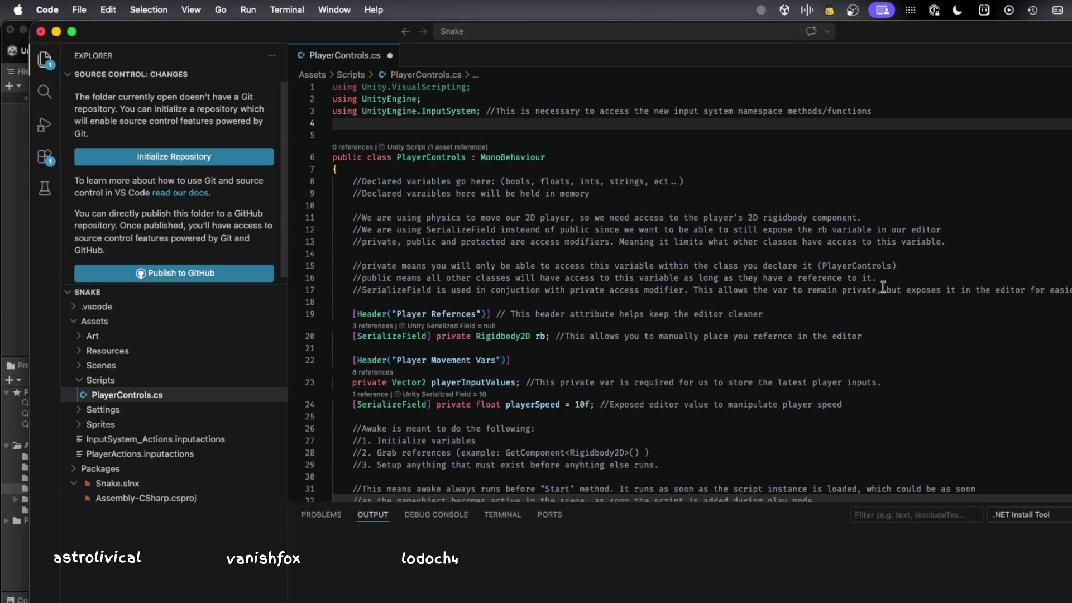
{"action": "mouse_move", "coordinate": [1060, 290]}
{"action": "left_mouse_down"}
{"action": "mouse_move", "coordinate": [299, 156]}
{"action": "mouse_move", "coordinate": [265, 182]}
{"action": "left_mouse_up"}
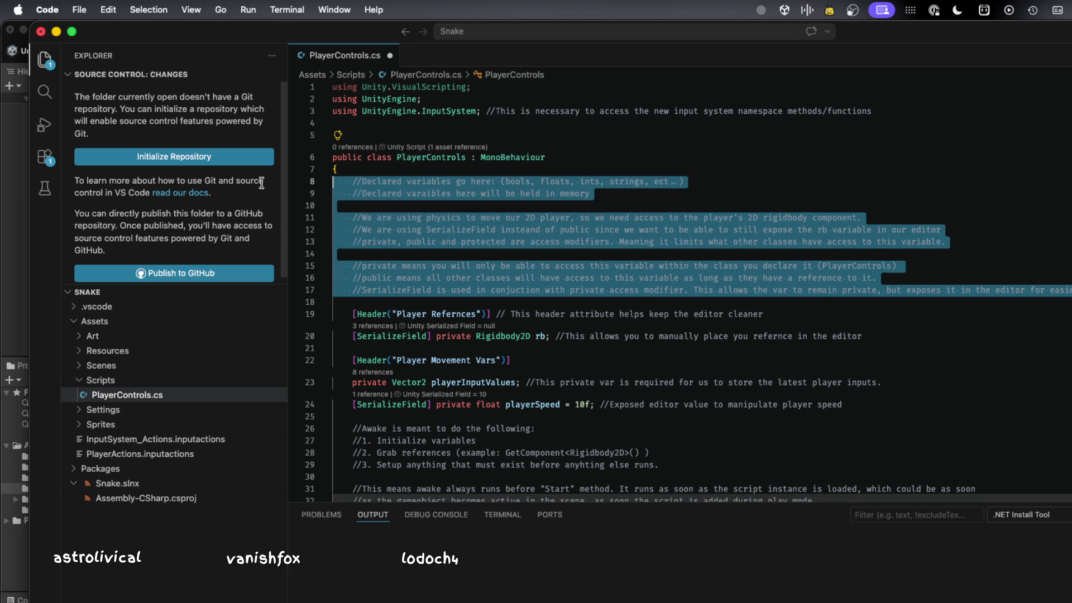
{"action": "key", "text": "BackSpace"}
{"action": "key", "text": "BackSpace"}
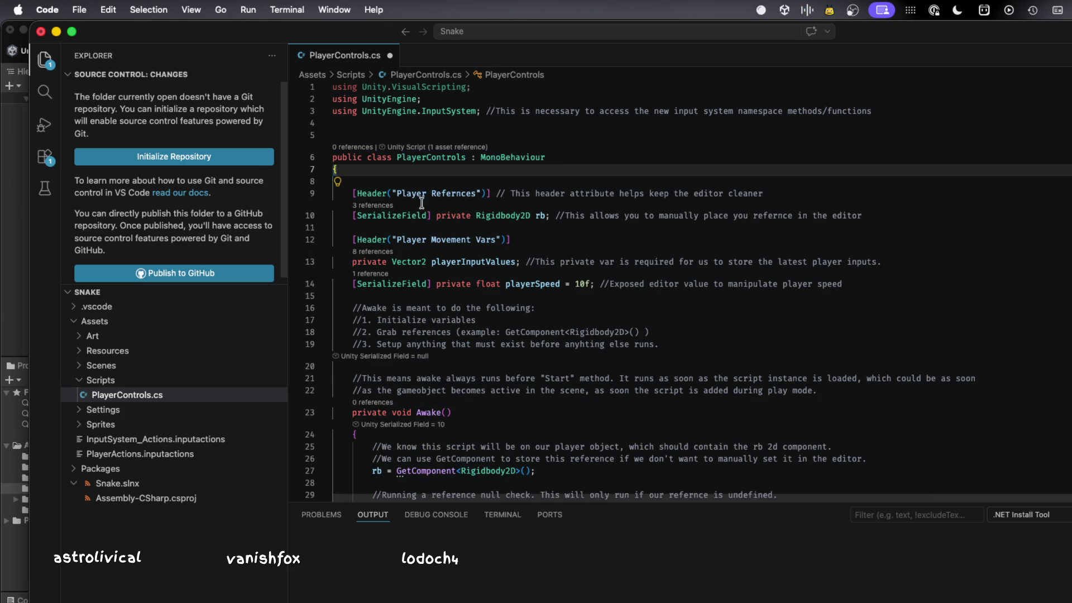
{"action": "left_click_drag", "start_coordinate": [484, 392], "coordinate": [286, 312]}
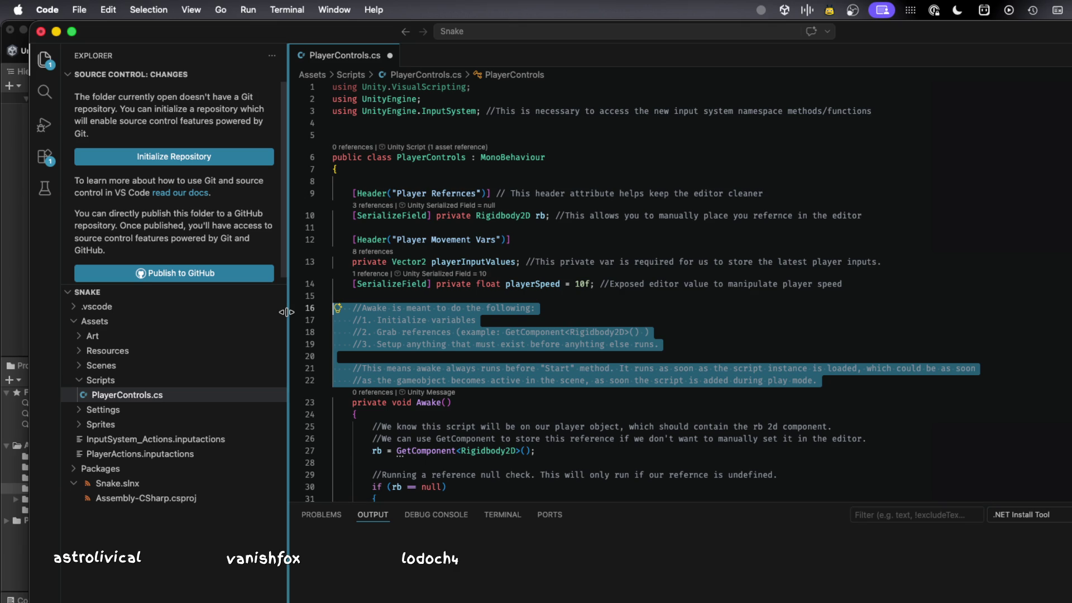
{"action": "key", "text": "BackSpace"}
{"action": "key", "text": "BackSpace"}
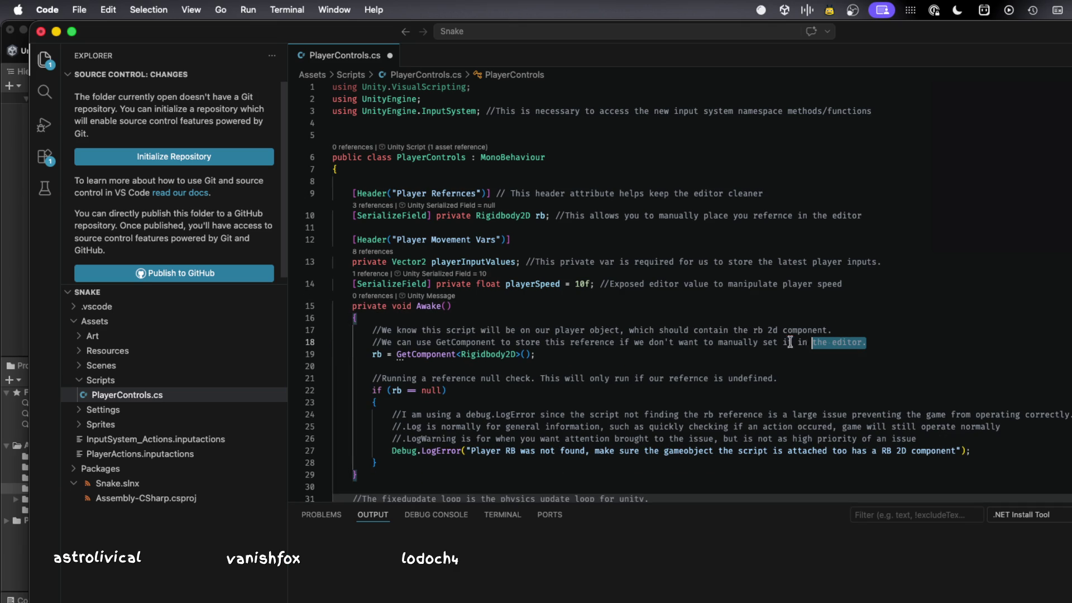
{"action": "left_click_drag", "start_coordinate": [866, 342], "coordinate": [335, 330]}
{"action": "key", "text": "BackSpace"}
{"action": "key", "text": "BackSpace"}
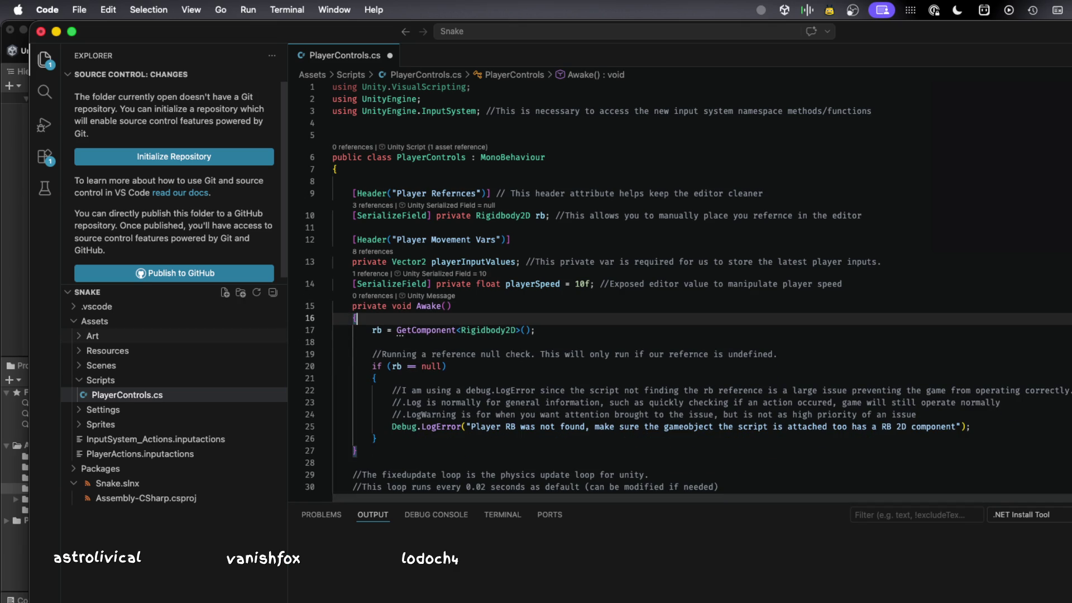
{"action": "mouse_move", "coordinate": [972, 411]}
{"action": "left_mouse_down"}
{"action": "mouse_move", "coordinate": [391, 379]}
{"action": "mouse_move", "coordinate": [310, 392]}
{"action": "left_mouse_up"}
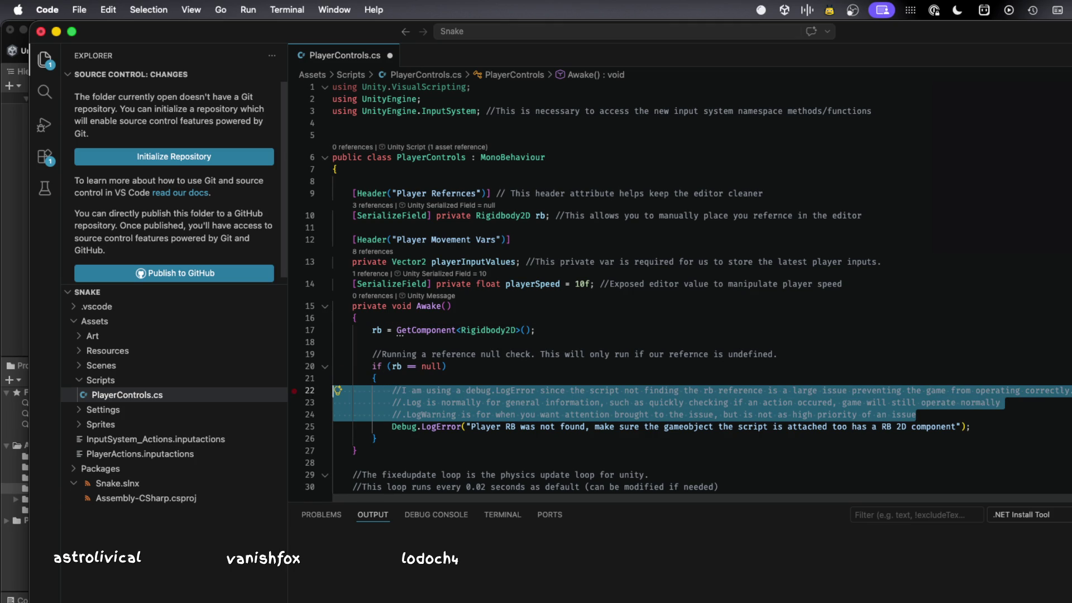
{"action": "key", "text": "BackSpace"}
{"action": "key", "text": "BackSpace"}
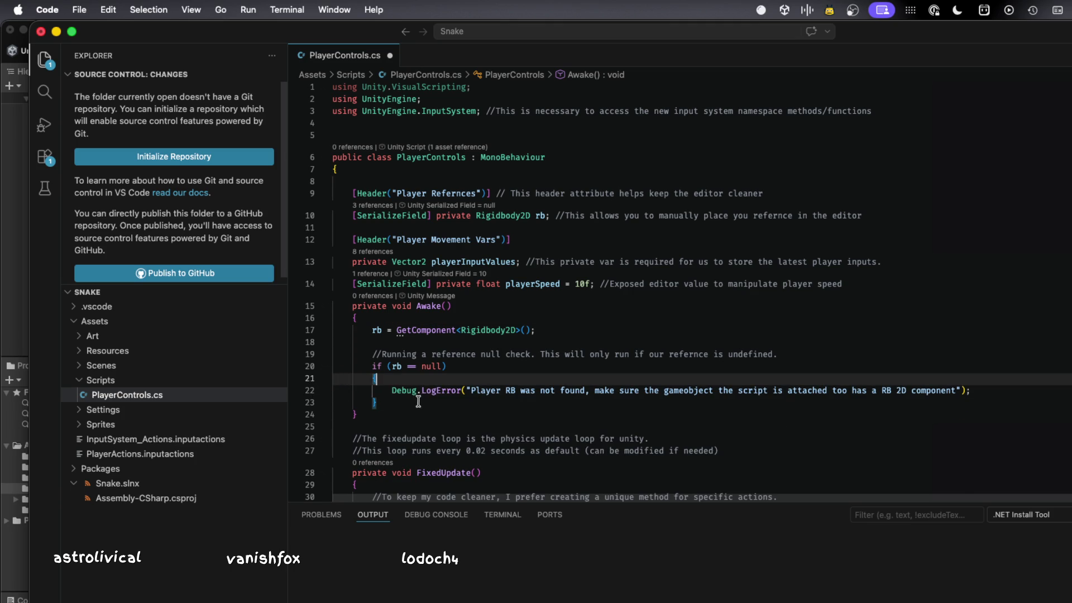
- Remove the FixedUpdate comments and the input-system comment block above OnMove
{"action": "scroll", "coordinate": [418, 400], "scroll_direction": "down", "scroll_amount": 3}
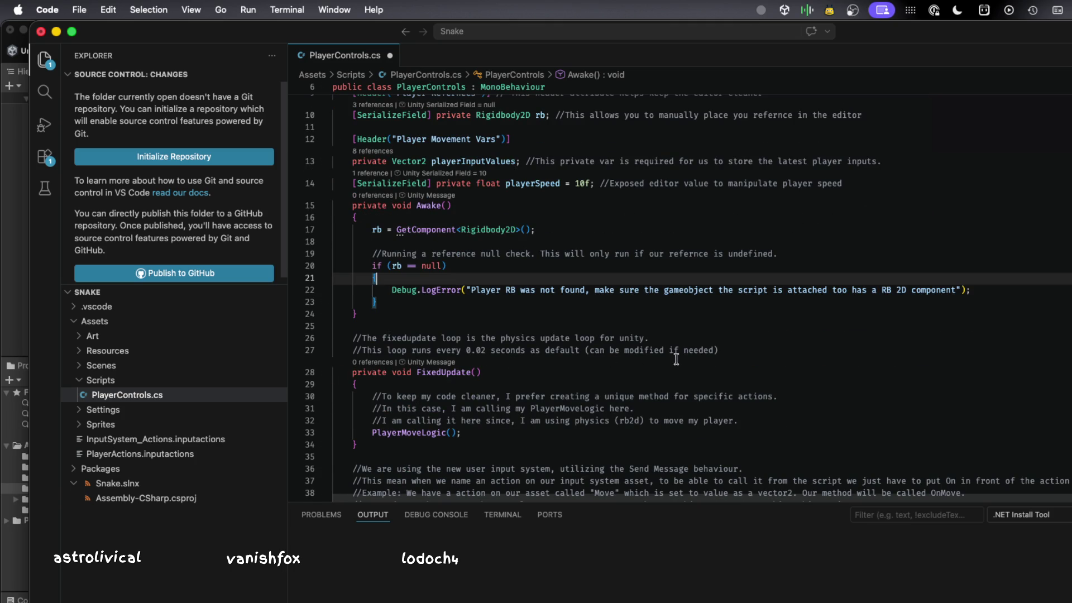
{"action": "left_click_drag", "start_coordinate": [737, 350], "coordinate": [233, 335]}
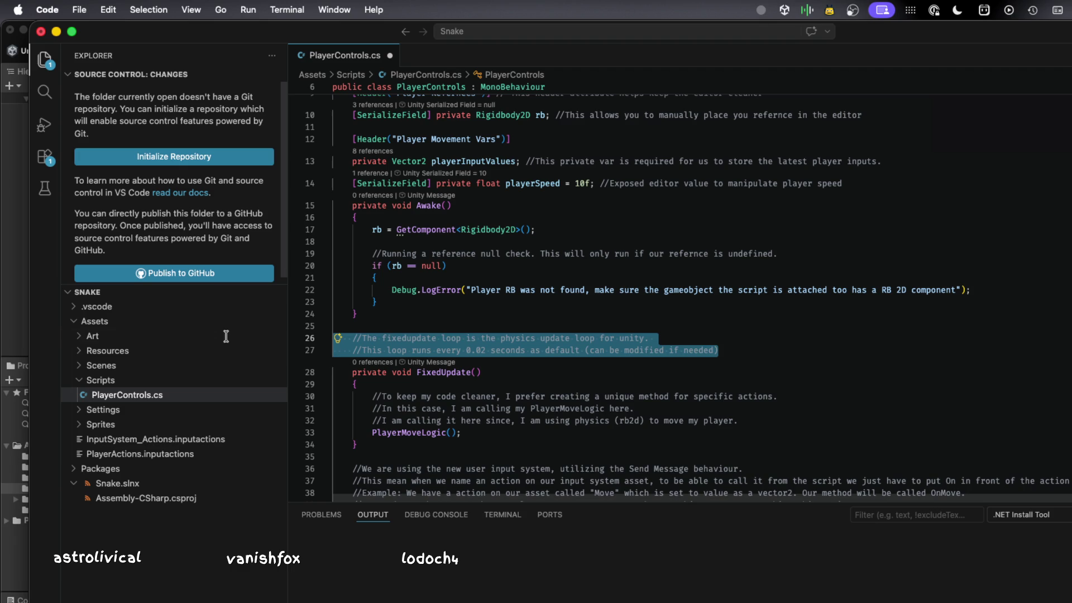
{"action": "key", "text": "BackSpace"}
{"action": "key", "text": "BackSpace"}
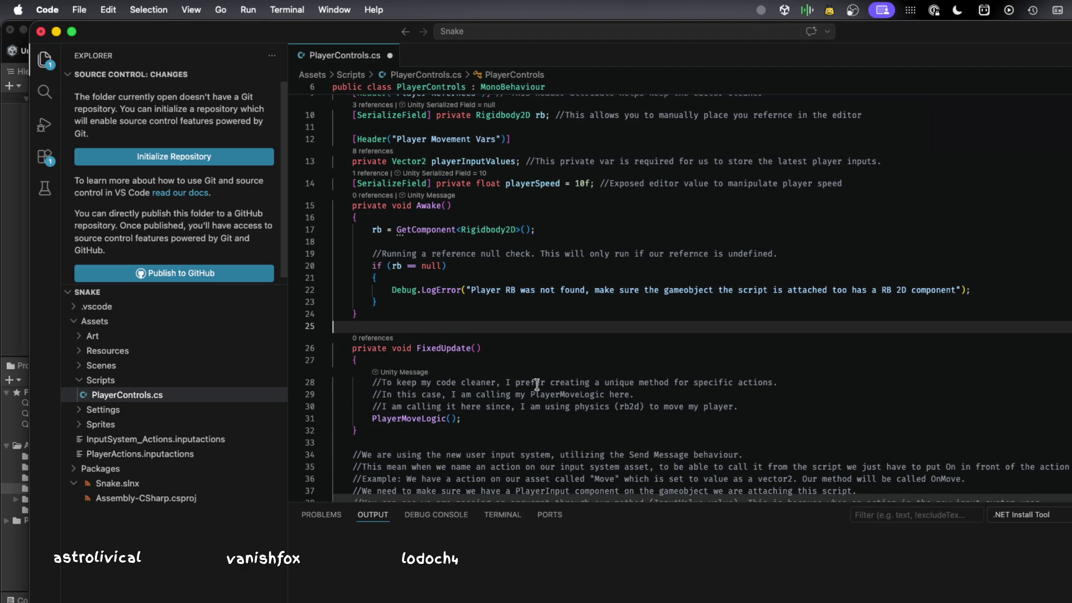
{"action": "left_click_drag", "start_coordinate": [737, 396], "coordinate": [290, 377]}
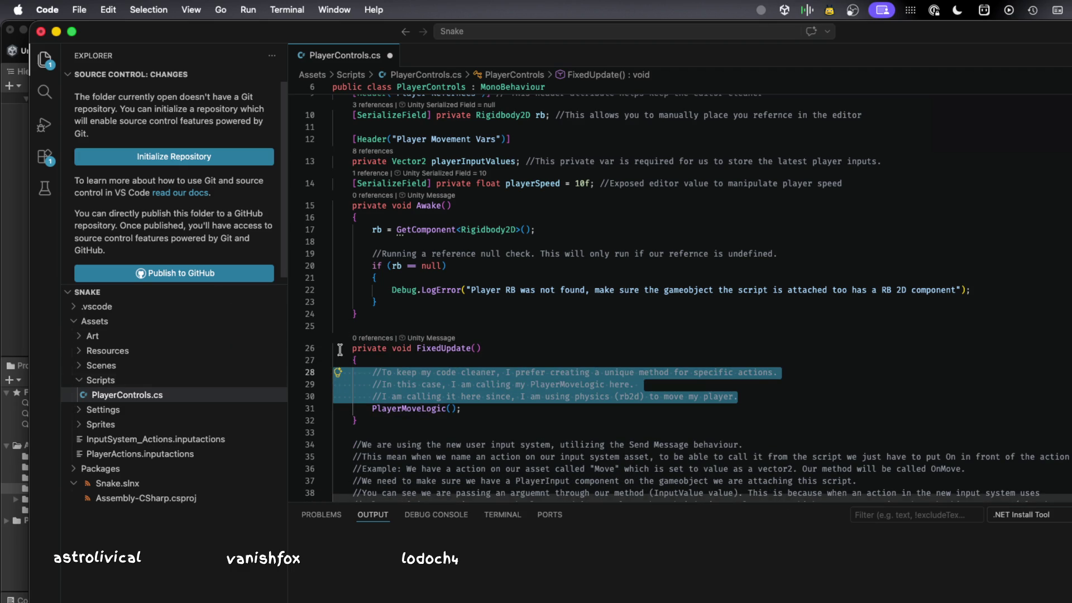
{"action": "key", "text": "BackSpace"}
{"action": "key", "text": "BackSpace"}
{"action": "scroll", "coordinate": [445, 409], "scroll_direction": "down", "scroll_amount": 5}
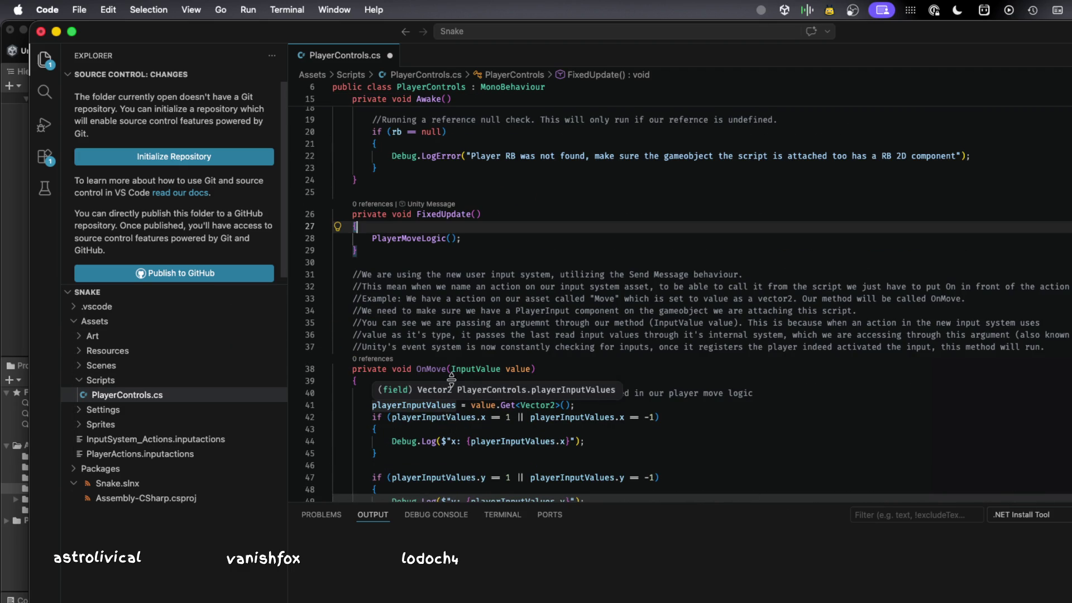
{"action": "left_click", "coordinate": [1067, 350]}
{"action": "mouse_move", "coordinate": [1067, 351]}
{"action": "left_mouse_down"}
{"action": "mouse_move", "coordinate": [463, 323]}
{"action": "mouse_move", "coordinate": [293, 274]}
{"action": "left_mouse_up"}
{"action": "key", "text": "BackSpace"}
{"action": "key", "text": "BackSpace"}
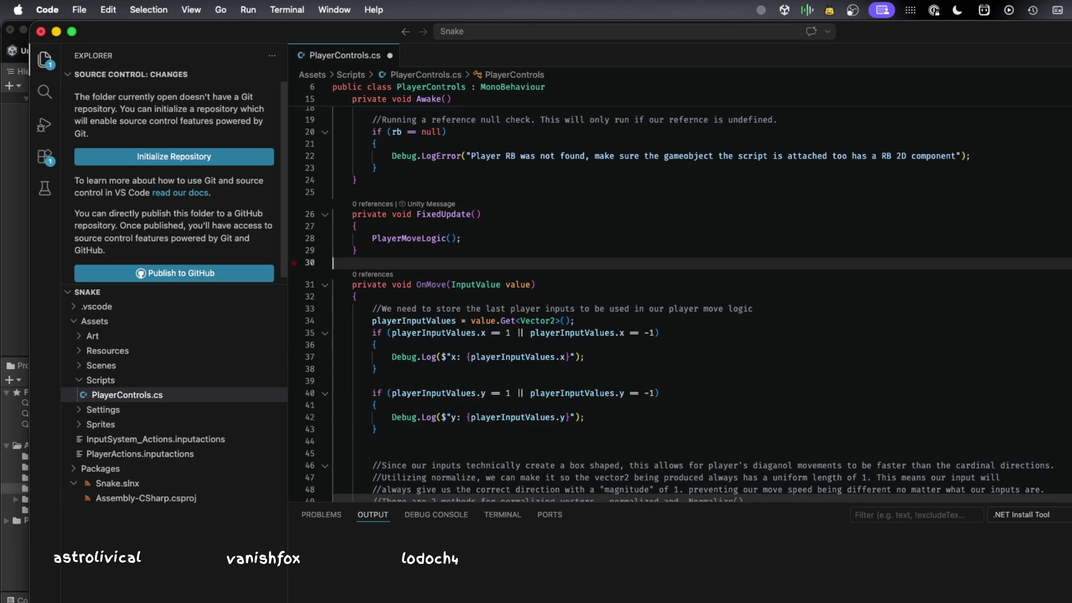
- Delete lines 33–57 inside OnMove, emptying its body
{"action": "scroll", "coordinate": [434, 396], "scroll_direction": "down", "scroll_amount": 8}
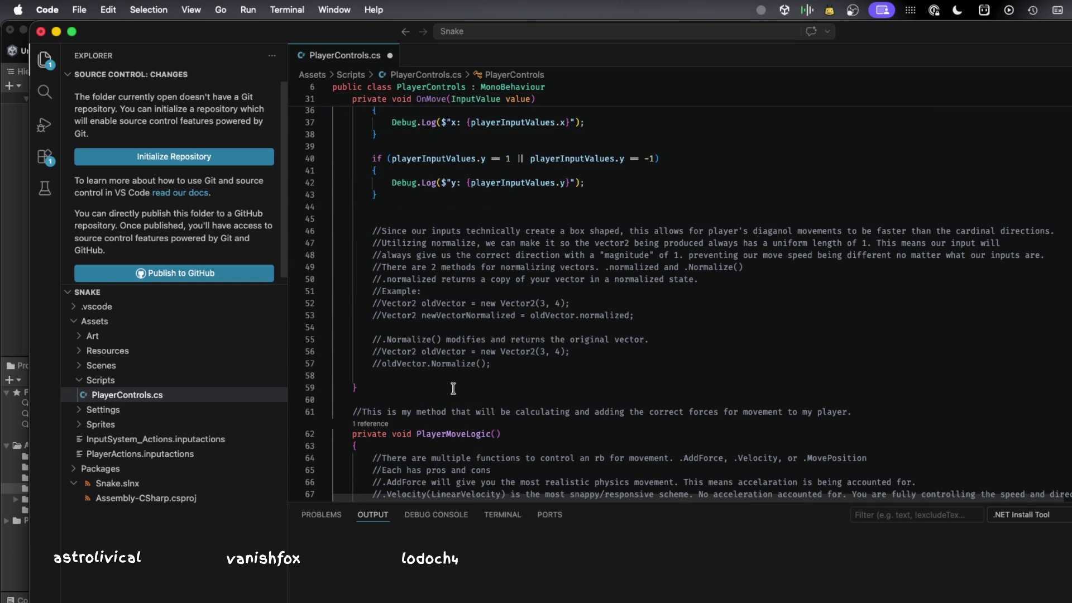
{"action": "mouse_move", "coordinate": [604, 360]}
{"action": "left_mouse_down"}
{"action": "mouse_move", "coordinate": [391, 187]}
{"action": "mouse_move", "coordinate": [334, 184]}
{"action": "left_mouse_up"}
{"action": "scroll", "coordinate": [418, 274], "scroll_direction": "up", "scroll_amount": 3}
{"action": "scroll", "coordinate": [419, 273], "scroll_direction": "up", "scroll_amount": 3}
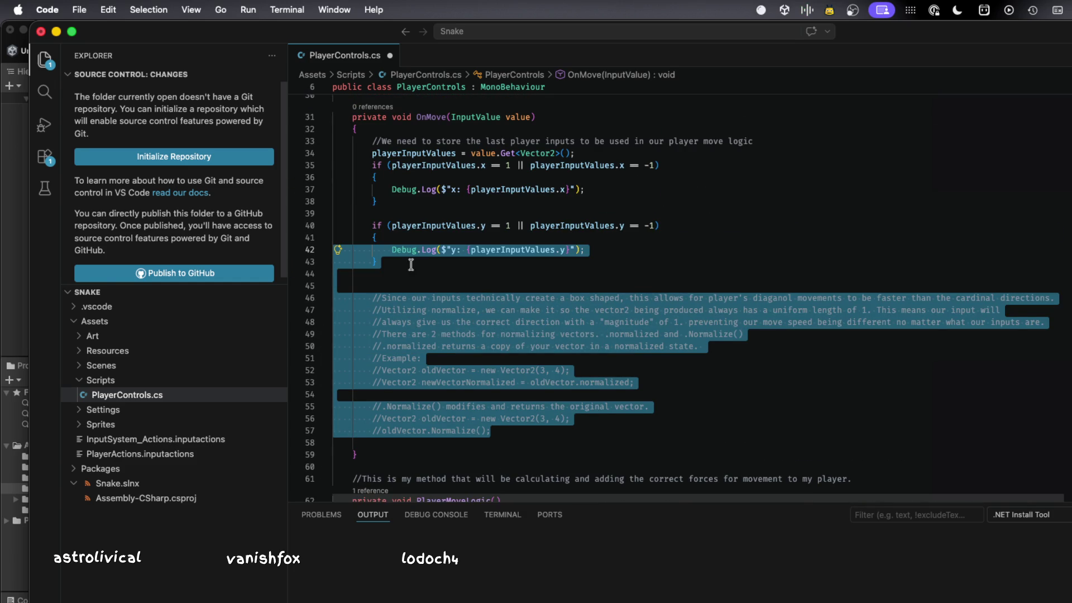
{"action": "left_click", "coordinate": [308, 153], "text": "shift"}
{"action": "left_click", "coordinate": [294, 144], "text": "shift"}
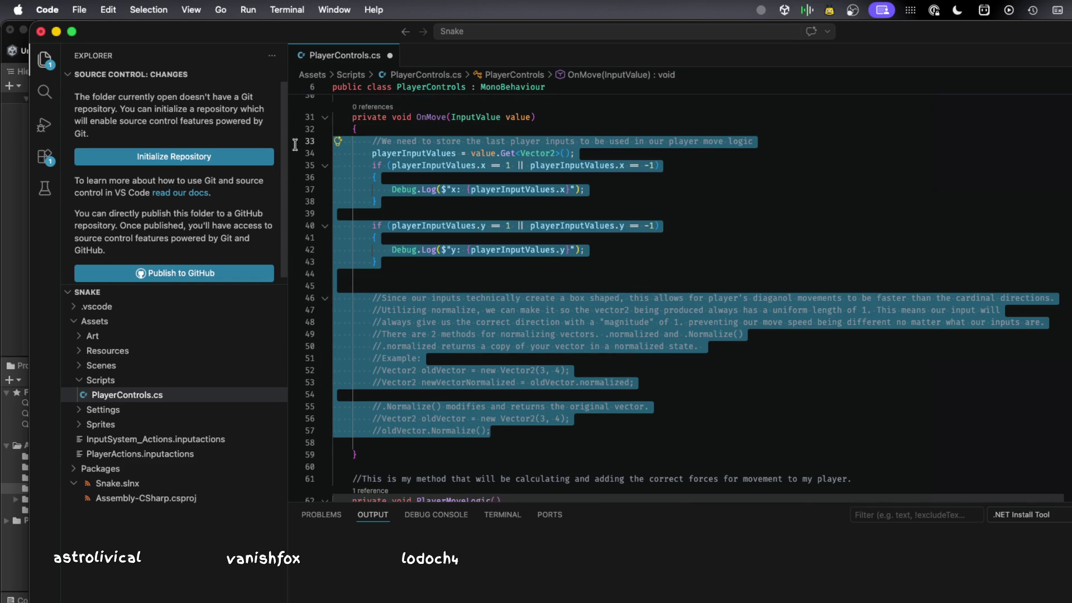
{"action": "key", "text": "BackSpace"}
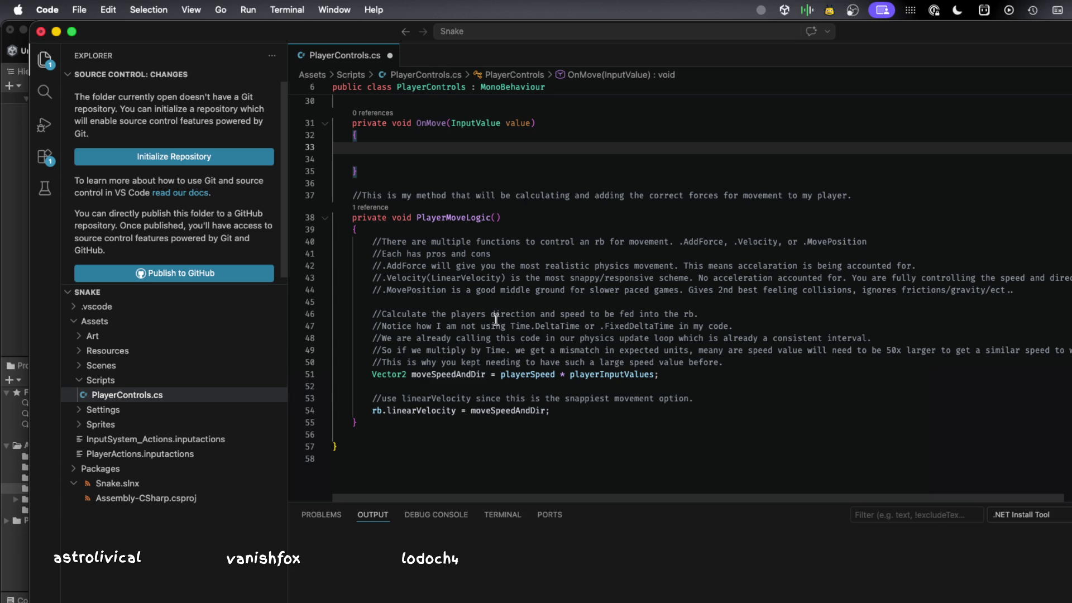
- Delete PlayerMoveLogic's AddForce/Velocity/MovePosition comment block and place the caret in OnMove
{"action": "left_click_drag", "start_coordinate": [726, 363], "coordinate": [212, 243]}
{"action": "key", "text": "BackSpace"}
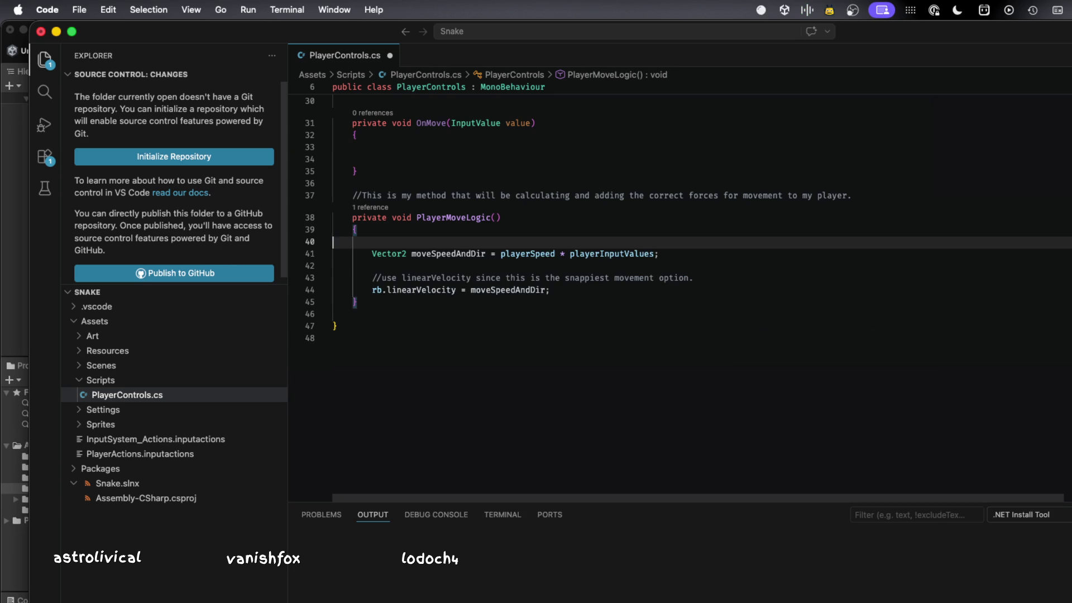
{"action": "scroll", "coordinate": [478, 360], "scroll_direction": "up", "scroll_amount": 10}
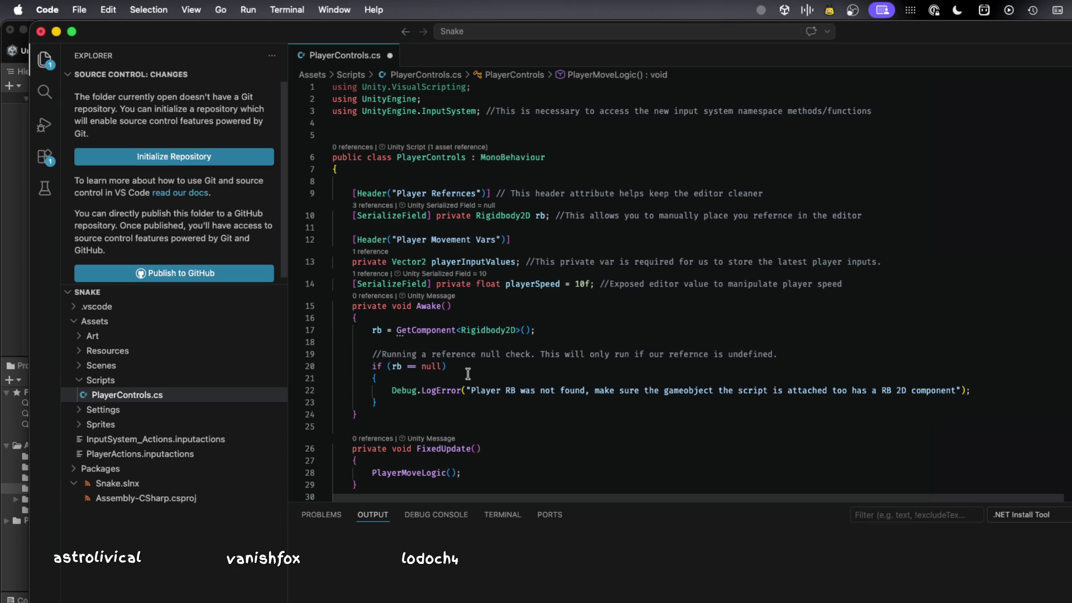
{"action": "scroll", "coordinate": [467, 364], "scroll_direction": "down", "scroll_amount": 6}
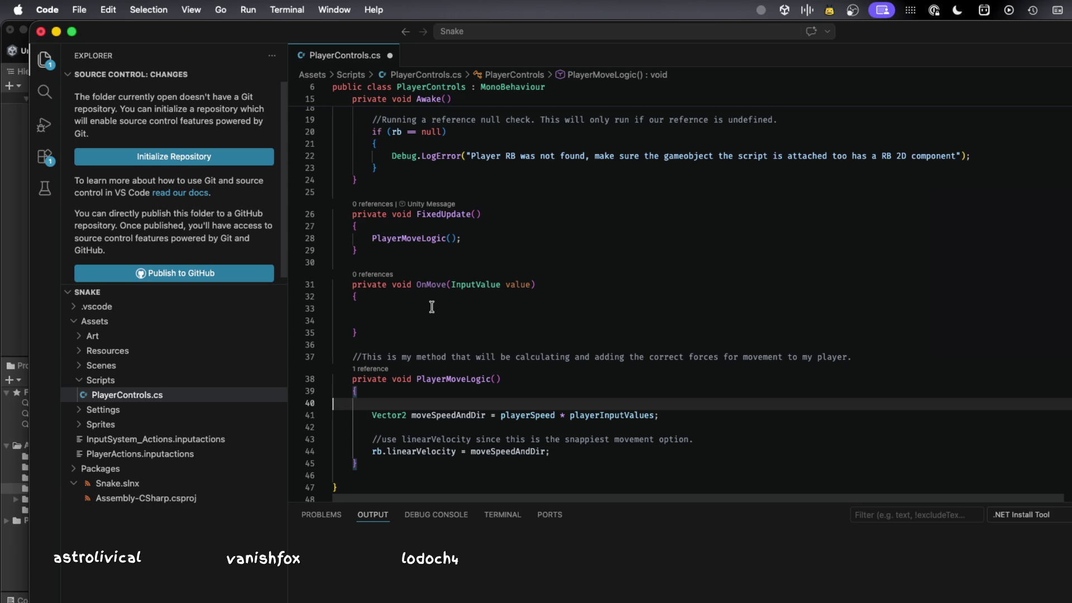
{"action": "left_click", "coordinate": [432, 306]}
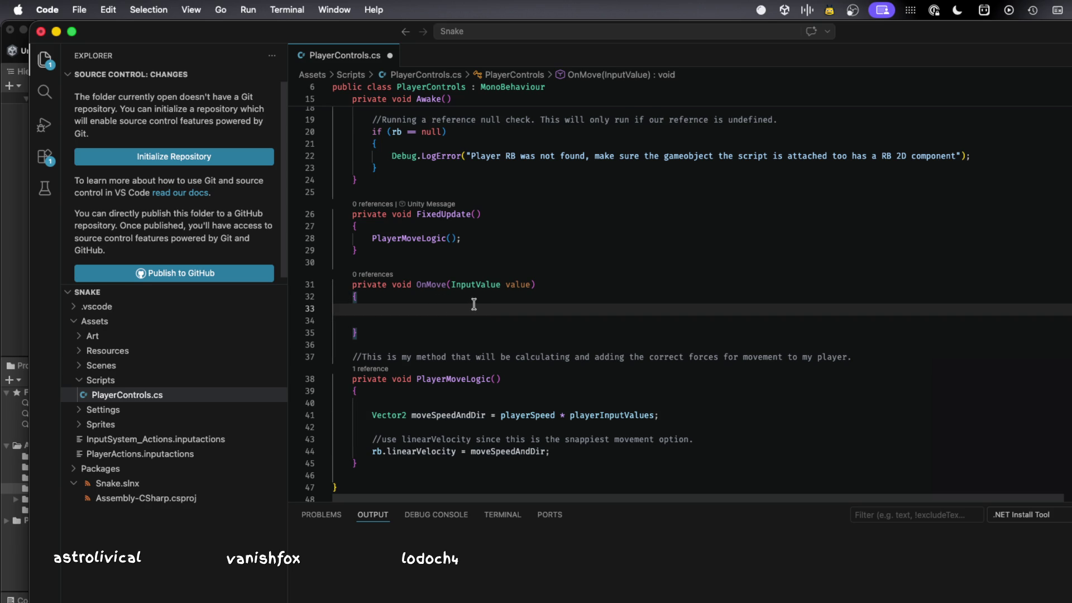
- Add an empty Debug.Log() call in OnMove, trying and then removing a value.Get argument
{"action": "type", "text": "Debug"}
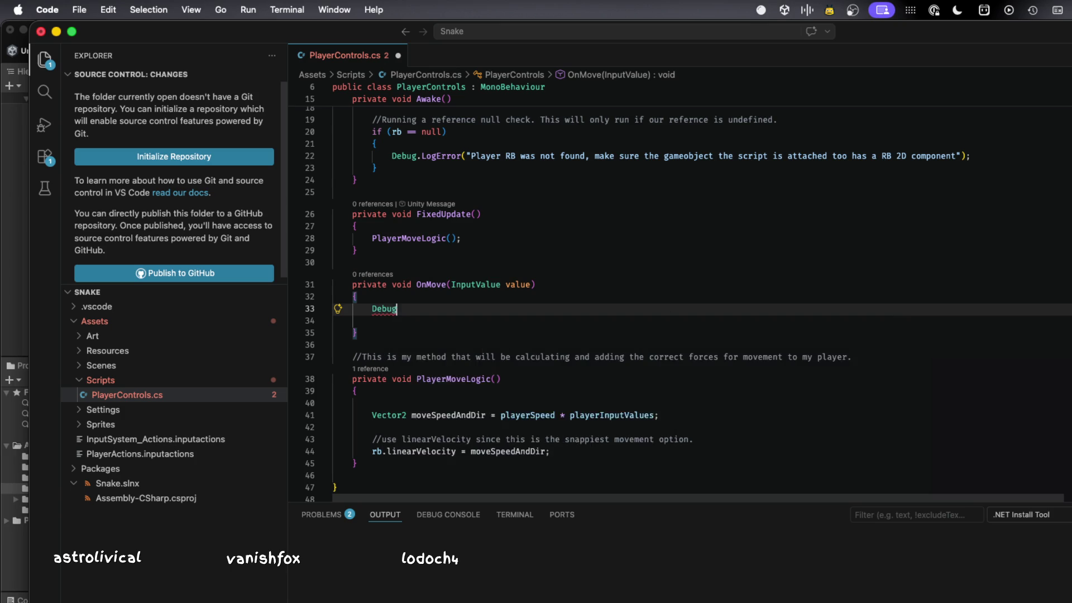
{"action": "type", "text": ".log("}
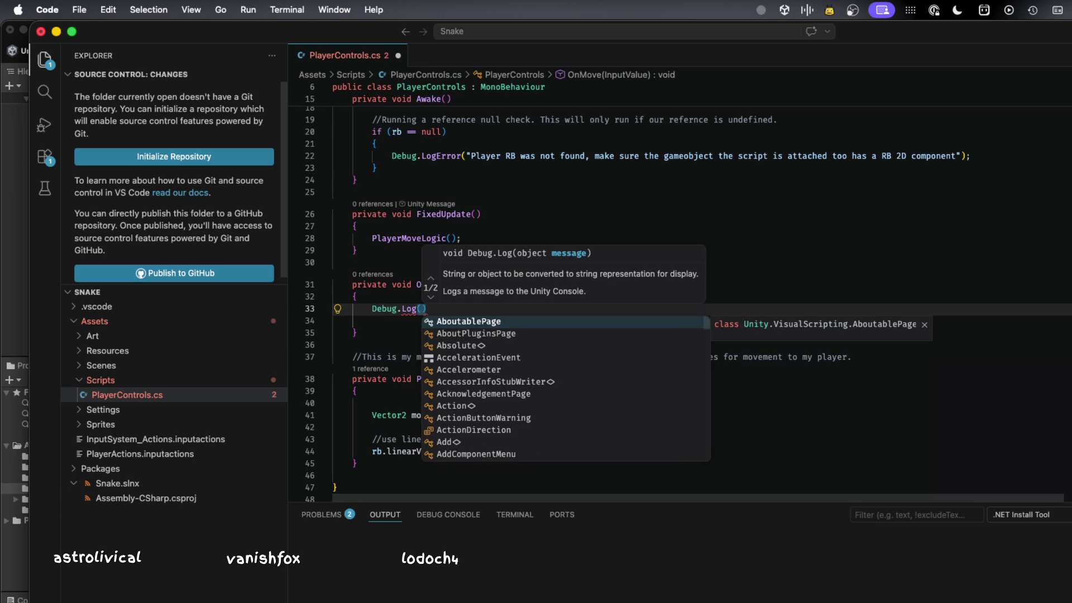
{"action": "key", "text": "Escape"}
{"action": "type", "text": "value."}
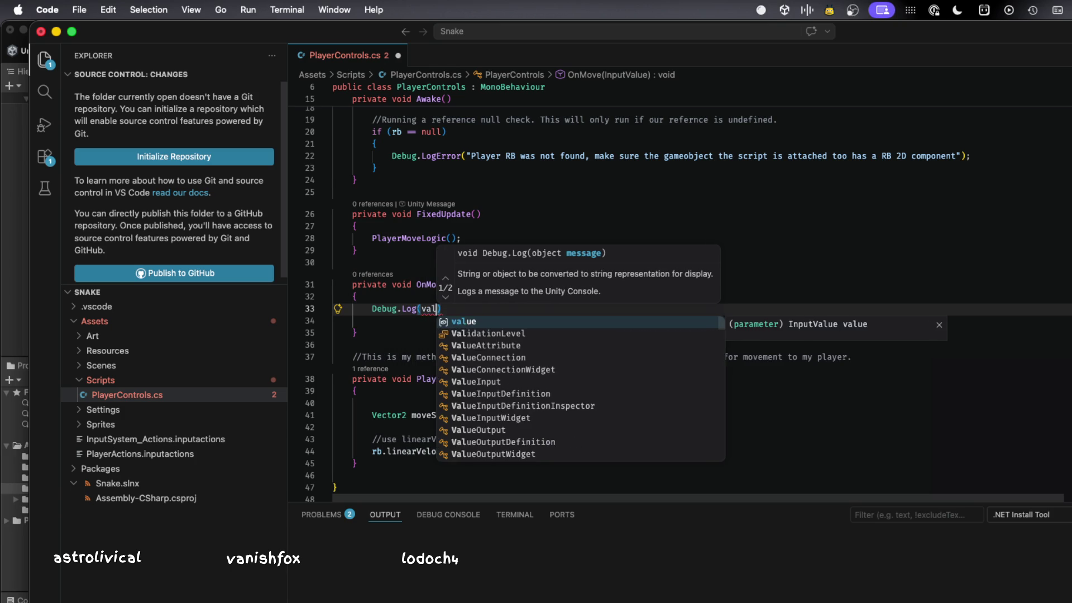
{"action": "type", "text": "get"}
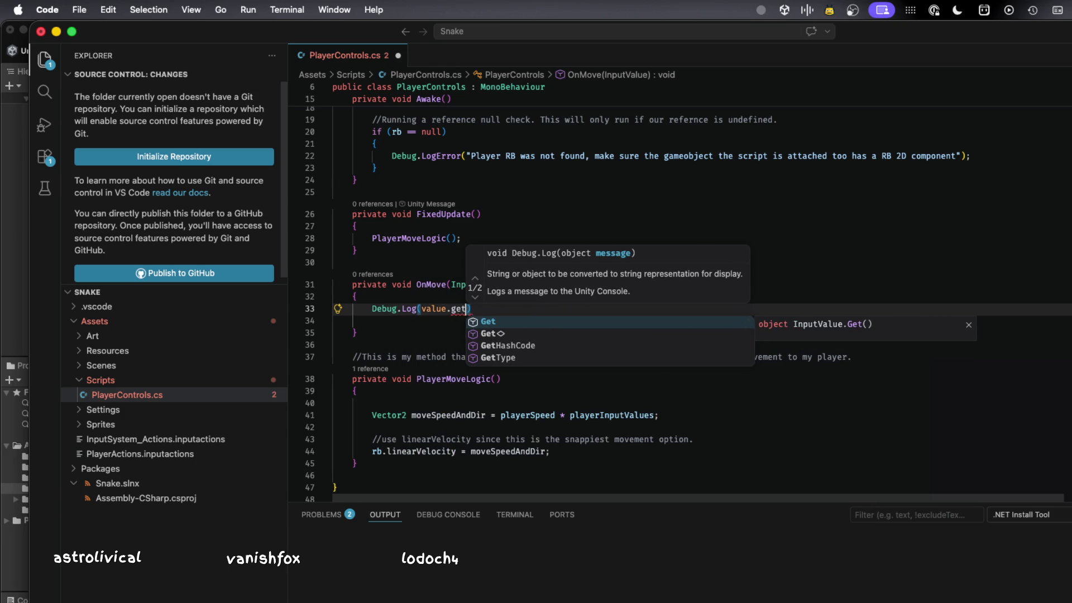
{"action": "key", "text": "Tab"}
{"action": "type", "text": "."}
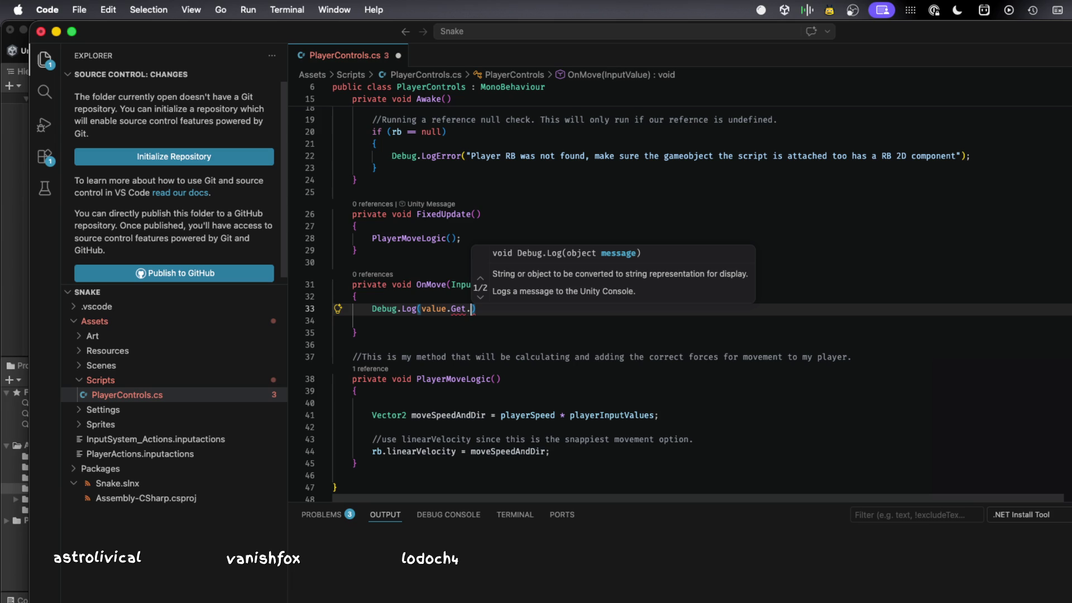
{"action": "key", "text": "Escape"}
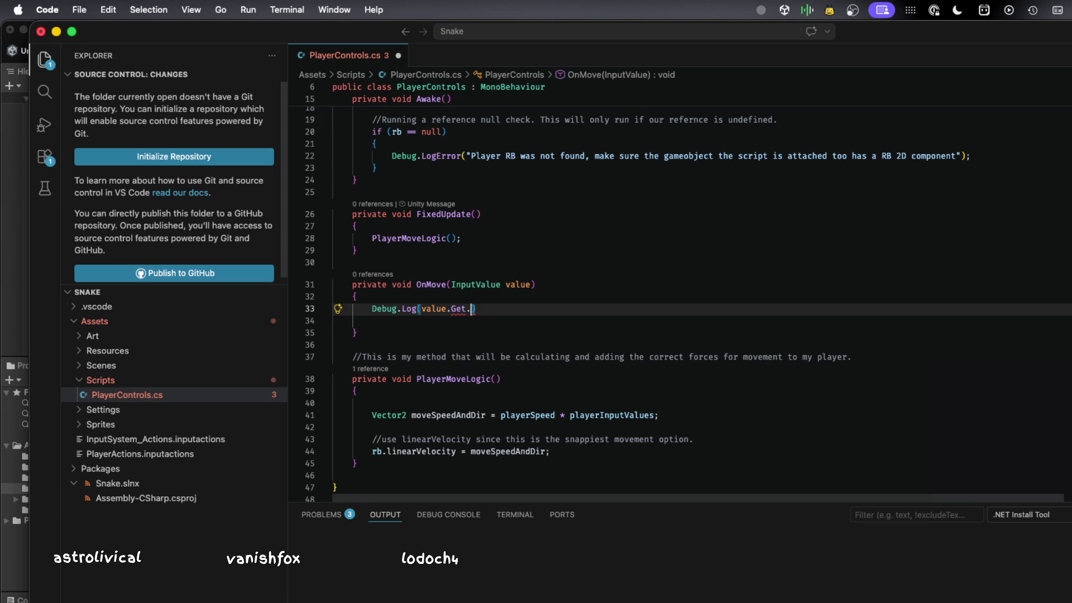
{"action": "key", "text": "BackSpace"}
{"action": "key", "text": "BackSpace"}
{"action": "key", "text": "BackSpace"}
{"action": "key", "text": "BackSpace"}
{"action": "key", "text": "BackSpace"}
{"action": "key", "text": "BackSpace"}
- Rename OnMove to OnMoveNorth and select its Debug.Log line
{"action": "scroll", "coordinate": [477, 305], "scroll_direction": "up", "scroll_amount": 4}
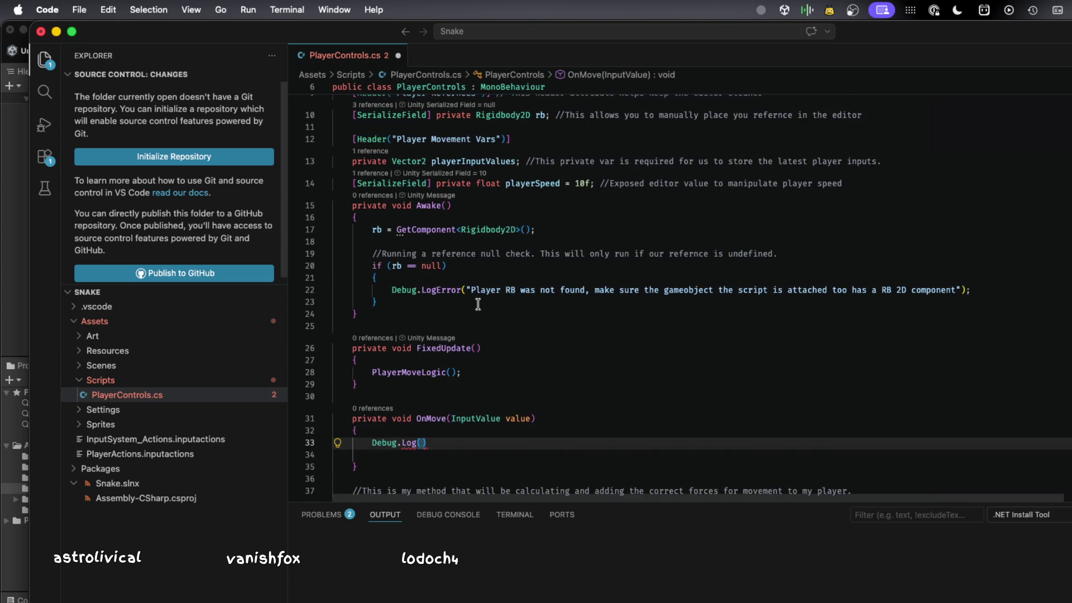
{"action": "scroll", "coordinate": [478, 304], "scroll_direction": "down", "scroll_amount": 2}
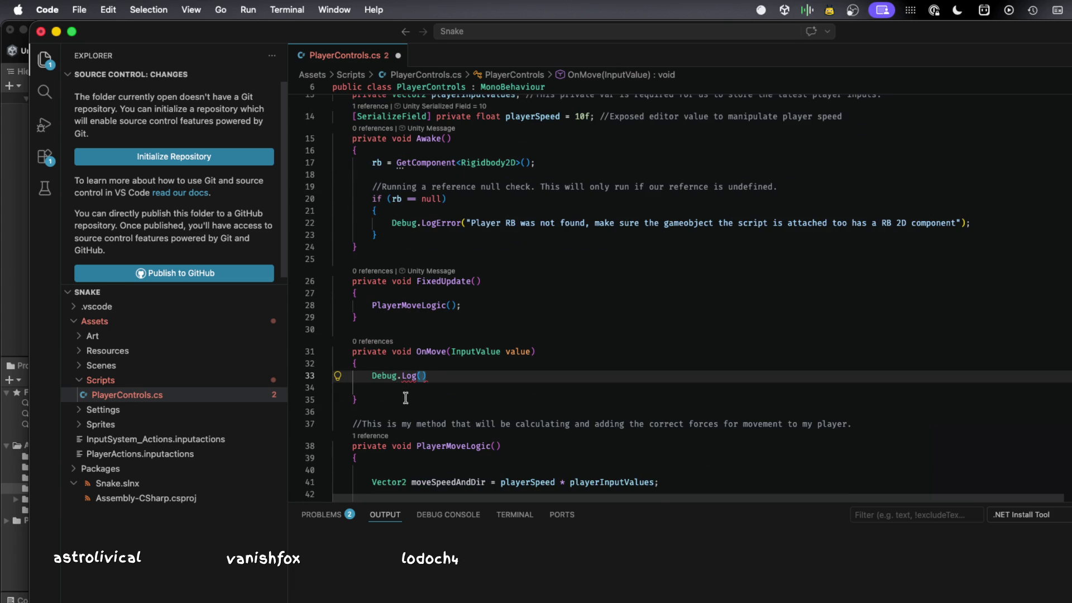
{"action": "left_click", "coordinate": [442, 350]}
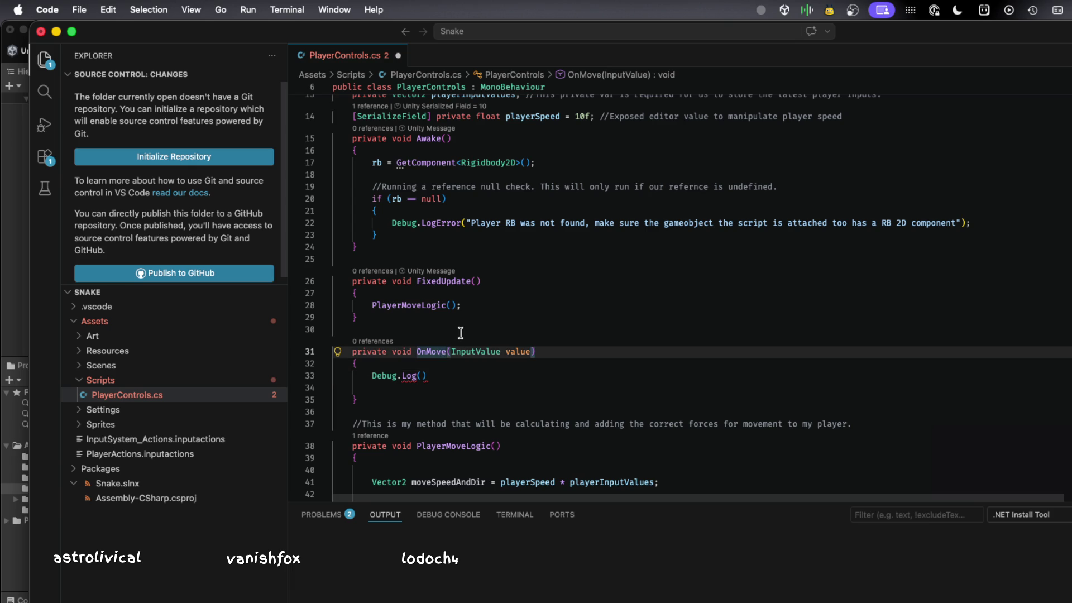
{"action": "type", "text": "Nort"}
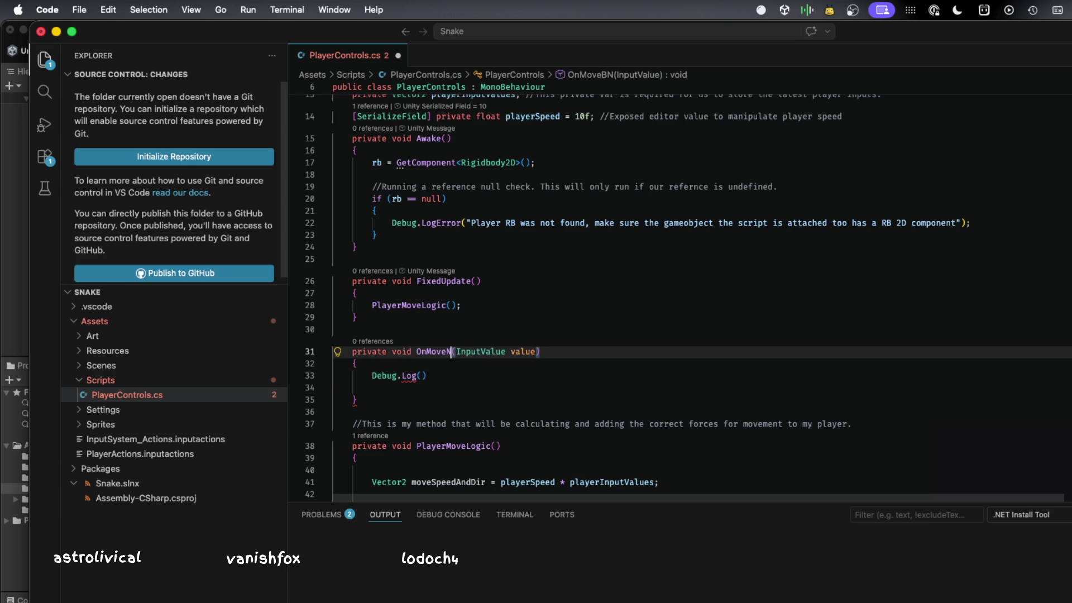
{"action": "type", "text": "h"}
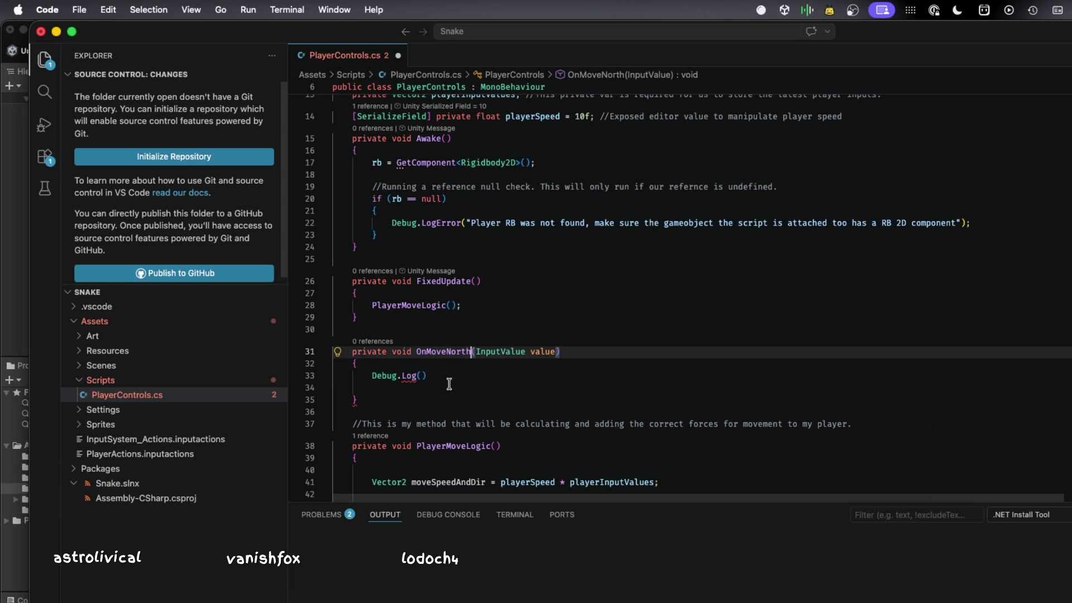
{"action": "left_click", "coordinate": [447, 377]}
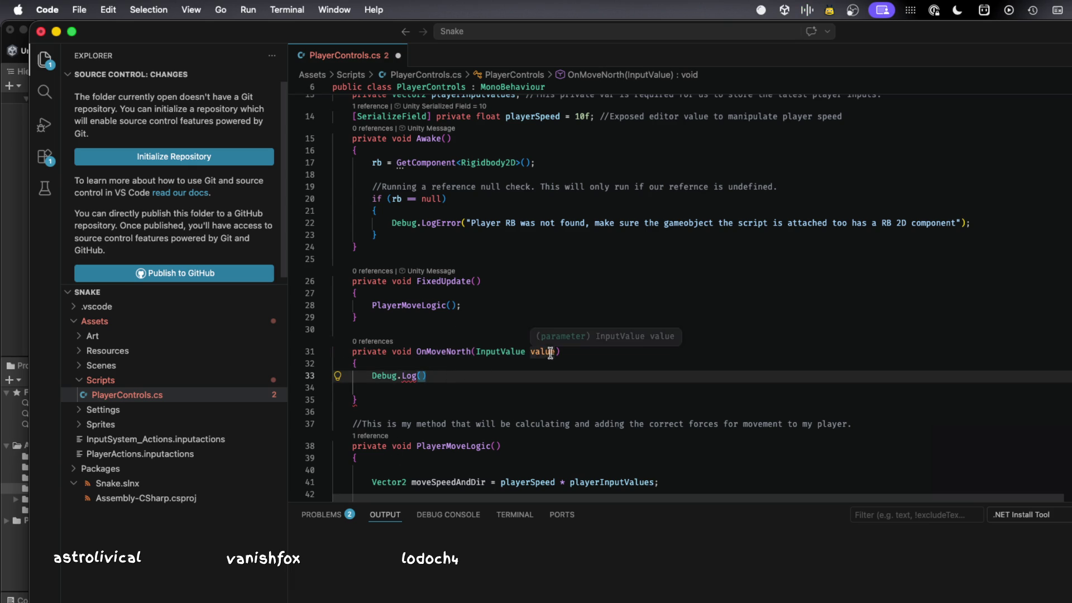
{"action": "triple_click", "coordinate": [451, 369]}
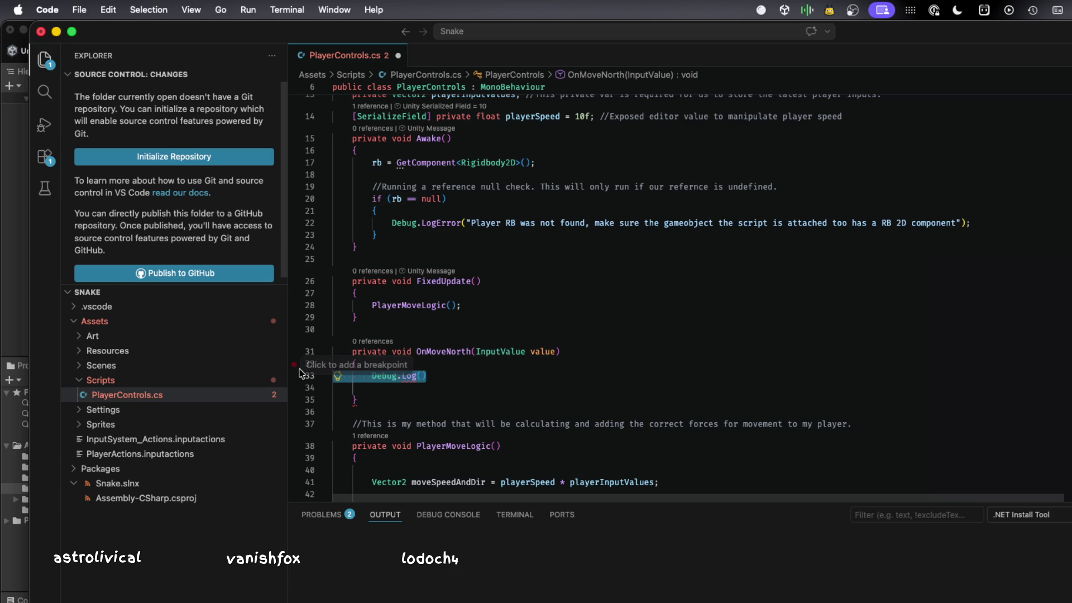
- Drop the InputValue parameter, make OnMoveNorth log "on move north", and save the script
{"action": "key", "text": "BackSpace"}
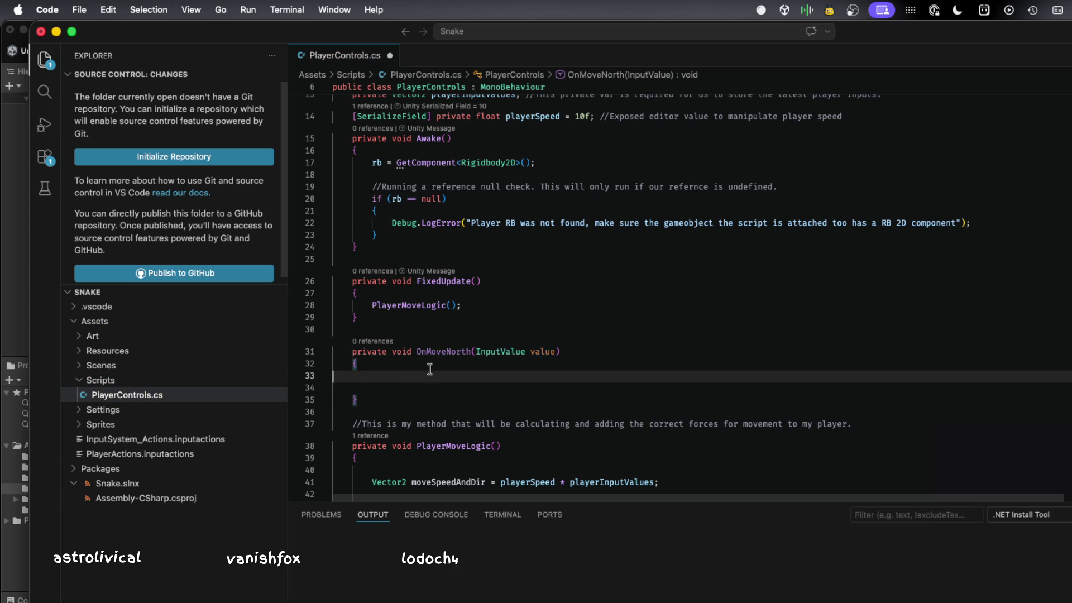
{"action": "left_click", "coordinate": [476, 351]}
{"action": "left_click_drag", "start_coordinate": [476, 351], "coordinate": [555, 351]}
{"action": "key", "text": "BackSpace"}
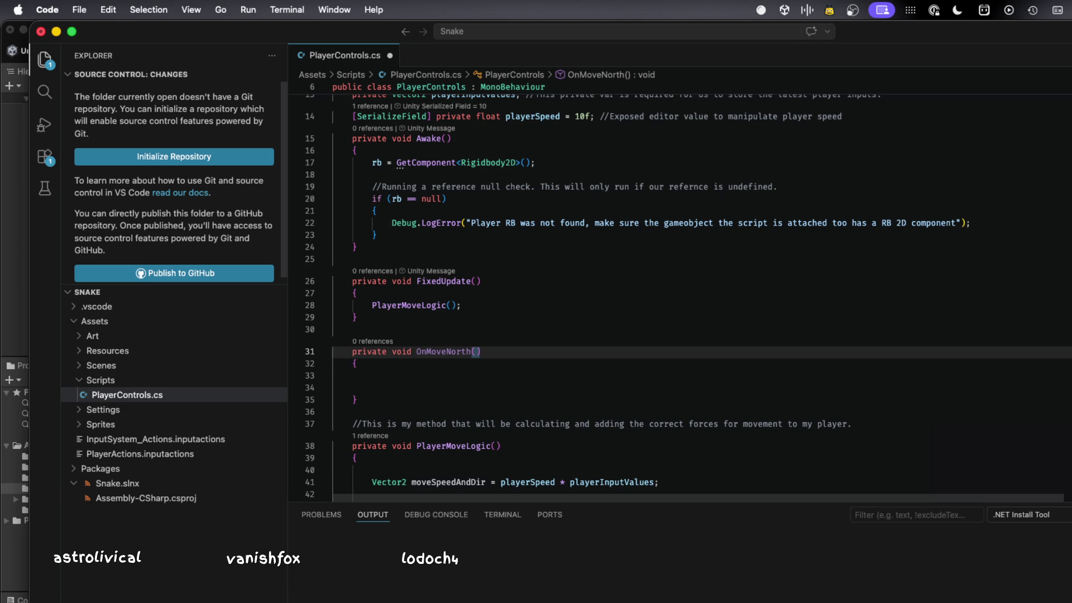
{"action": "key", "text": "Down"}
{"action": "key", "text": "Down"}
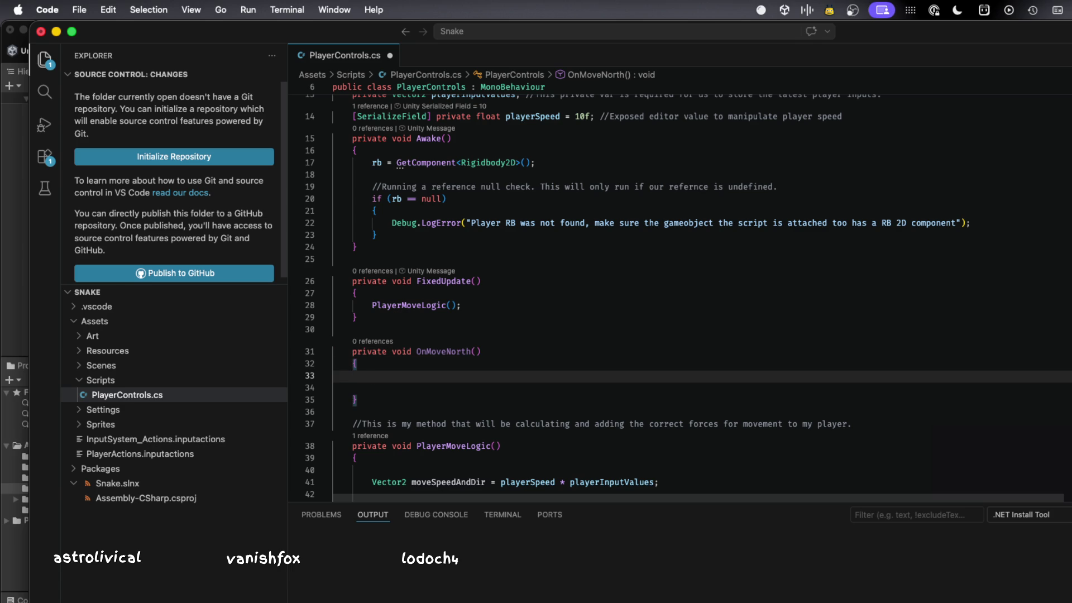
{"action": "type", "text": "D"}
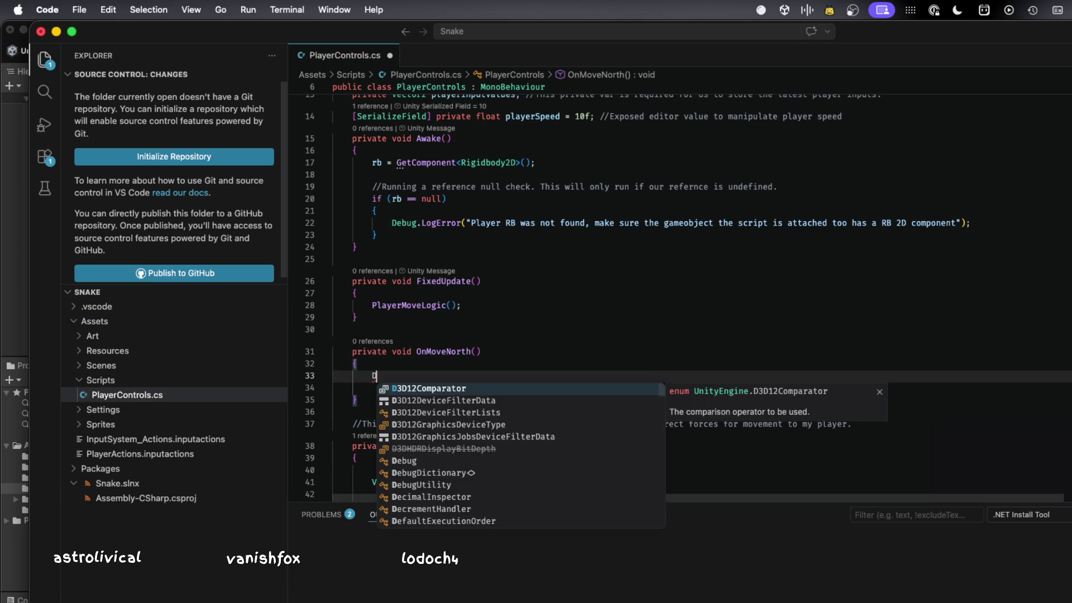
{"action": "type", "text": "ebug.Log("}
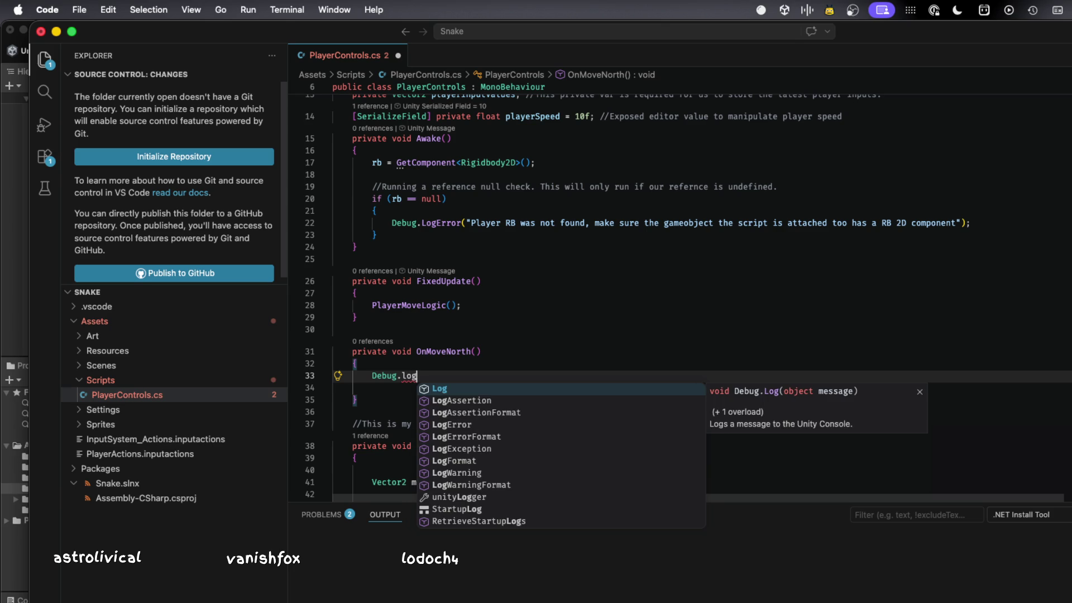
{"action": "type", "text": "\"on move"}
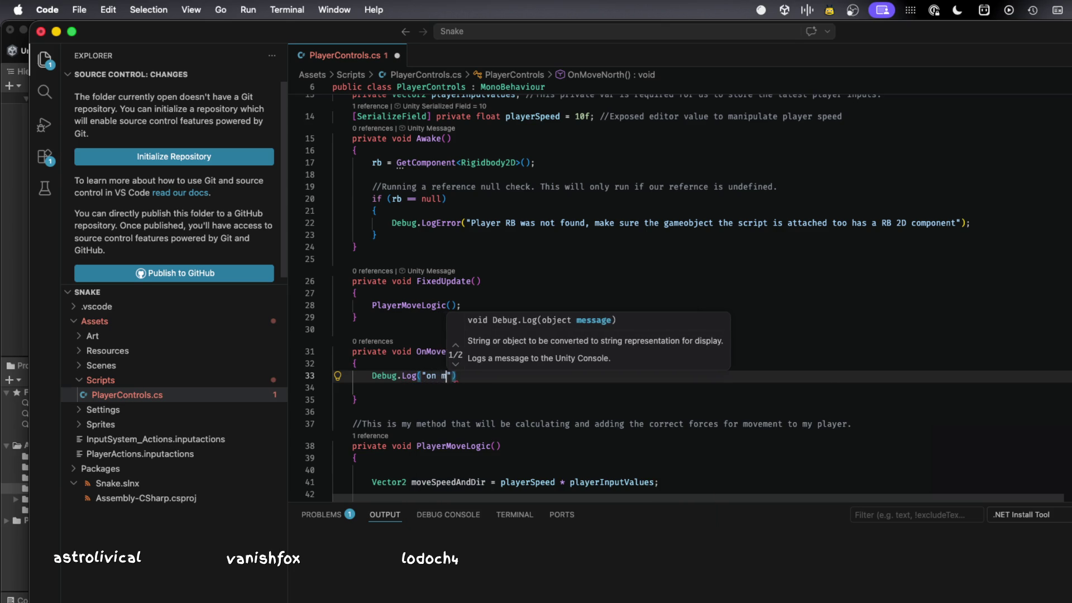
{"action": "type", "text": " north\""}
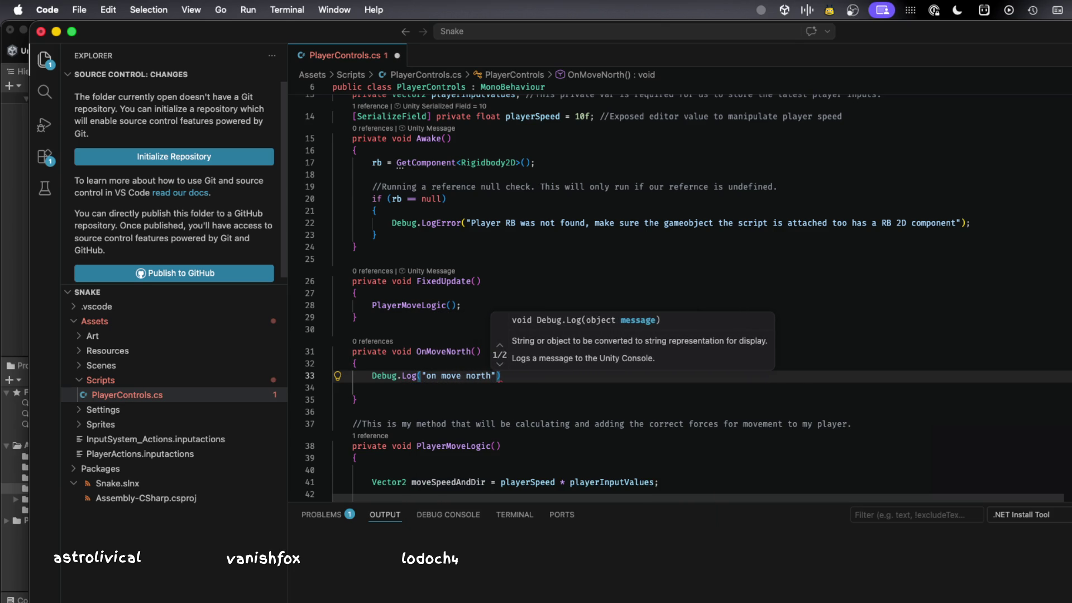
{"action": "type", "text": ");"}
{"action": "key", "text": "super+s"}
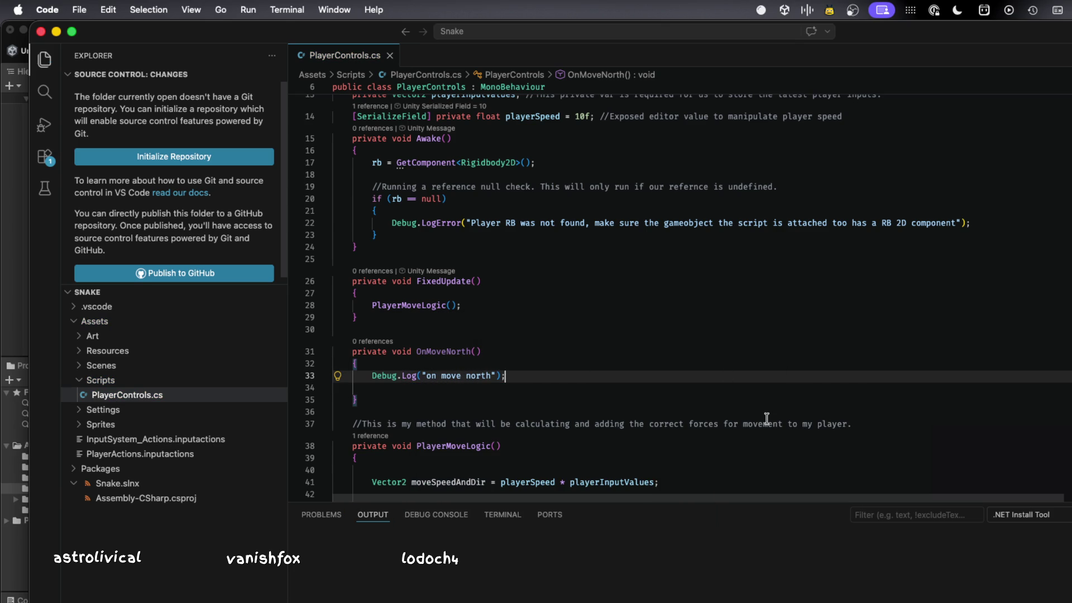
{"action": "key", "text": "super+Tab"}
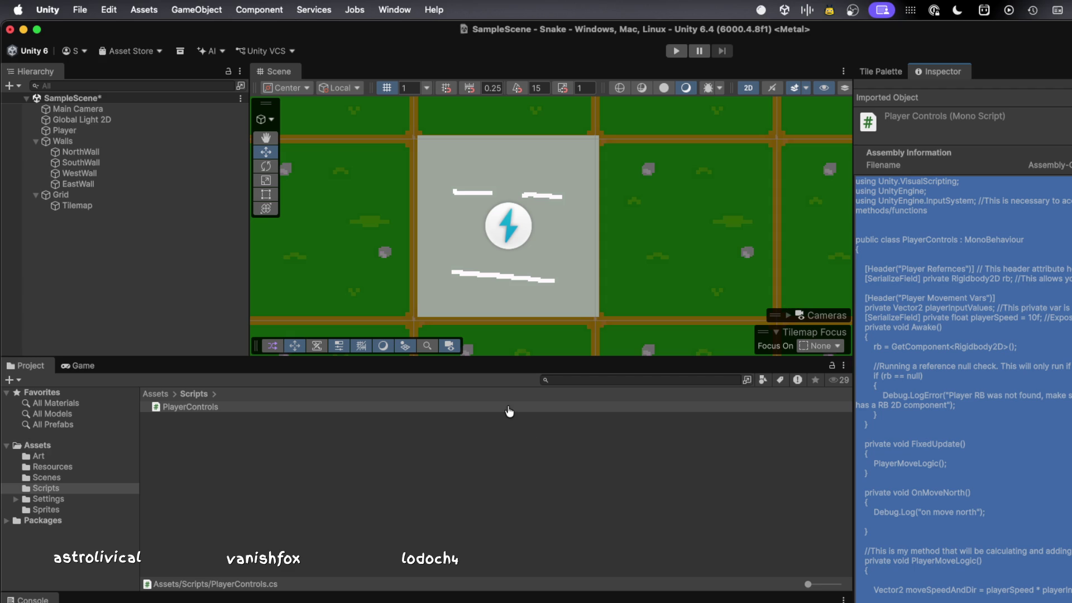
- Switch from Unity to the Brave browser
{"action": "key", "text": "super+Tab"}
- Search 'list of compiled languages' in a new tab and expand the full AI summary
{"action": "key", "text": "super+t"}
{"action": "type", "text": "compil"}
{"action": "key", "text": "BackSpace"}
{"action": "key", "text": "BackSpace"}
{"action": "key", "text": "BackSpace"}
{"action": "type", "text": "list of"}
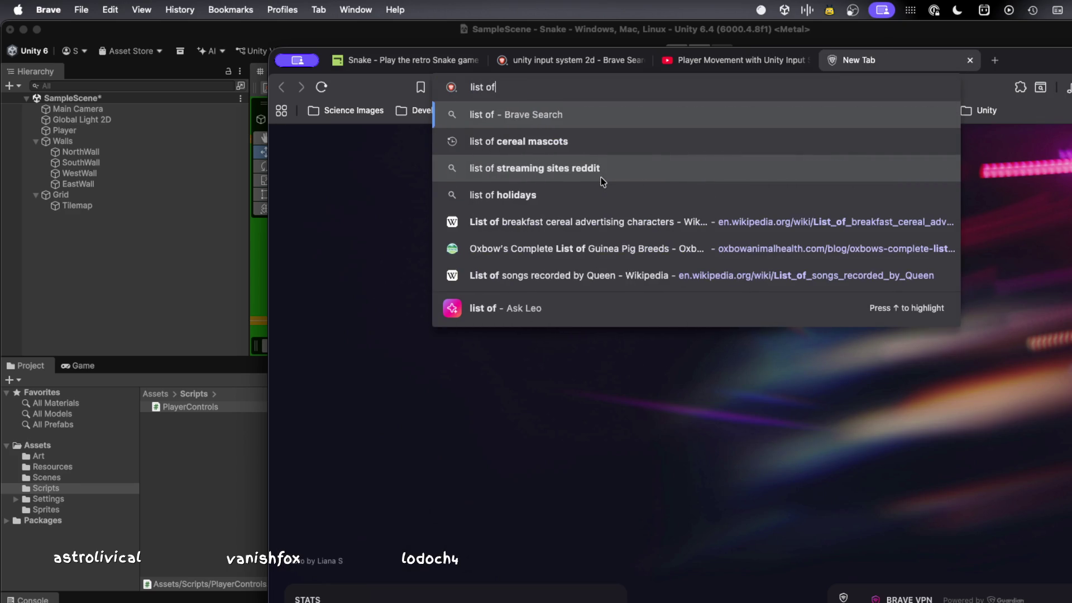
{"action": "type", "text": " compiled lan"}
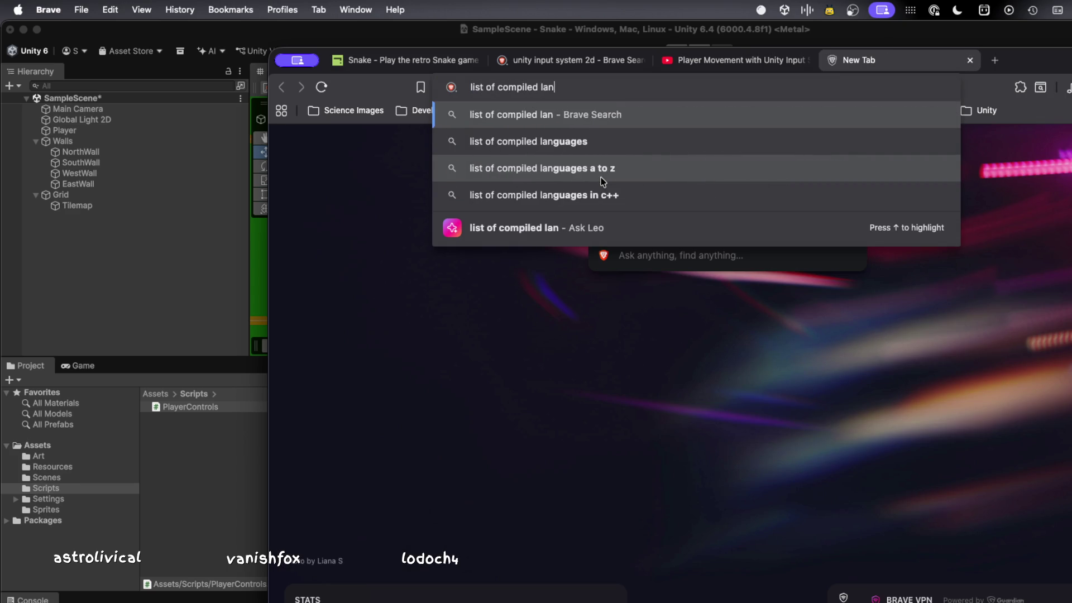
{"action": "type", "text": "guages"}
{"action": "key", "text": "Return"}
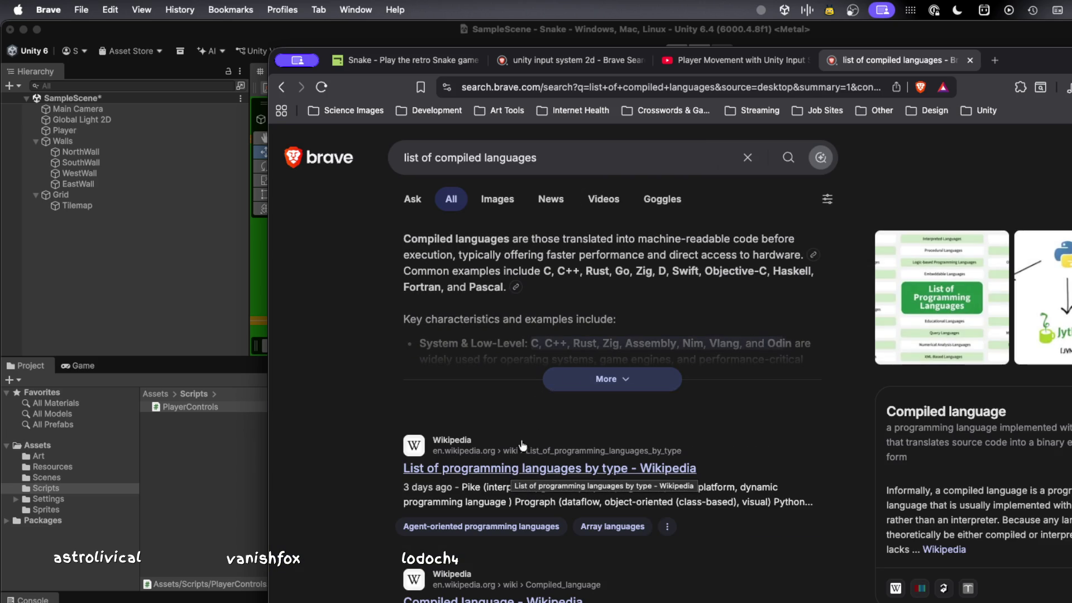
{"action": "left_click", "coordinate": [583, 375]}
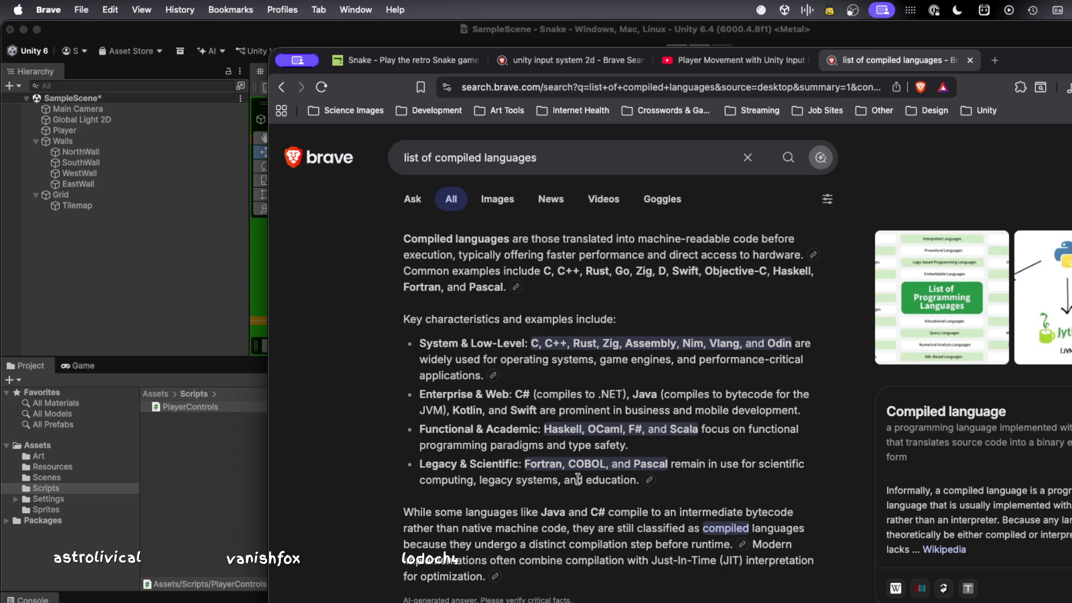
{"action": "scroll", "coordinate": [578, 478], "scroll_direction": "down", "scroll_amount": 3}
{"action": "scroll", "coordinate": [578, 479], "scroll_direction": "up", "scroll_amount": 5}
{"action": "double_click", "coordinate": [447, 162]}
{"action": "type", "text": "no"}
{"action": "type", "text": "n-compilk"}
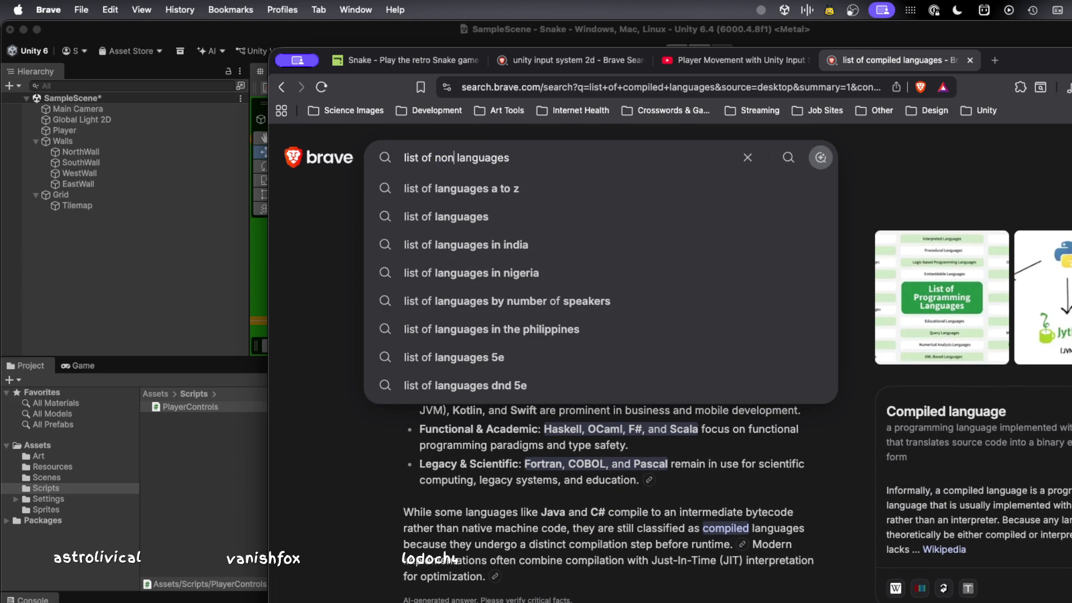
- Run the 'list of non-compiled languages' search and expand its summary of interpreted languages
{"action": "key", "text": "BackSpace"}
{"action": "type", "text": "ed"}
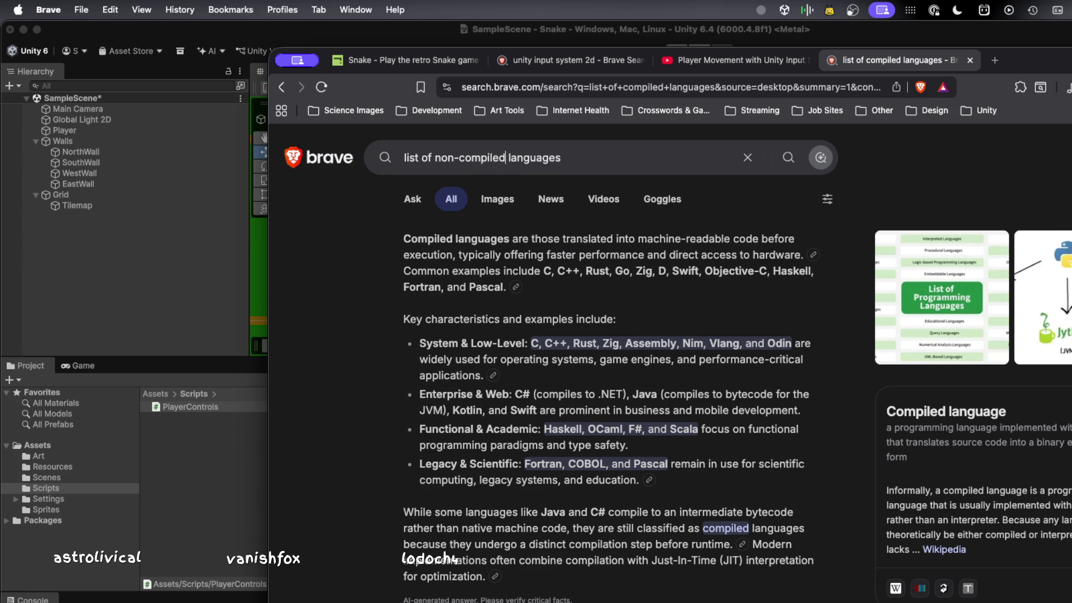
{"action": "key", "text": "Return"}
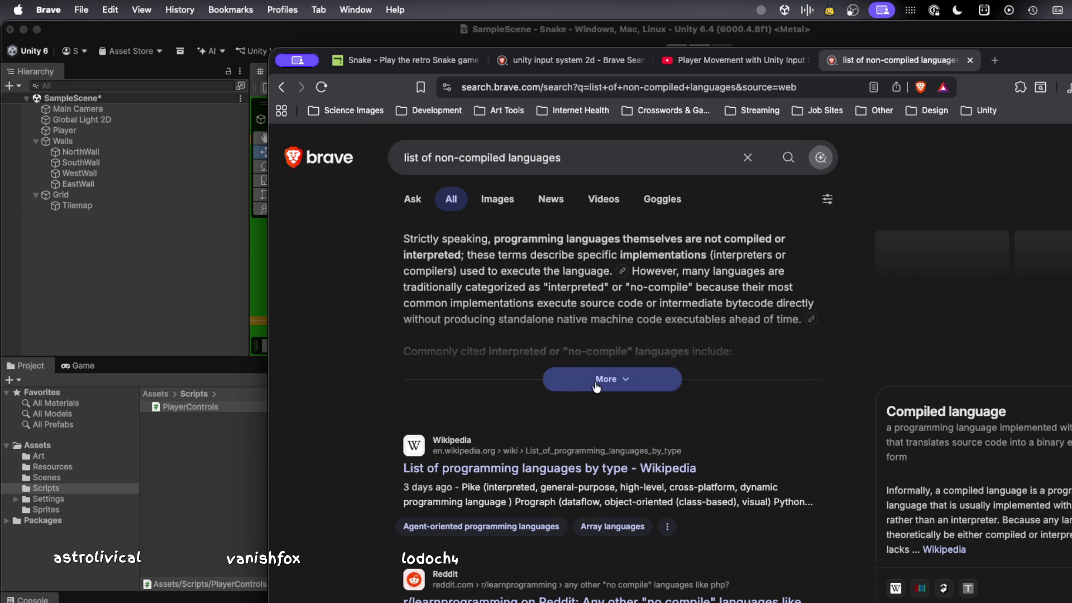
{"action": "left_click", "coordinate": [596, 380]}
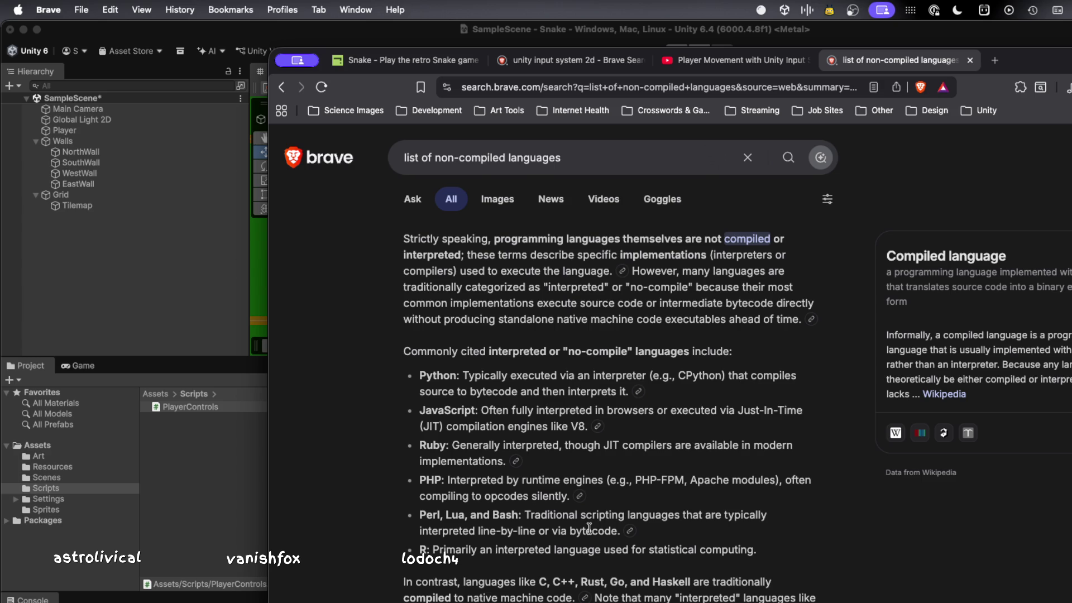
{"action": "scroll", "coordinate": [589, 528], "scroll_direction": "down", "scroll_amount": 3}
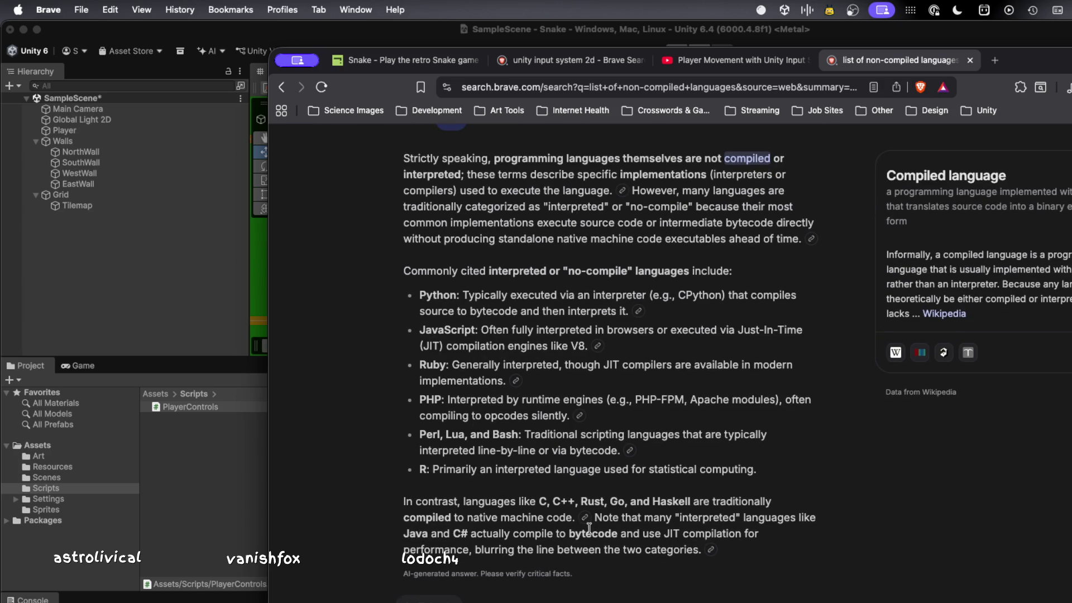
{"action": "scroll", "coordinate": [589, 528], "scroll_direction": "up", "scroll_amount": 3}
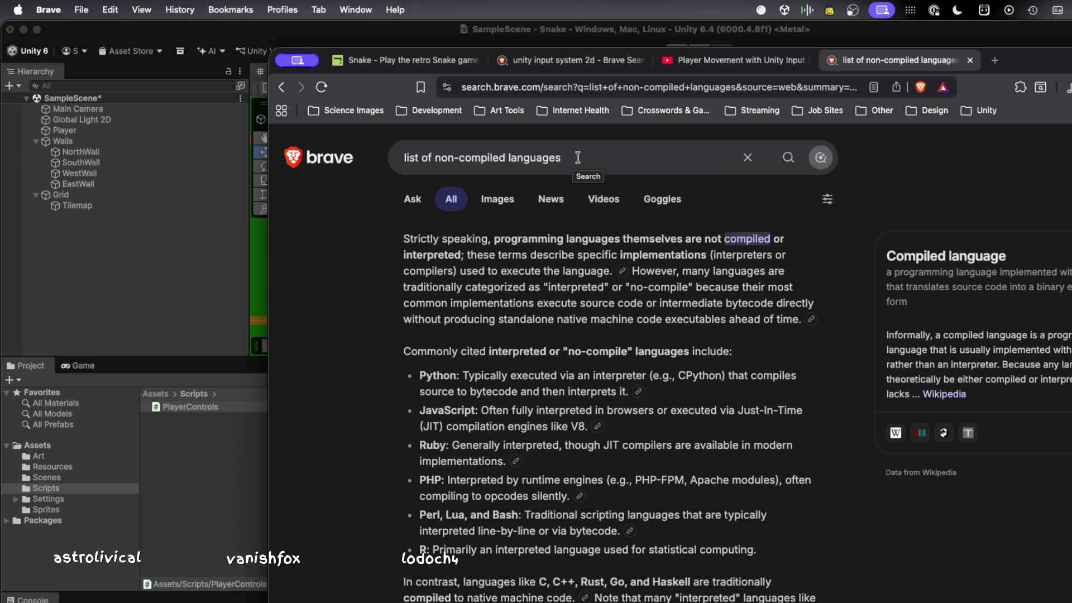
{"action": "key", "text": "alt+space"}
- Launch RunJS from Raycast via a 'js' search and switch to the originalArray snippet
{"action": "type", "text": "j"}
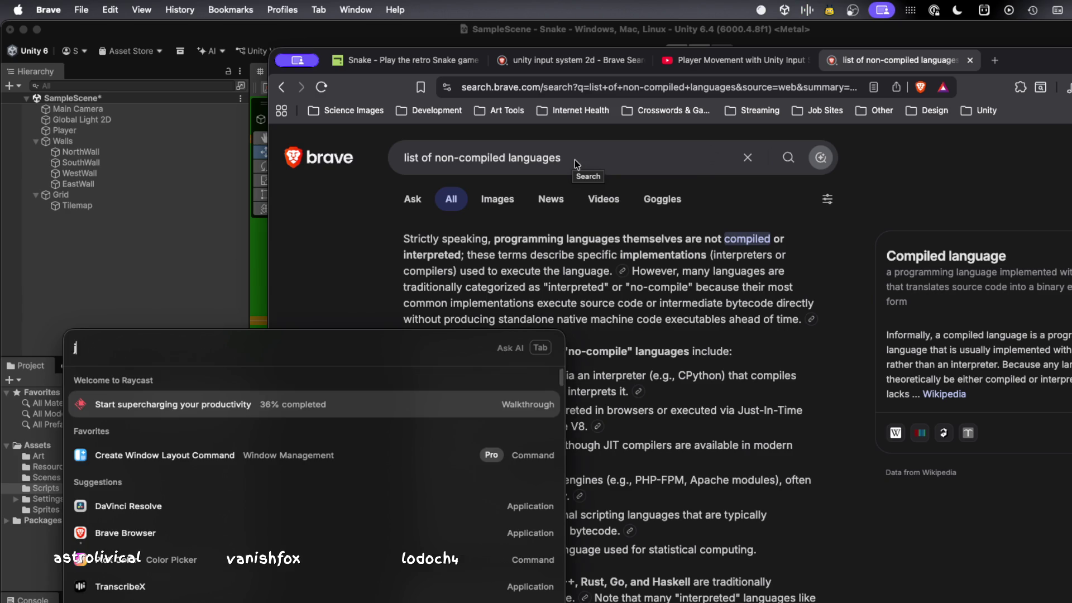
{"action": "key", "text": "BackSpace"}
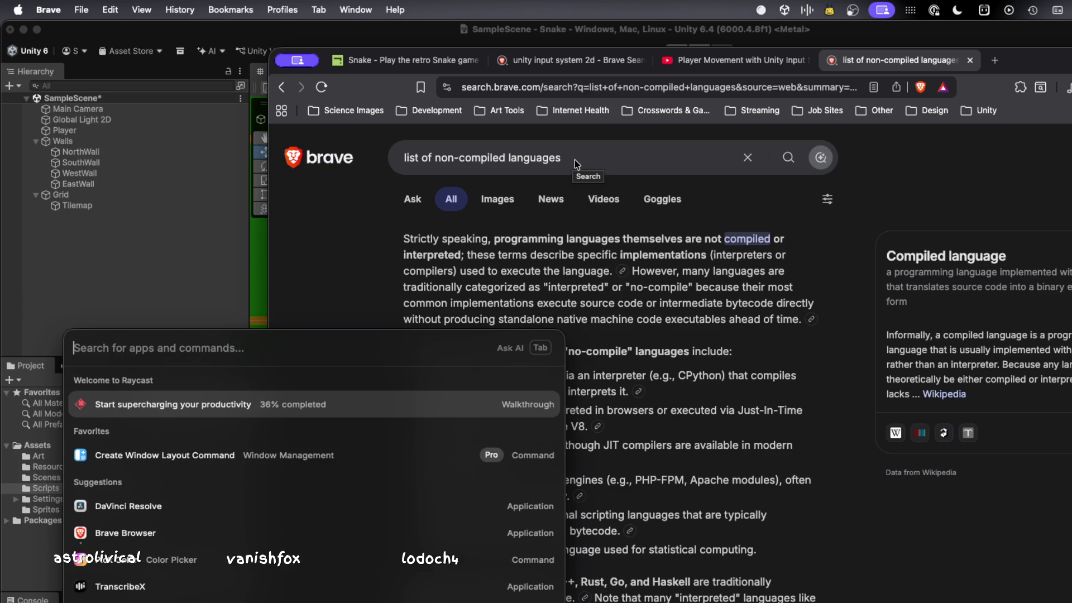
{"action": "type", "text": "js"}
{"action": "key", "text": "Down"}
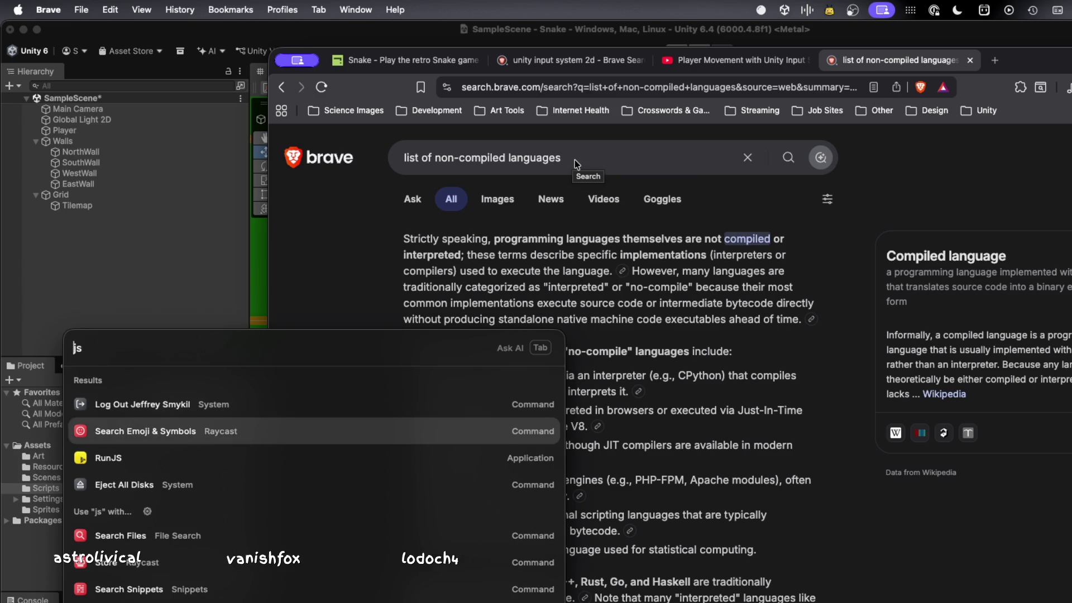
{"action": "key", "text": "Down"}
{"action": "key", "text": "Return"}
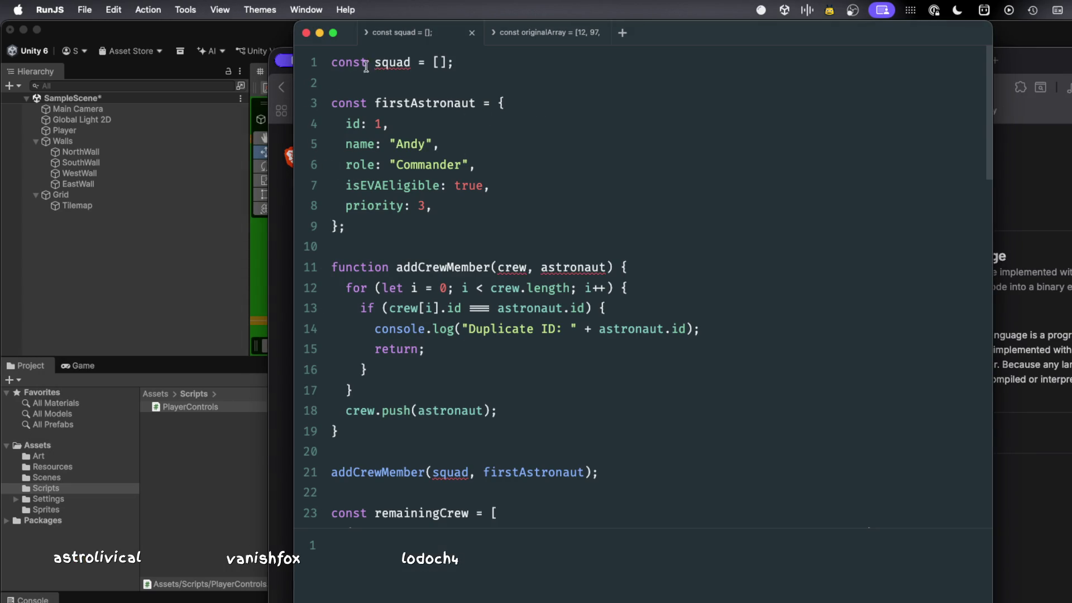
{"action": "left_click", "coordinate": [541, 31]}
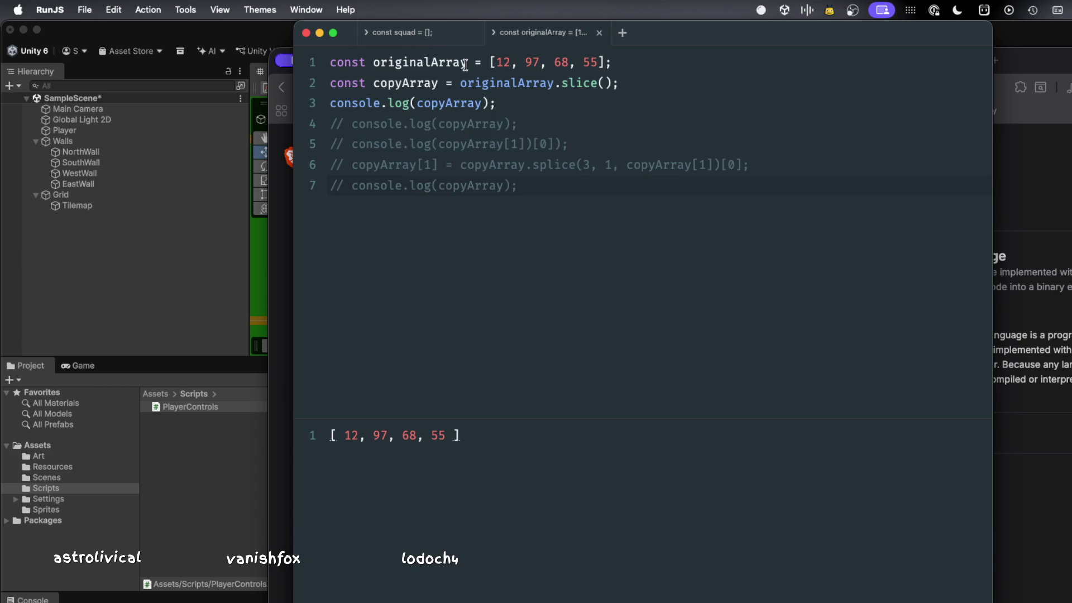
- Annotate originalArray on line 1 as <Array>, producing a 'Missing initializer' SyntaxError
{"action": "mouse_move", "coordinate": [465, 66]}
{"action": "left_click_drag", "start_coordinate": [611, 62], "coordinate": [301, 66]}
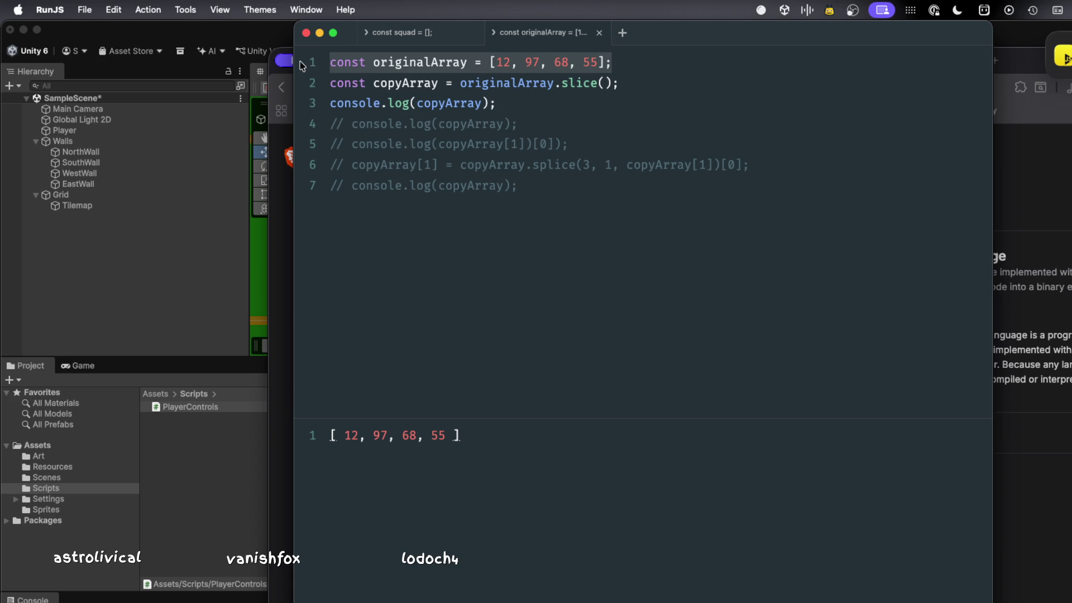
{"action": "left_click", "coordinate": [468, 62]}
{"action": "type", "text": "<Array>"}
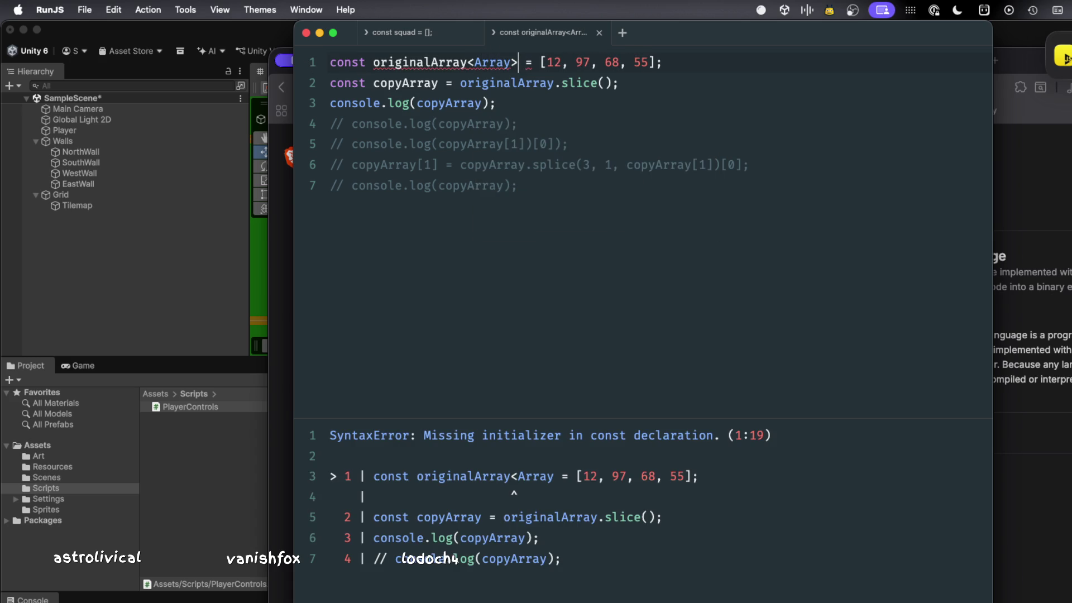
{"action": "left_click", "coordinate": [490, 208]}
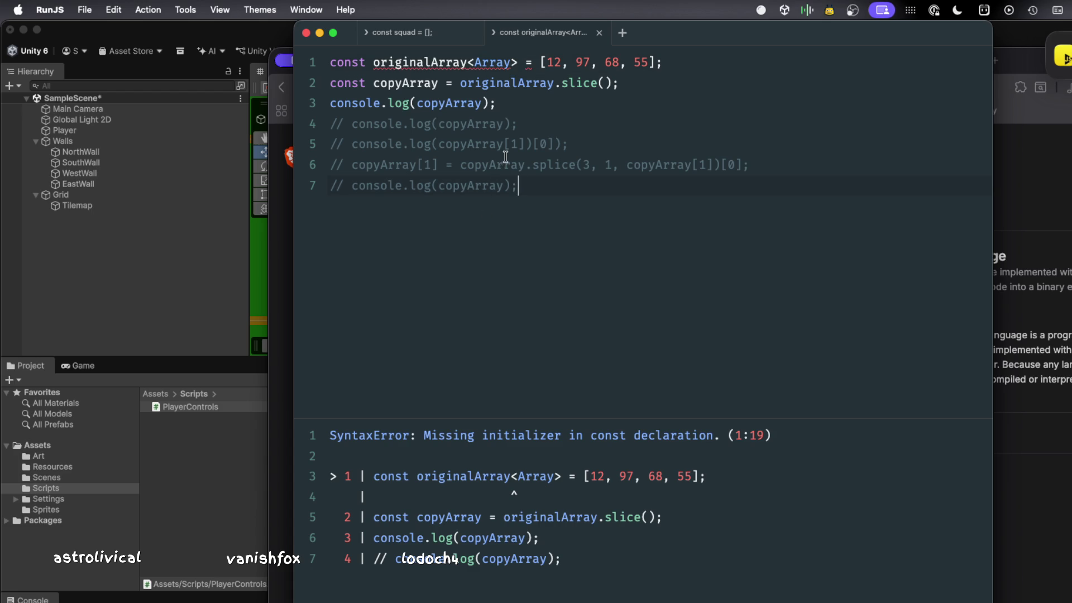
{"action": "left_click_drag", "start_coordinate": [329, 62], "coordinate": [687, 65]}
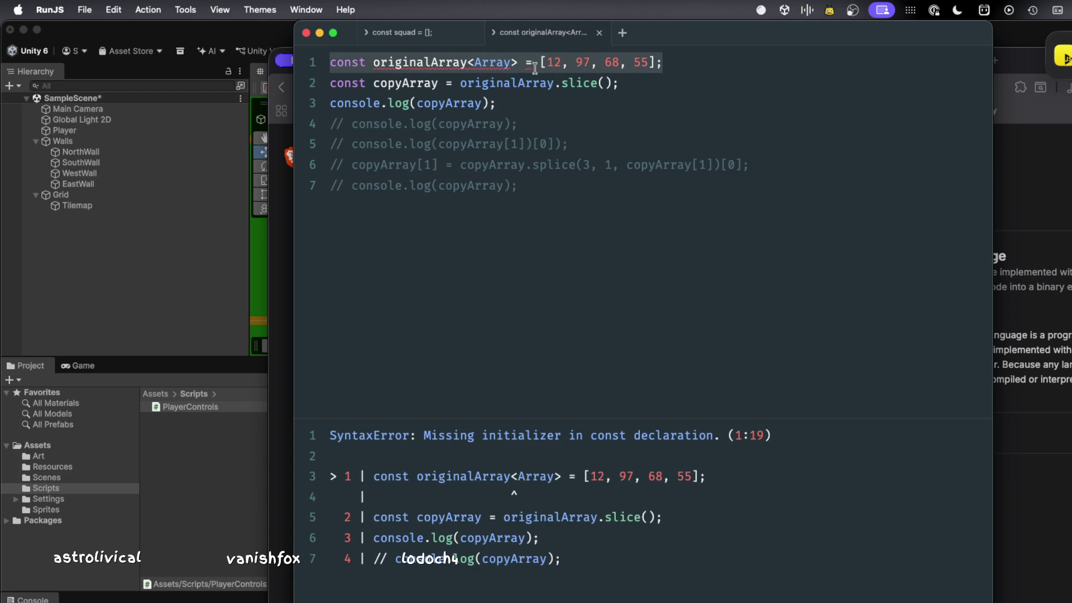
{"action": "mouse_move", "coordinate": [470, 69]}
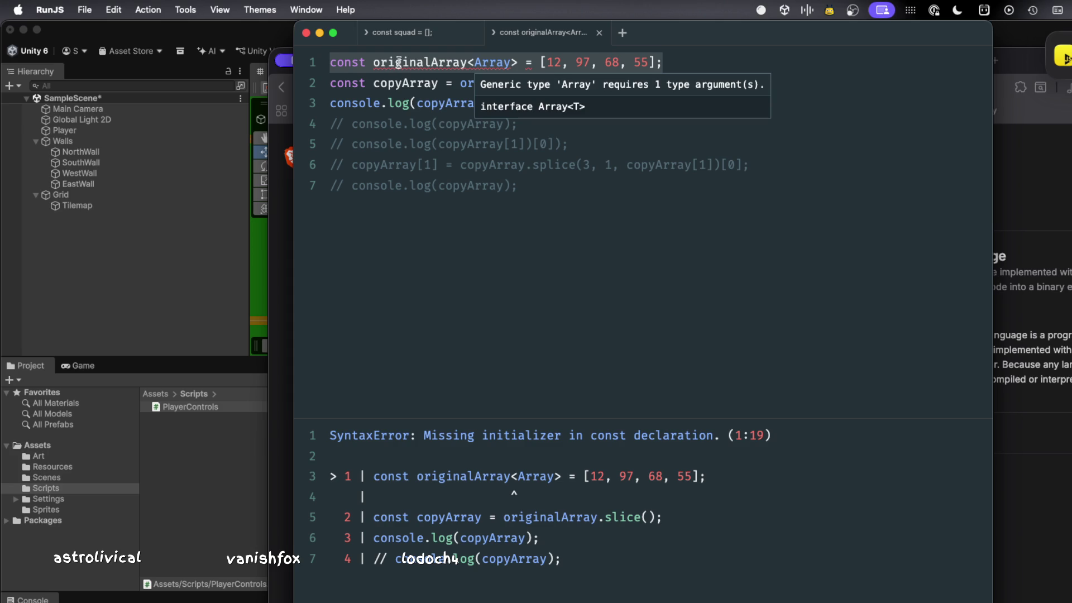
{"action": "mouse_move", "coordinate": [393, 63]}
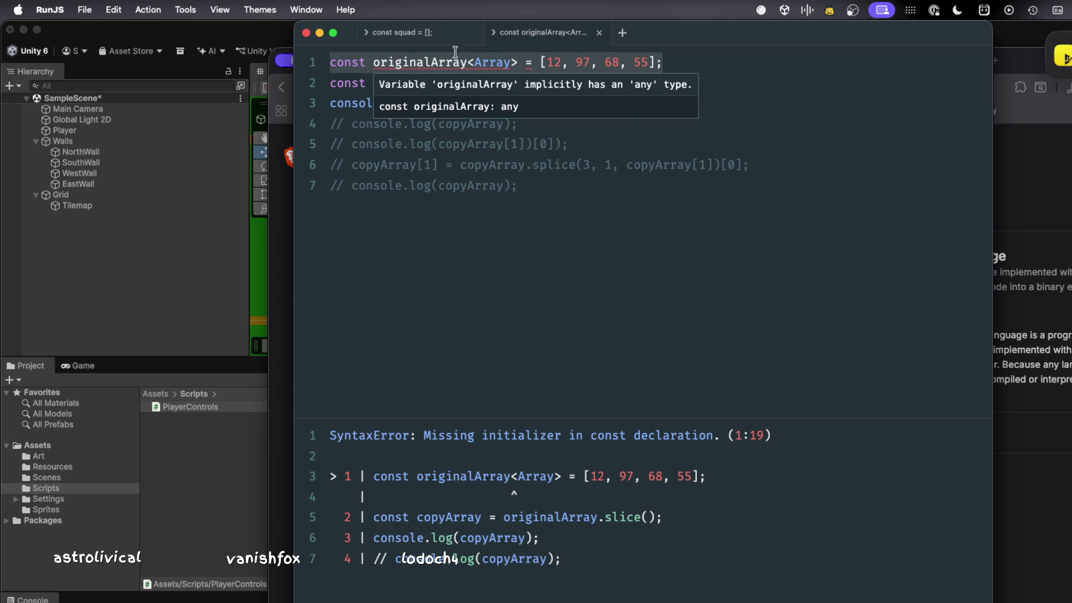
{"action": "left_click", "coordinate": [491, 280]}
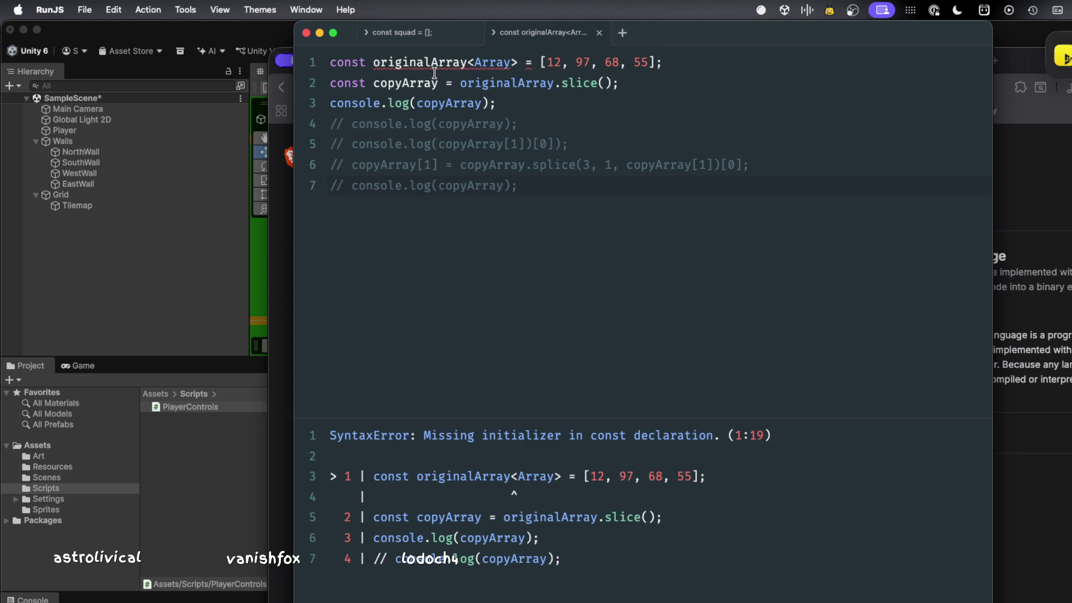
{"action": "mouse_move", "coordinate": [373, 61]}
- Read the error tooltips on Array and originalArray, then switch back to Brave
{"action": "mouse_move", "coordinate": [489, 58]}
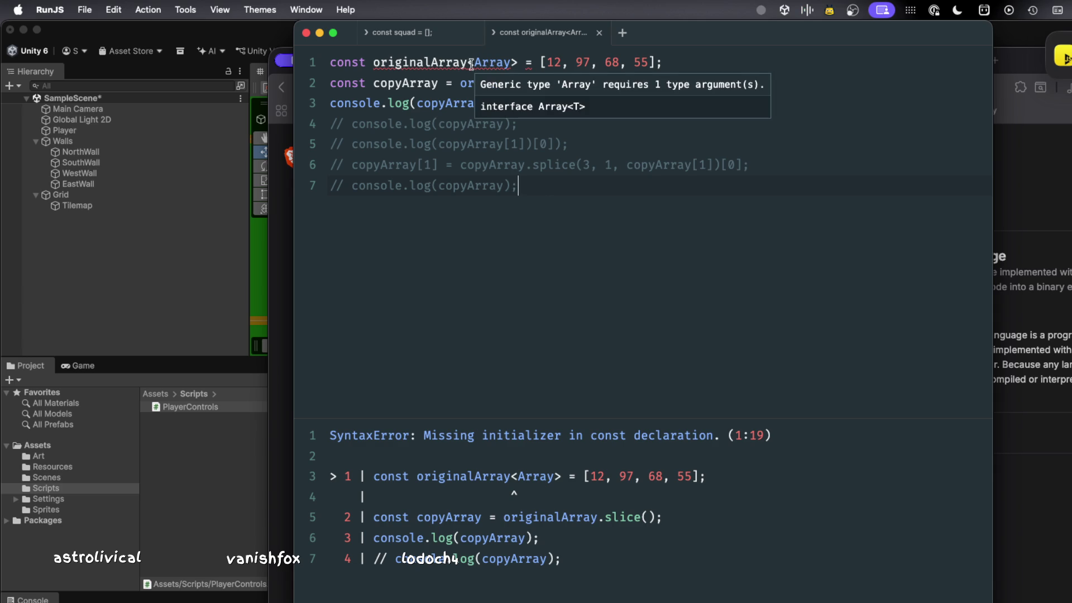
{"action": "mouse_move", "coordinate": [422, 62]}
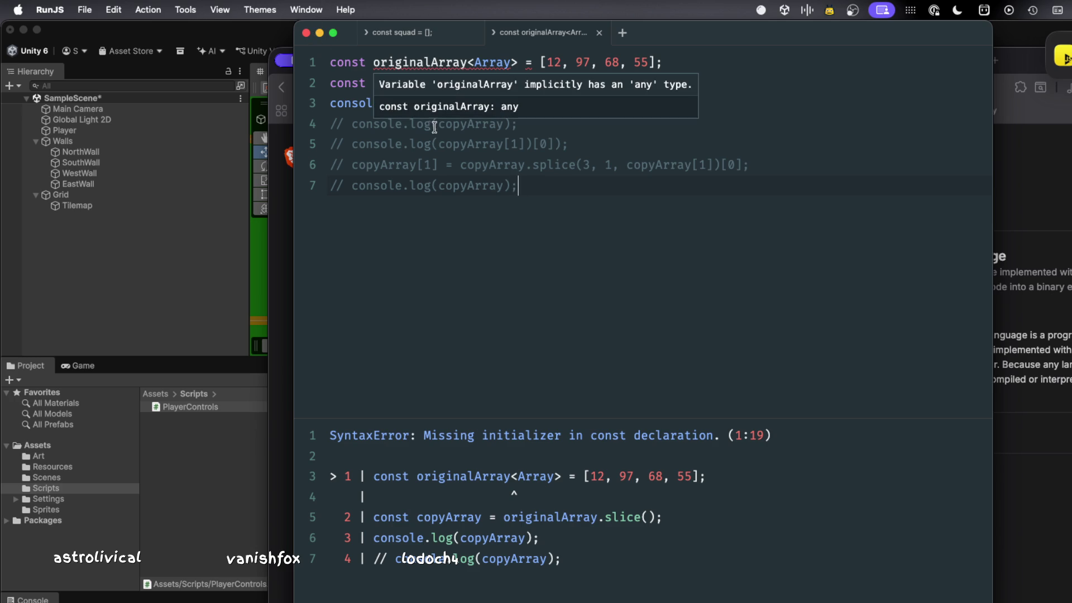
{"action": "left_click", "coordinate": [347, 74]}
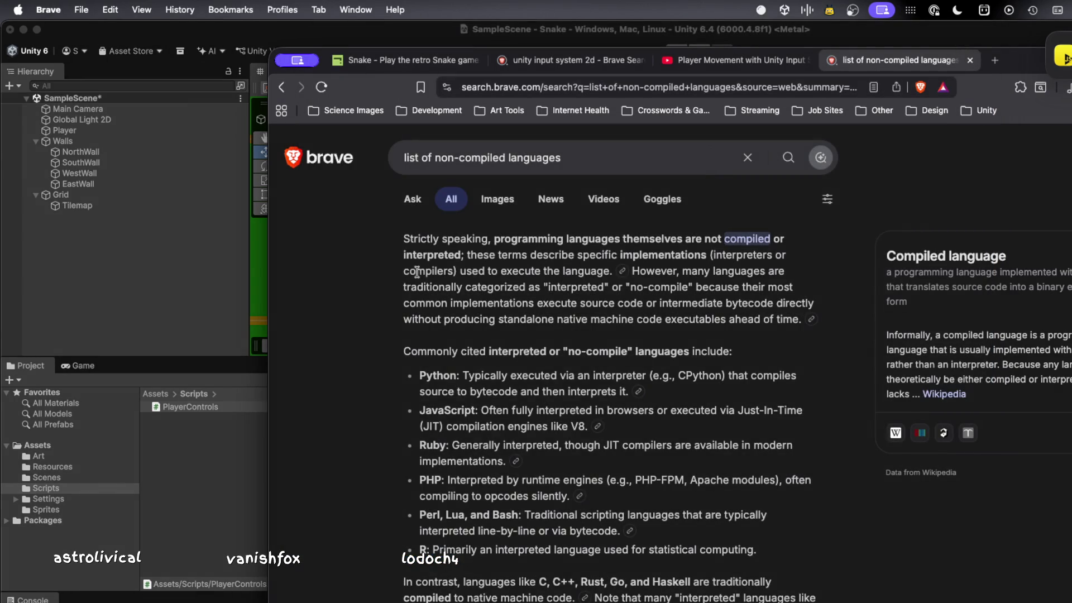
- Search for 'typescript compiler microsfort' in a new browser tab
{"action": "key", "text": "super+t"}
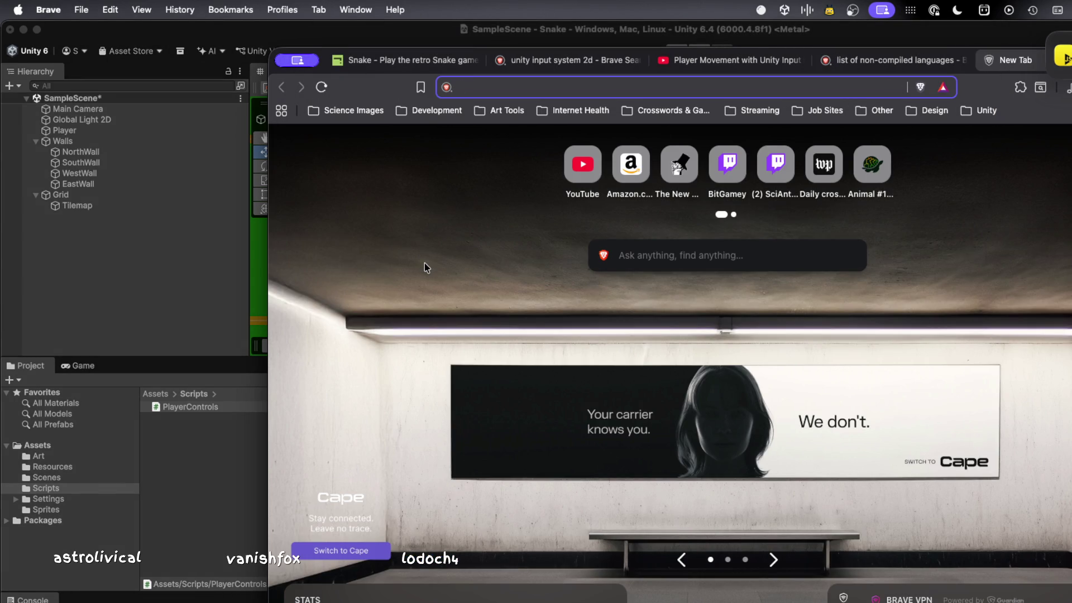
{"action": "type", "text": "typescript compiler "}
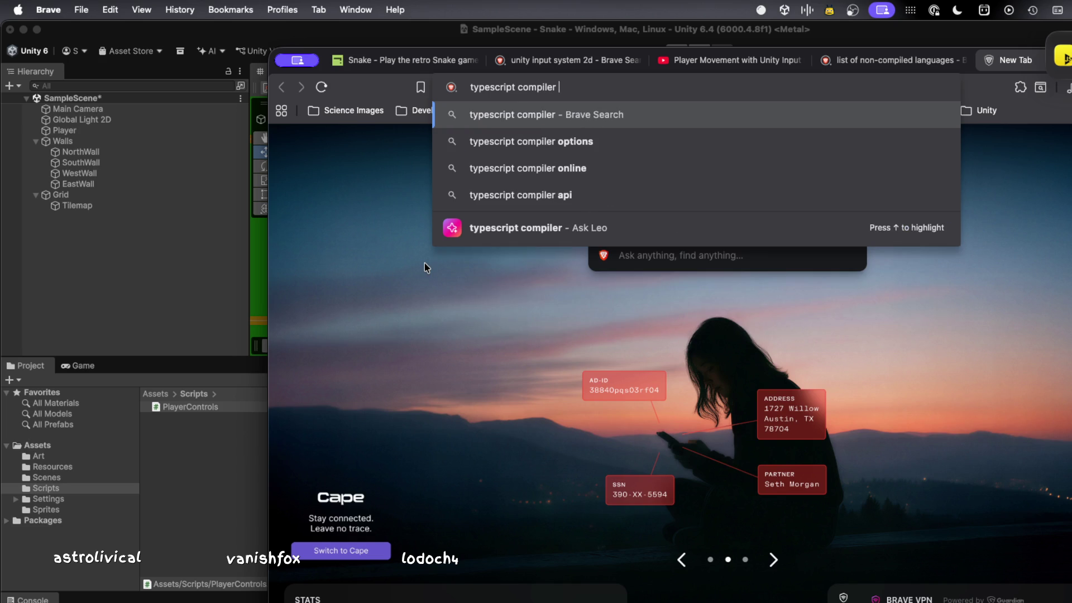
{"action": "type", "text": "microsfort"}
{"action": "key", "text": "Return"}
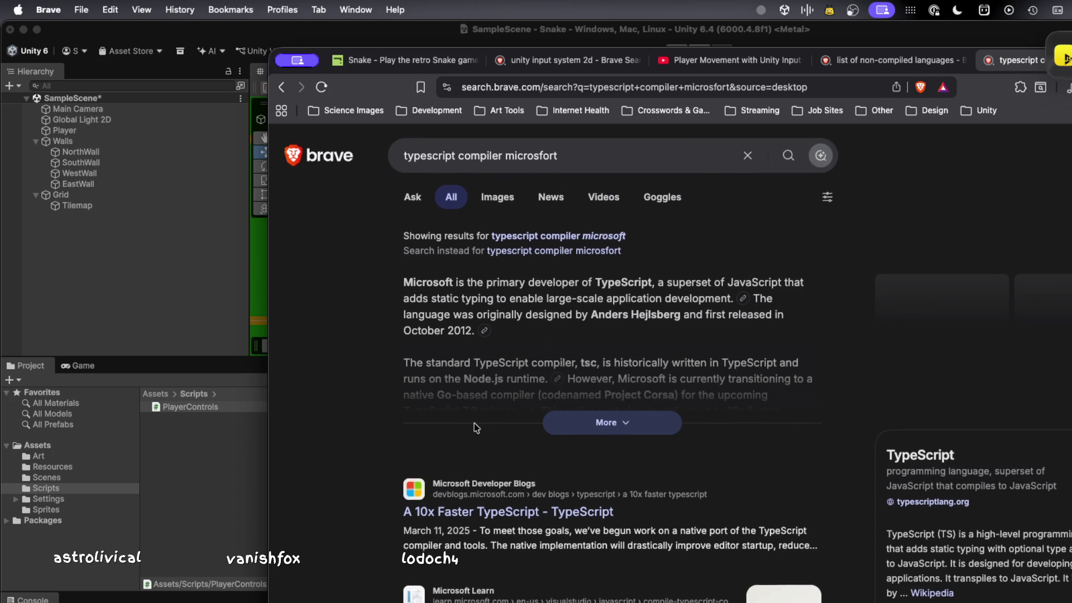
- Read the article on compiling TypeScript with NuGet, then return to the results
{"action": "scroll", "coordinate": [475, 427], "scroll_direction": "down", "scroll_amount": 5}
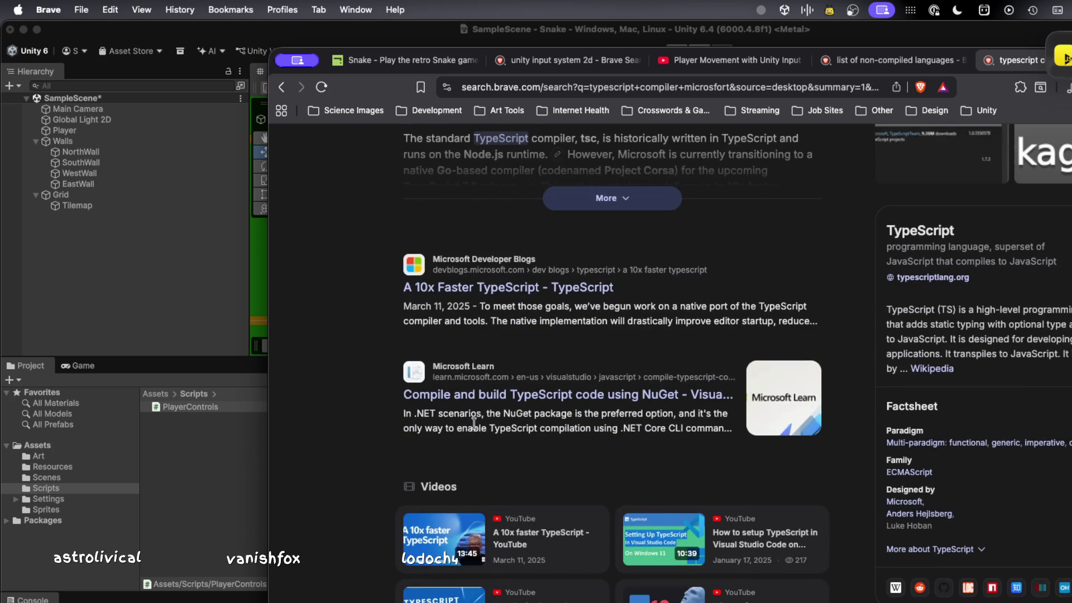
{"action": "left_click", "coordinate": [478, 395]}
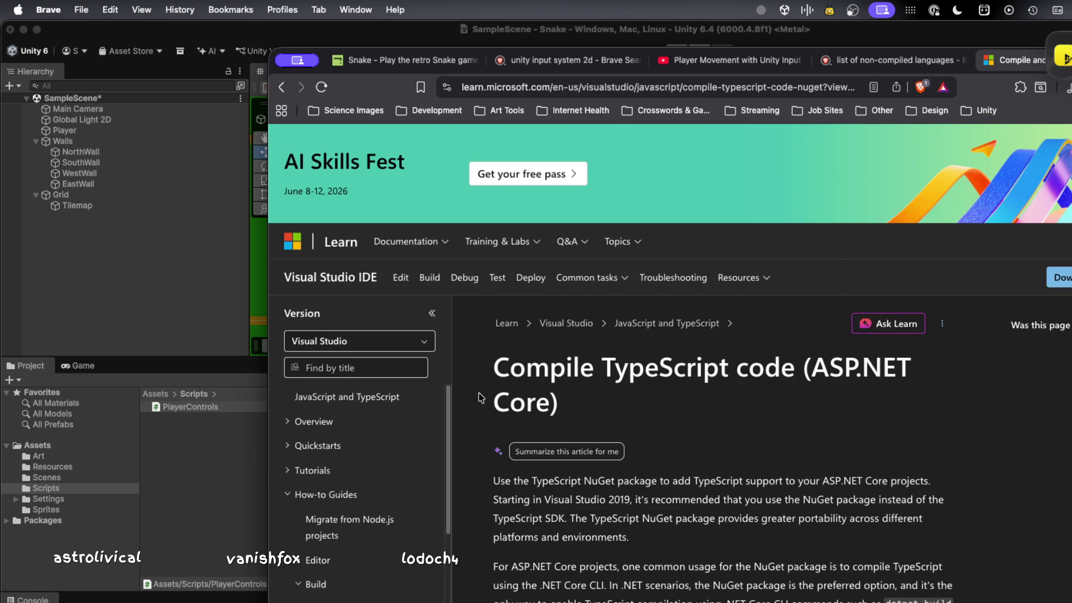
{"action": "scroll", "coordinate": [478, 393], "scroll_direction": "down", "scroll_amount": 6}
{"action": "scroll", "coordinate": [480, 402], "scroll_direction": "down", "scroll_amount": 4}
{"action": "scroll", "coordinate": [486, 420], "scroll_direction": "down", "scroll_amount": 8}
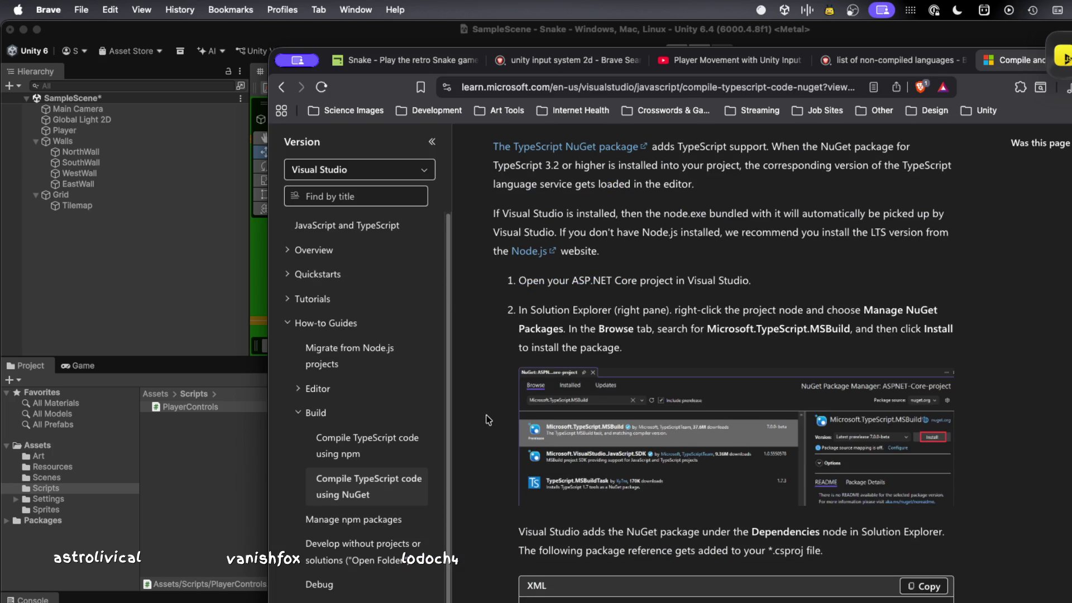
{"action": "scroll", "coordinate": [485, 420], "scroll_direction": "down", "scroll_amount": 13}
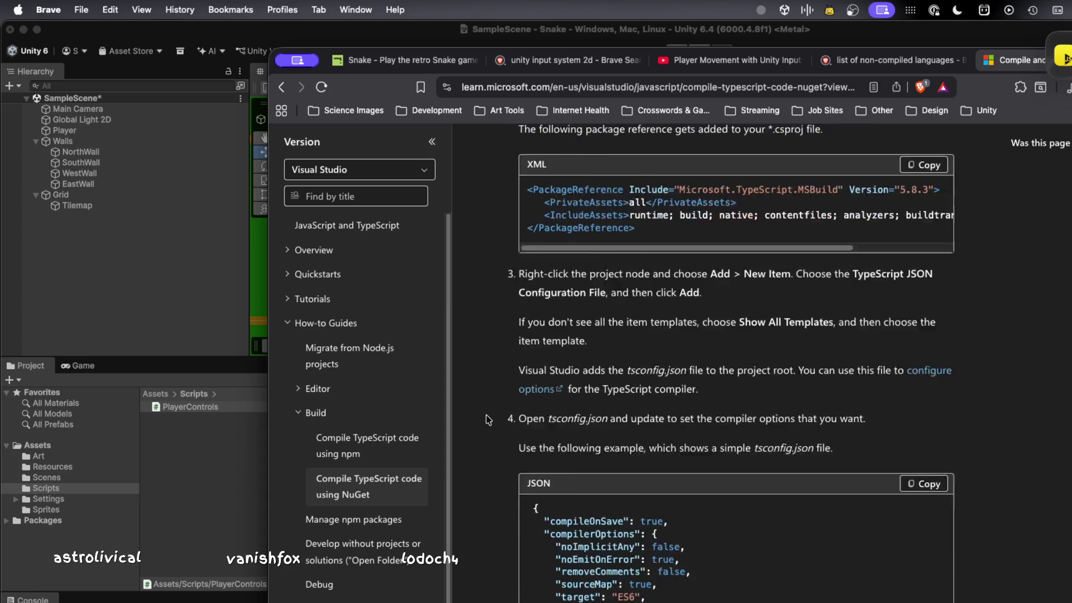
{"action": "left_click", "coordinate": [281, 86]}
- Expand and read through the full AI summary of the search results
{"action": "scroll", "coordinate": [494, 411], "scroll_direction": "up", "scroll_amount": 4}
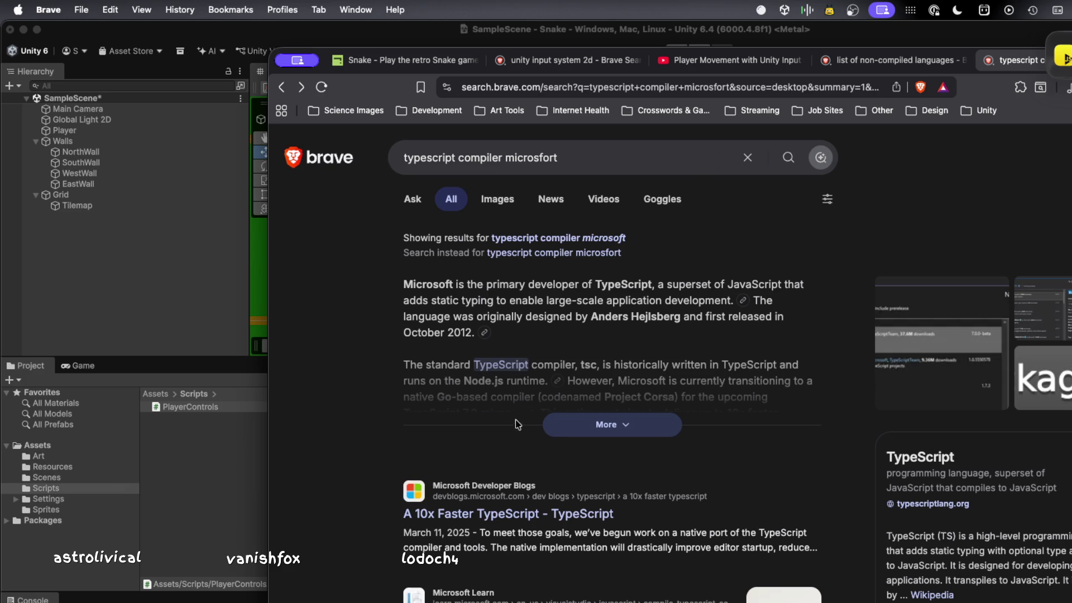
{"action": "left_click", "coordinate": [600, 439]}
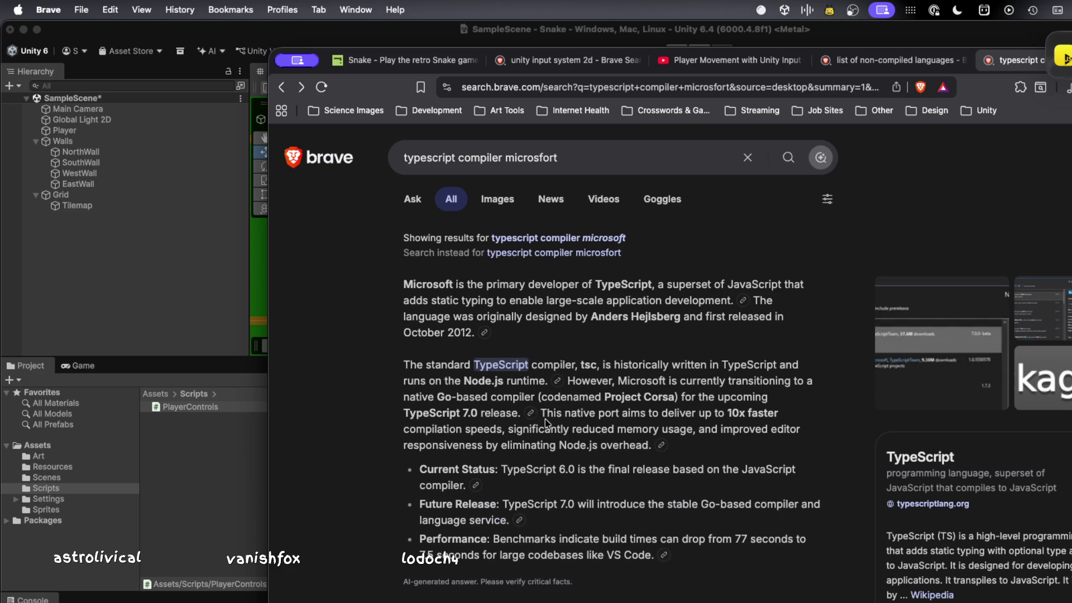
{"action": "scroll", "coordinate": [544, 418], "scroll_direction": "down", "scroll_amount": 3}
{"action": "scroll", "coordinate": [545, 419], "scroll_direction": "down", "scroll_amount": 5}
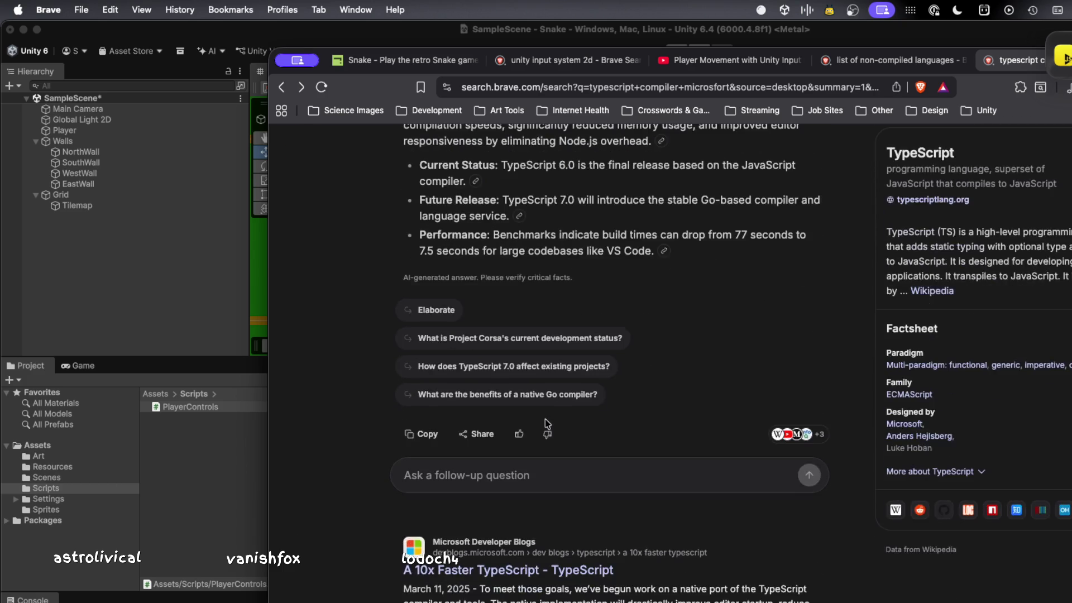
{"action": "scroll", "coordinate": [545, 419], "scroll_direction": "down", "scroll_amount": 9}
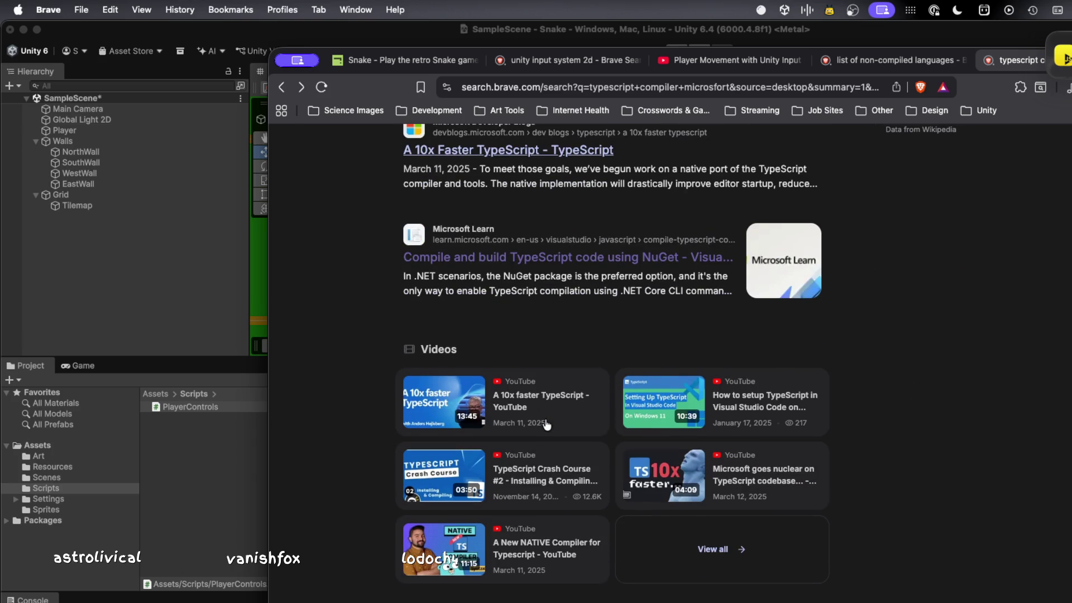
{"action": "scroll", "coordinate": [546, 426], "scroll_direction": "down", "scroll_amount": 6}
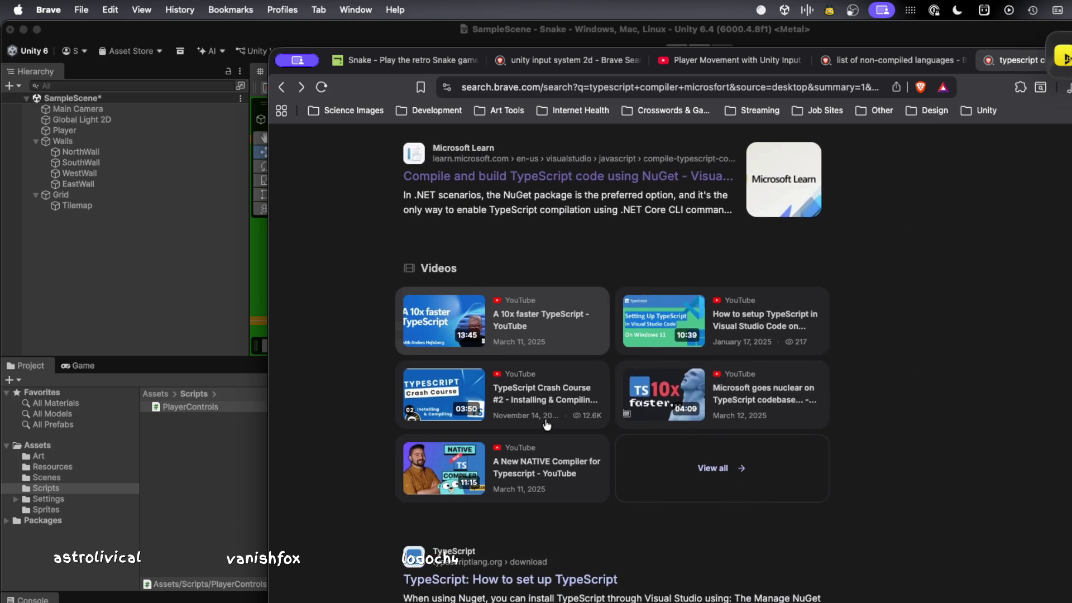
{"action": "scroll", "coordinate": [544, 419], "scroll_direction": "down", "scroll_amount": 8}
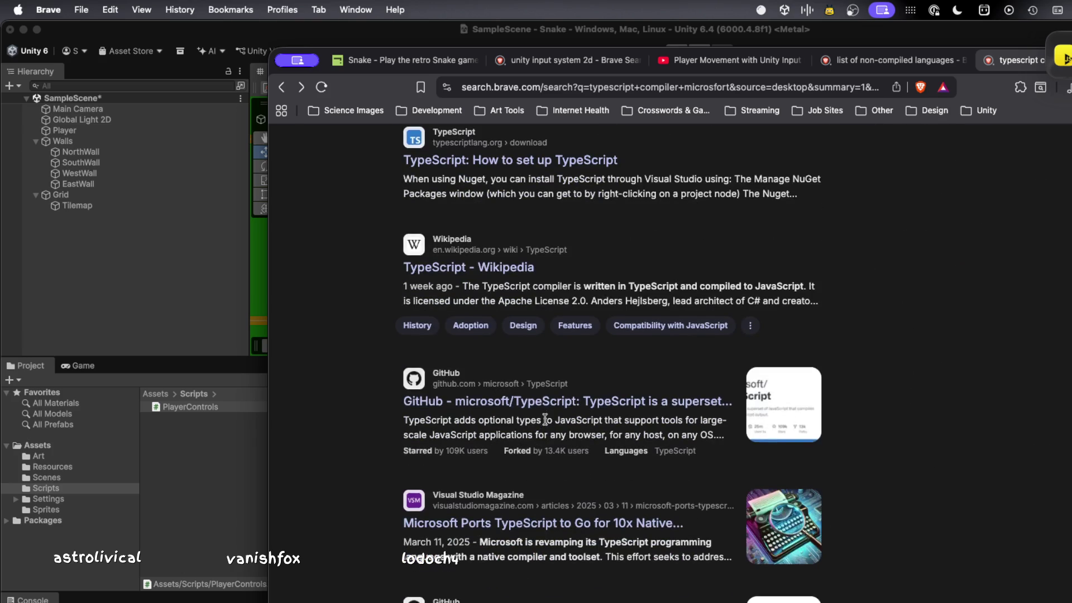
{"action": "scroll", "coordinate": [545, 419], "scroll_direction": "down", "scroll_amount": 1}
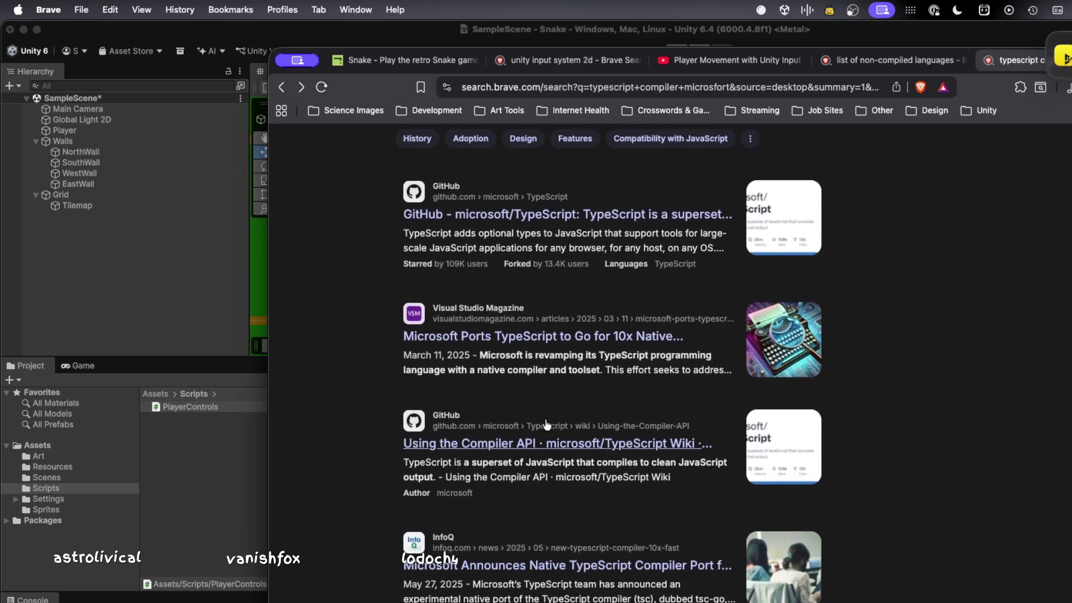
- Open the microsoft/TypeScript GitHub repository and its 'TypeScript in 5 minutes' guide
{"action": "left_click", "coordinate": [547, 214]}
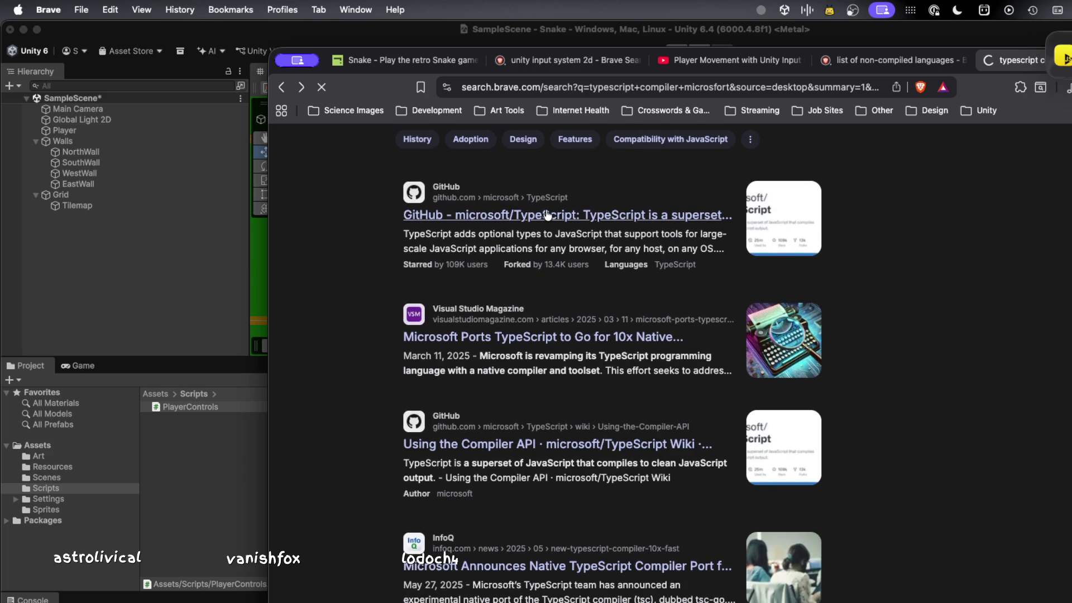
{"action": "scroll", "coordinate": [531, 385], "scroll_direction": "down", "scroll_amount": 15}
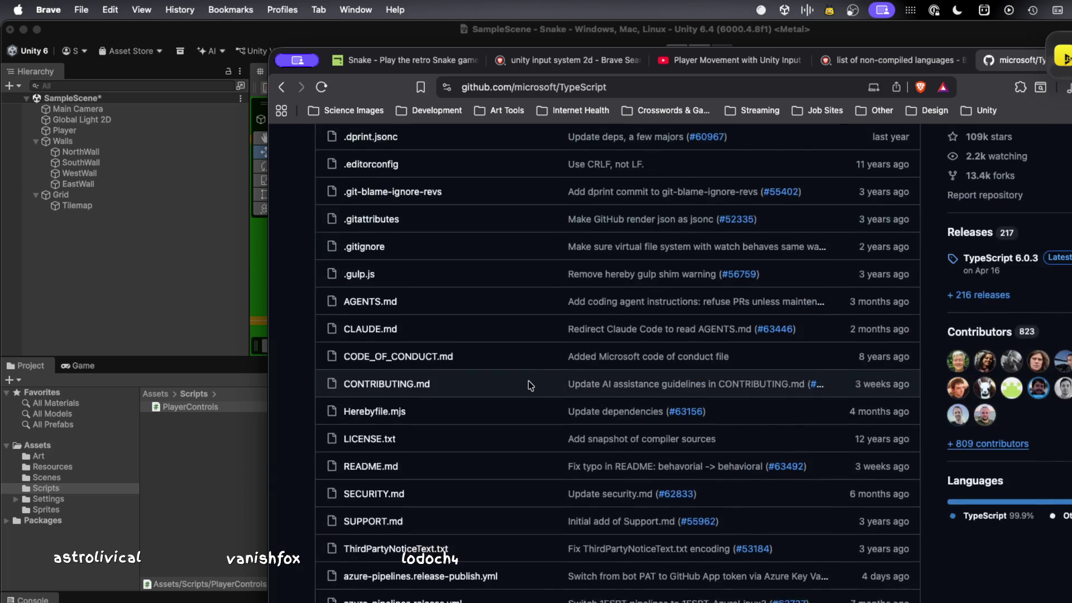
{"action": "scroll", "coordinate": [530, 385], "scroll_direction": "down", "scroll_amount": 9}
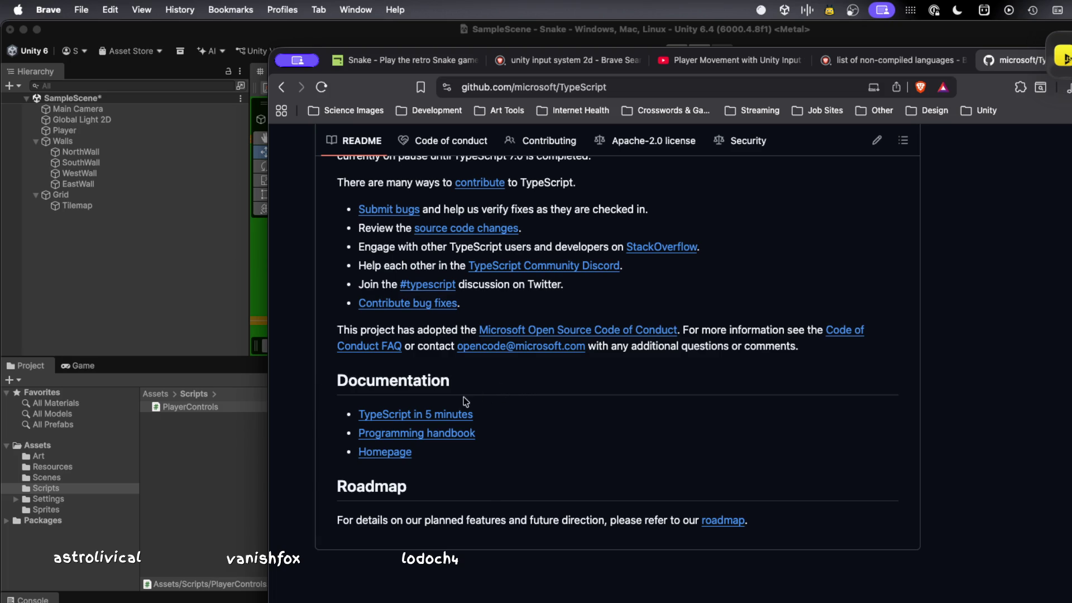
{"action": "left_click", "coordinate": [441, 415]}
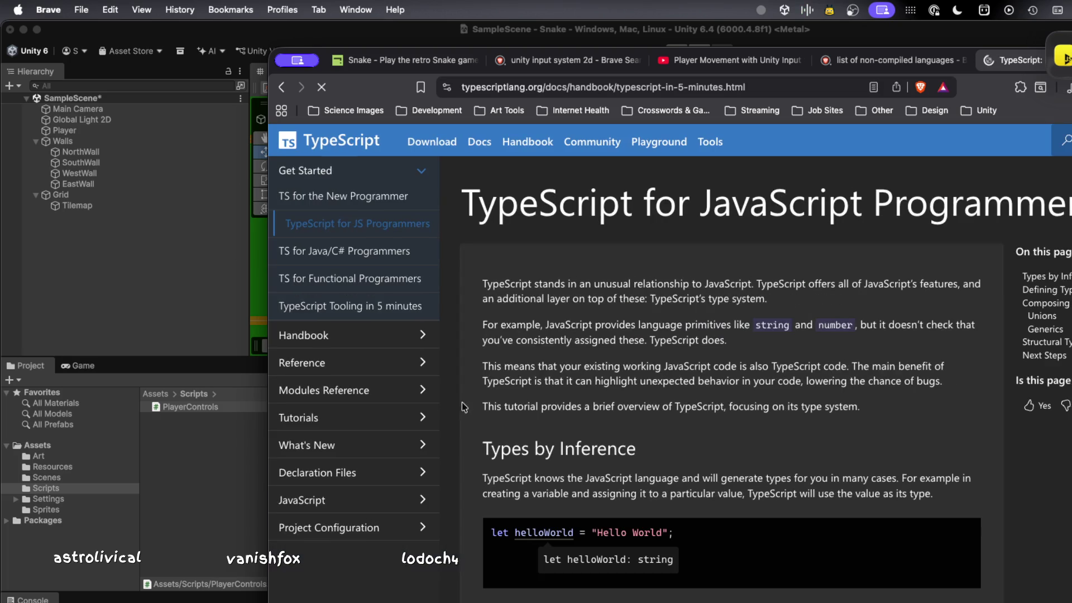
{"action": "scroll", "coordinate": [518, 392], "scroll_direction": "down", "scroll_amount": 4}
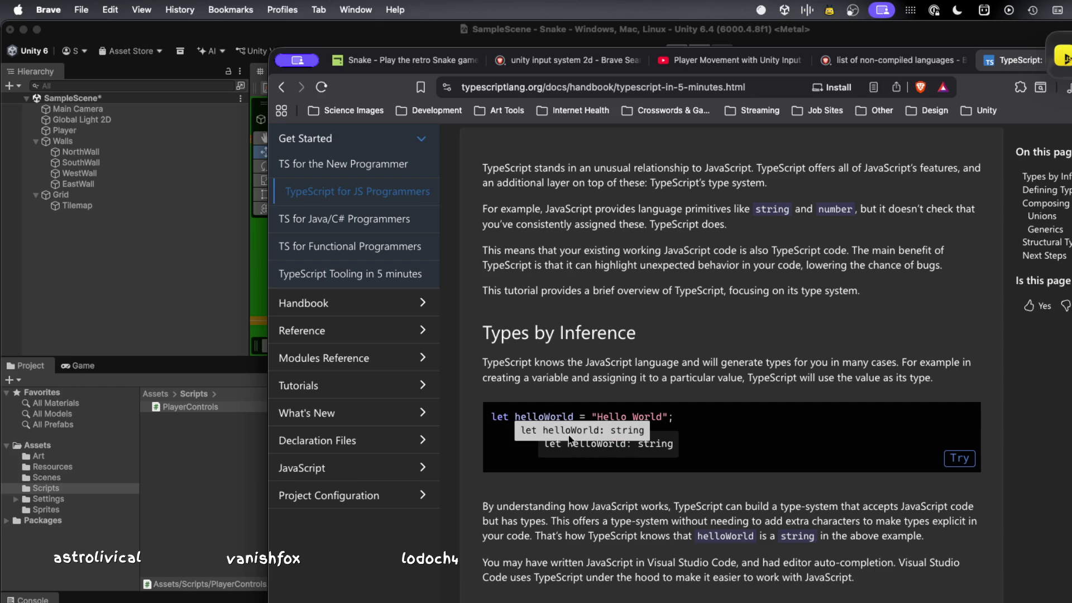
{"action": "scroll", "coordinate": [585, 447], "scroll_direction": "down", "scroll_amount": 5}
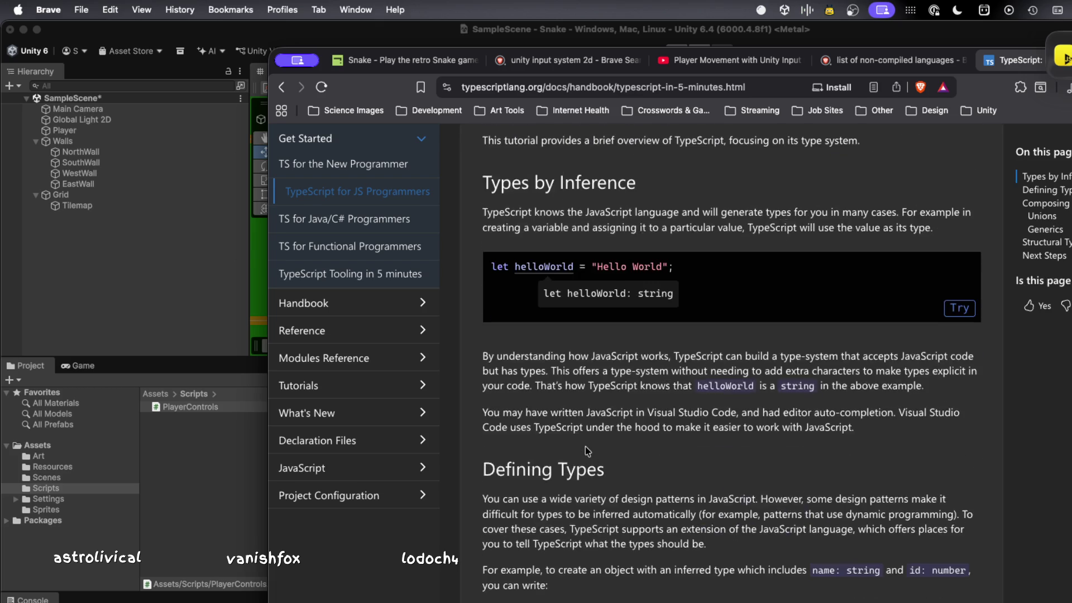
{"action": "scroll", "coordinate": [584, 446], "scroll_direction": "down", "scroll_amount": 3}
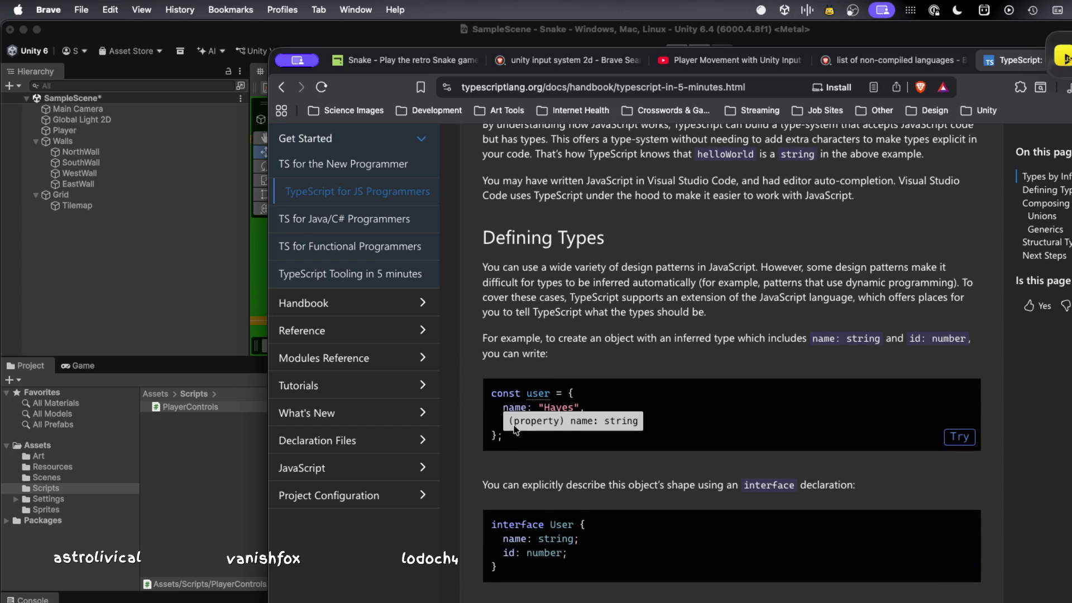
{"action": "left_click_drag", "start_coordinate": [505, 439], "coordinate": [483, 394]}
{"action": "left_click", "coordinate": [505, 410]}
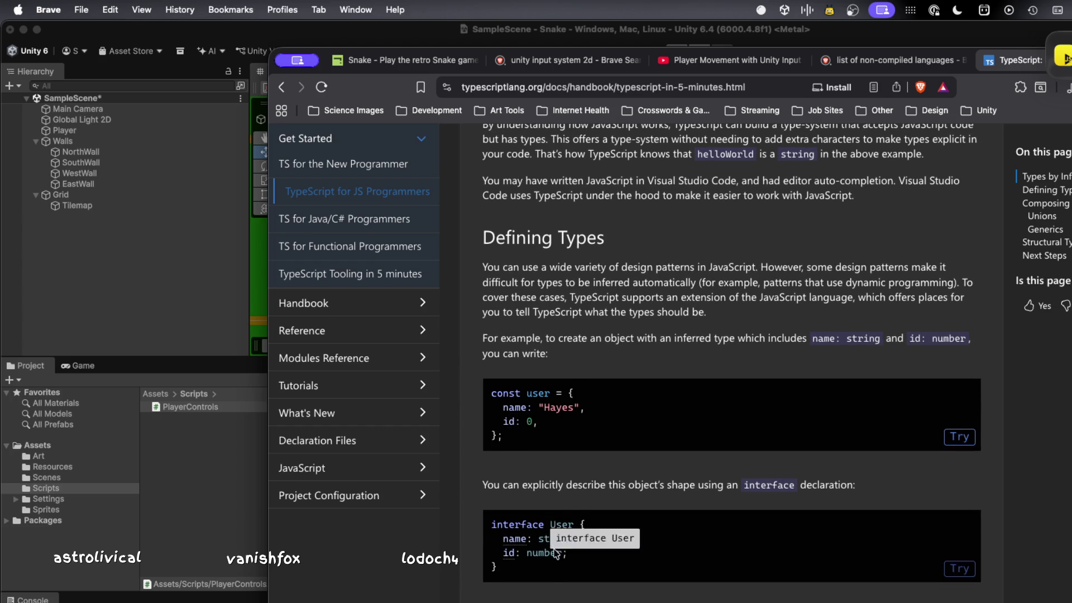
{"action": "left_click_drag", "start_coordinate": [586, 525], "coordinate": [483, 533]}
{"action": "mouse_move", "coordinate": [580, 566]}
{"action": "left_mouse_down"}
{"action": "mouse_move", "coordinate": [494, 553]}
{"action": "mouse_move", "coordinate": [486, 530]}
{"action": "left_mouse_up"}
{"action": "left_click", "coordinate": [514, 537]}
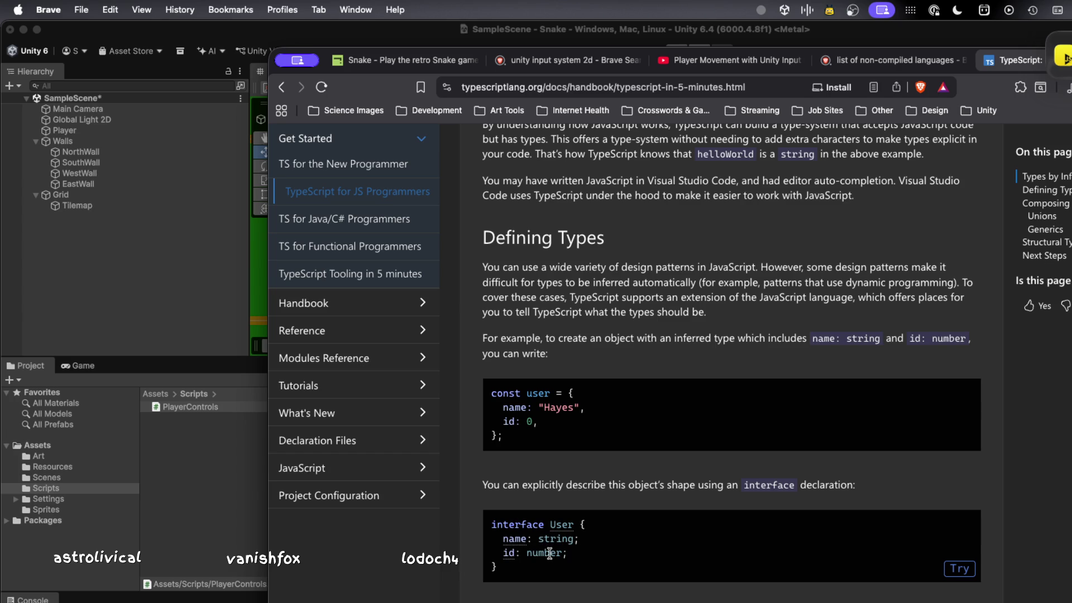
{"action": "scroll", "coordinate": [552, 552], "scroll_direction": "down", "scroll_amount": 5}
{"action": "scroll", "coordinate": [558, 551], "scroll_direction": "down", "scroll_amount": 3}
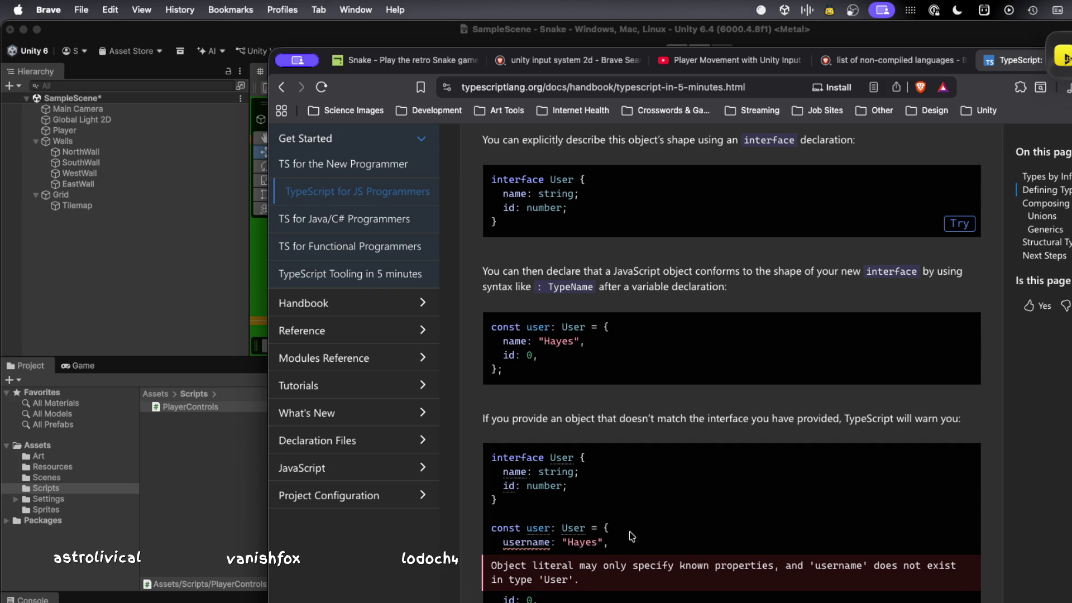
{"action": "scroll", "coordinate": [629, 534], "scroll_direction": "down", "scroll_amount": 1}
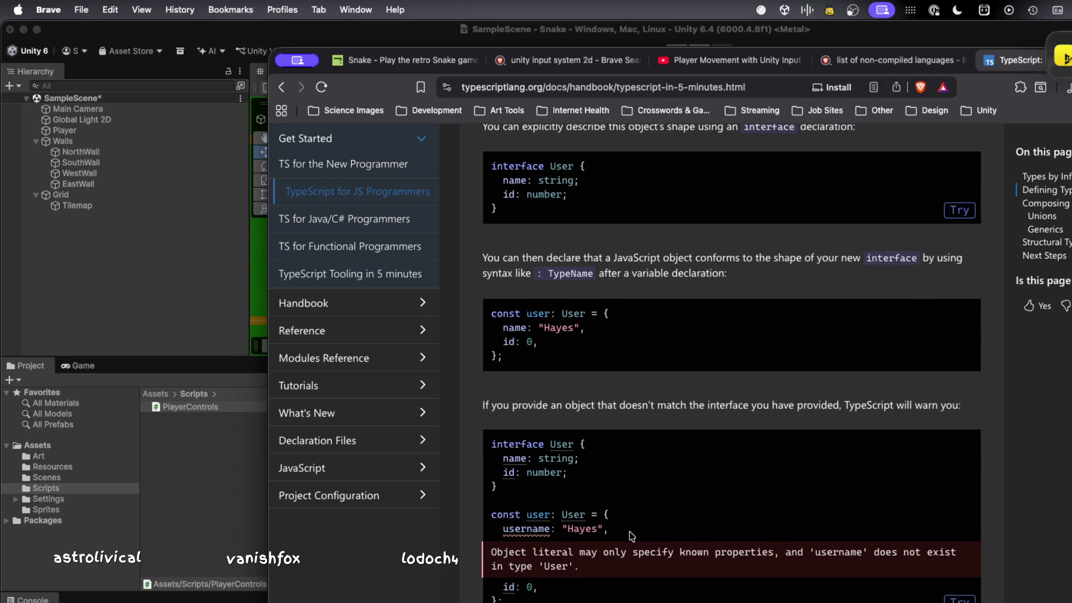
{"action": "scroll", "coordinate": [630, 535], "scroll_direction": "down", "scroll_amount": 3}
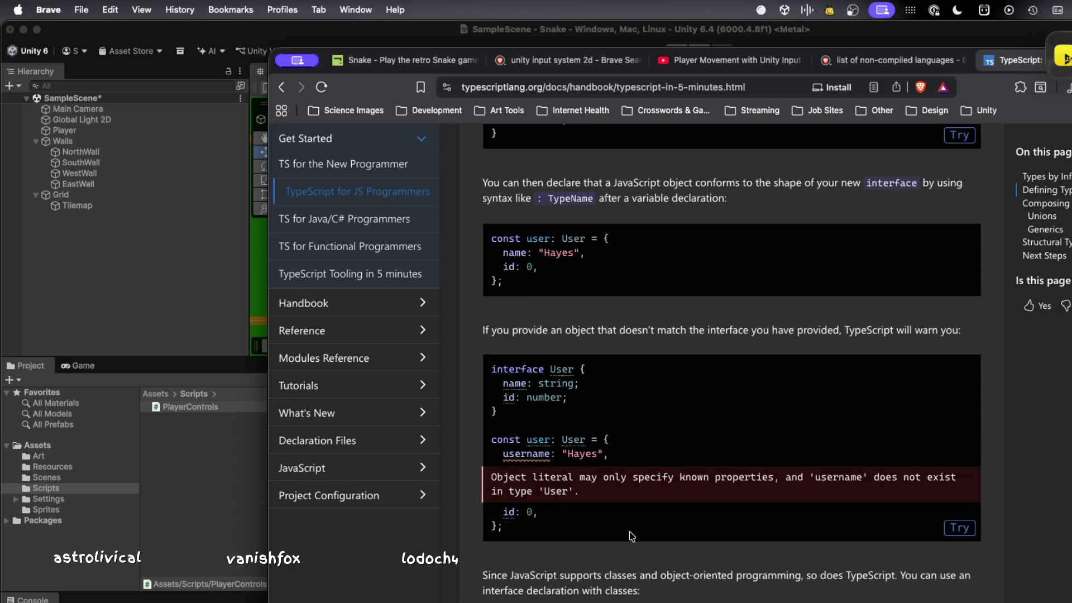
{"action": "scroll", "coordinate": [628, 531], "scroll_direction": "down", "scroll_amount": 3}
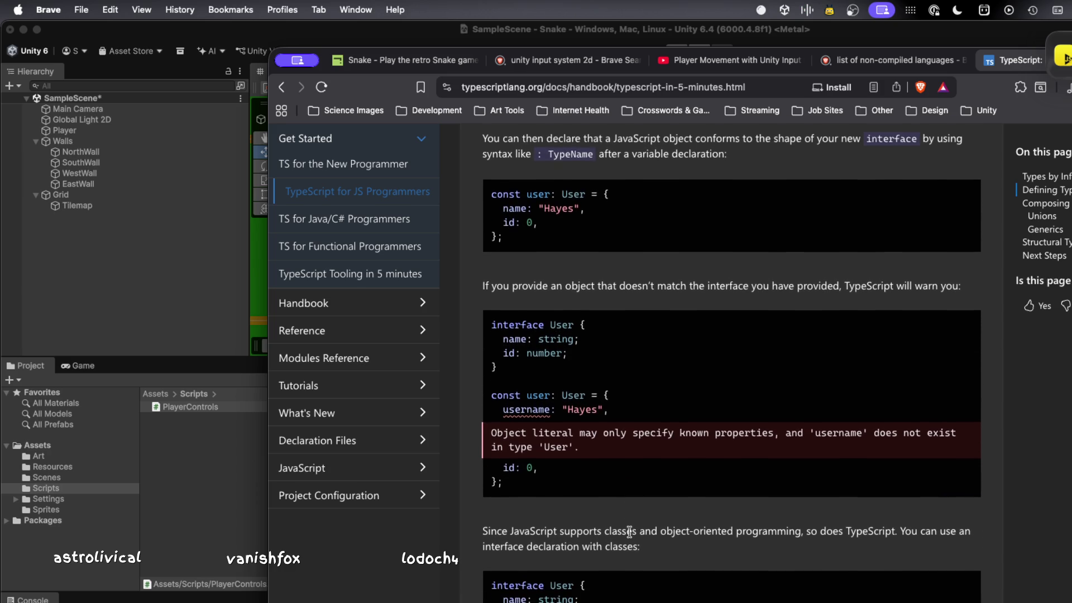
{"action": "scroll", "coordinate": [629, 531], "scroll_direction": "down", "scroll_amount": 1}
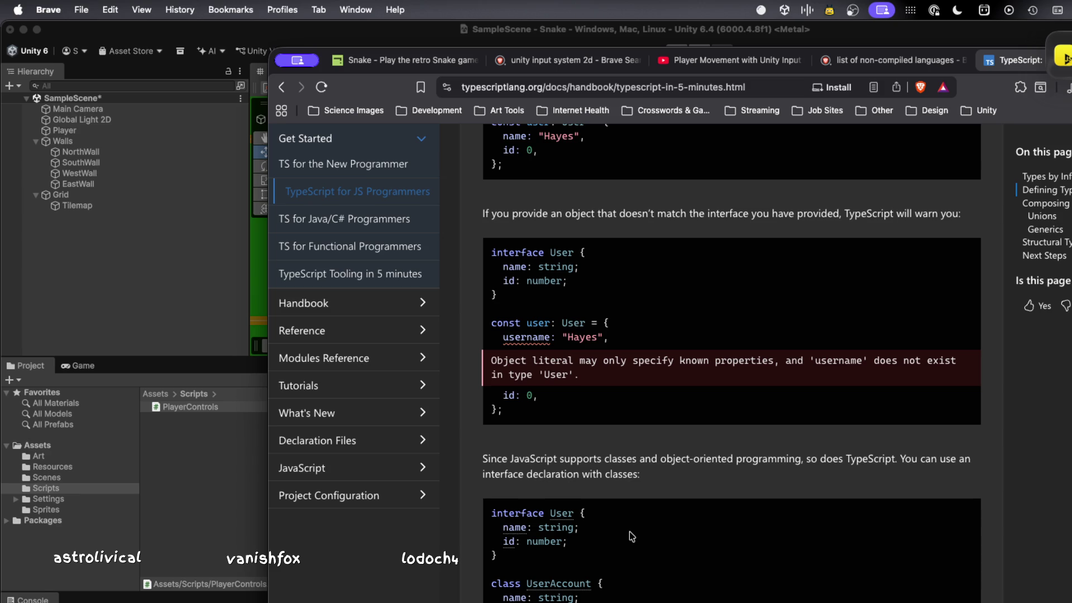
{"action": "scroll", "coordinate": [629, 532], "scroll_direction": "down", "scroll_amount": 2}
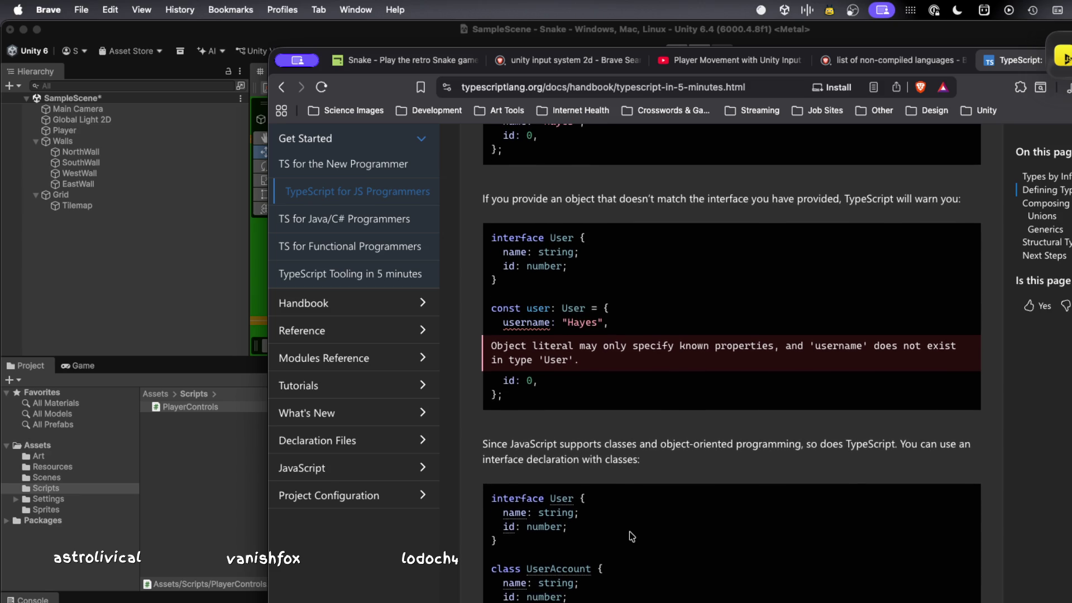
{"action": "scroll", "coordinate": [629, 533], "scroll_direction": "down", "scroll_amount": 1}
{"action": "scroll", "coordinate": [628, 531], "scroll_direction": "down", "scroll_amount": 5}
- Read through the unions examples in the TypeScript for JavaScript Programmers guide
{"action": "scroll", "coordinate": [629, 531], "scroll_direction": "down", "scroll_amount": 6}
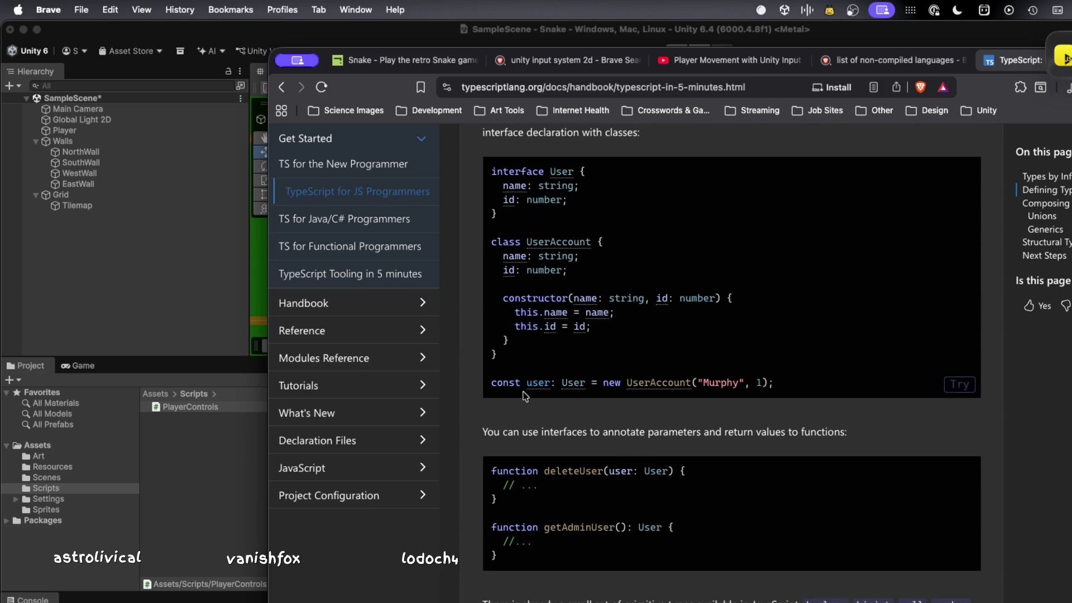
{"action": "mouse_move", "coordinate": [528, 379]}
{"action": "mouse_move", "coordinate": [552, 173]}
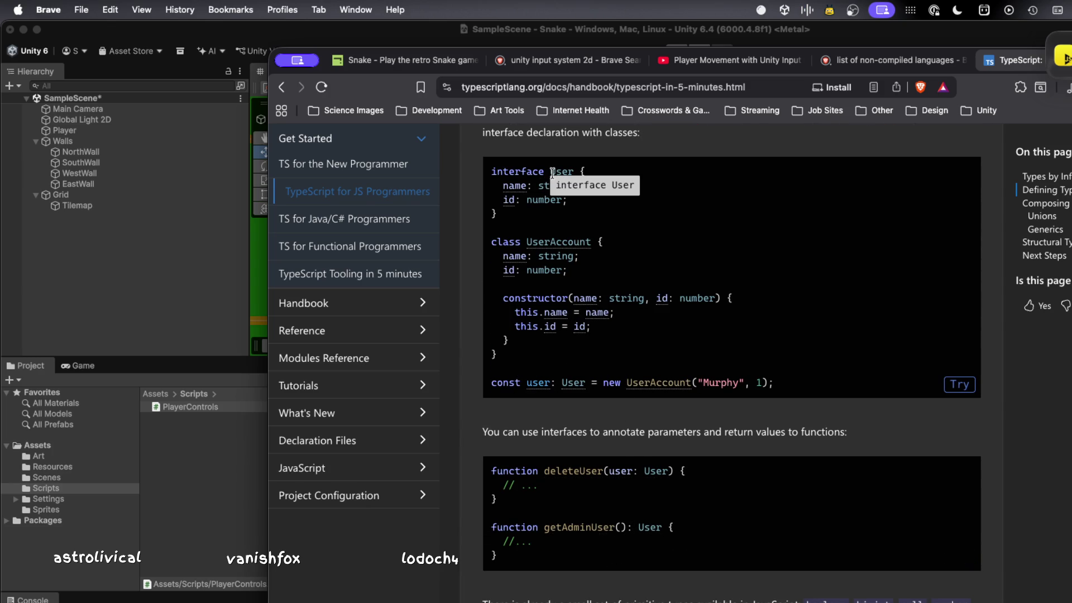
{"action": "mouse_move", "coordinate": [528, 241]}
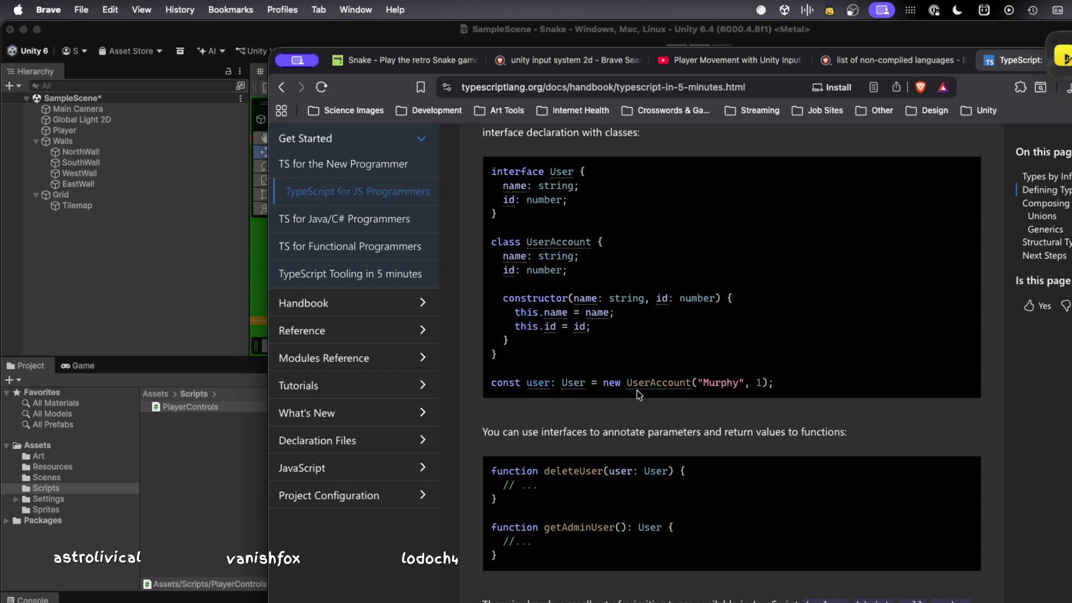
{"action": "mouse_move", "coordinate": [646, 382]}
{"action": "mouse_move", "coordinate": [505, 255]}
{"action": "mouse_move", "coordinate": [586, 312]}
{"action": "mouse_move", "coordinate": [552, 326]}
- Scroll on to the Generics section, then close the handbook tab
{"action": "scroll", "coordinate": [702, 259], "scroll_direction": "down", "scroll_amount": 10}
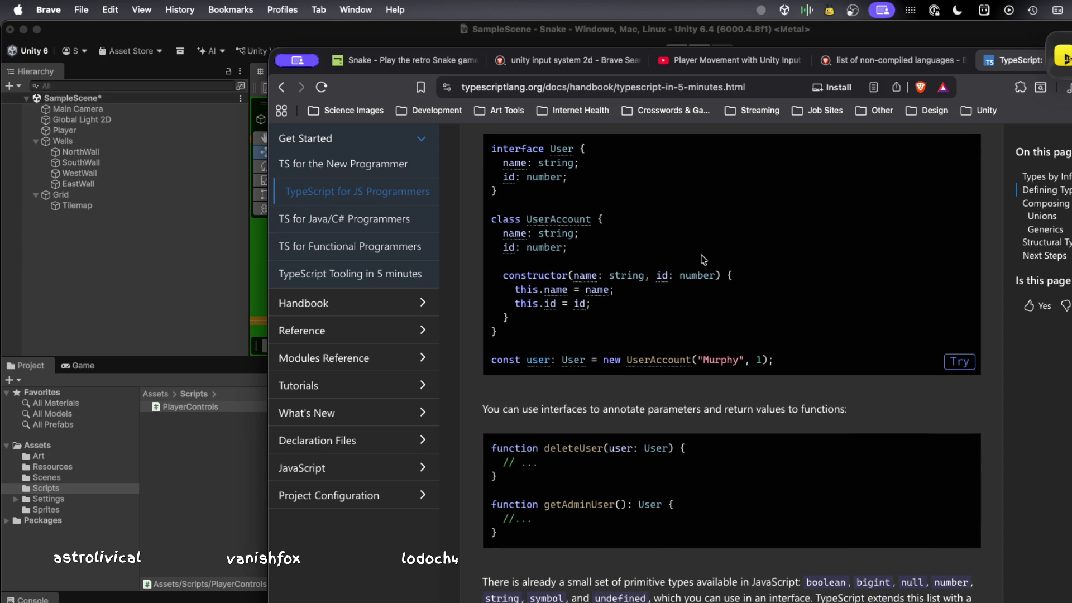
{"action": "scroll", "coordinate": [702, 259], "scroll_direction": "down", "scroll_amount": 5}
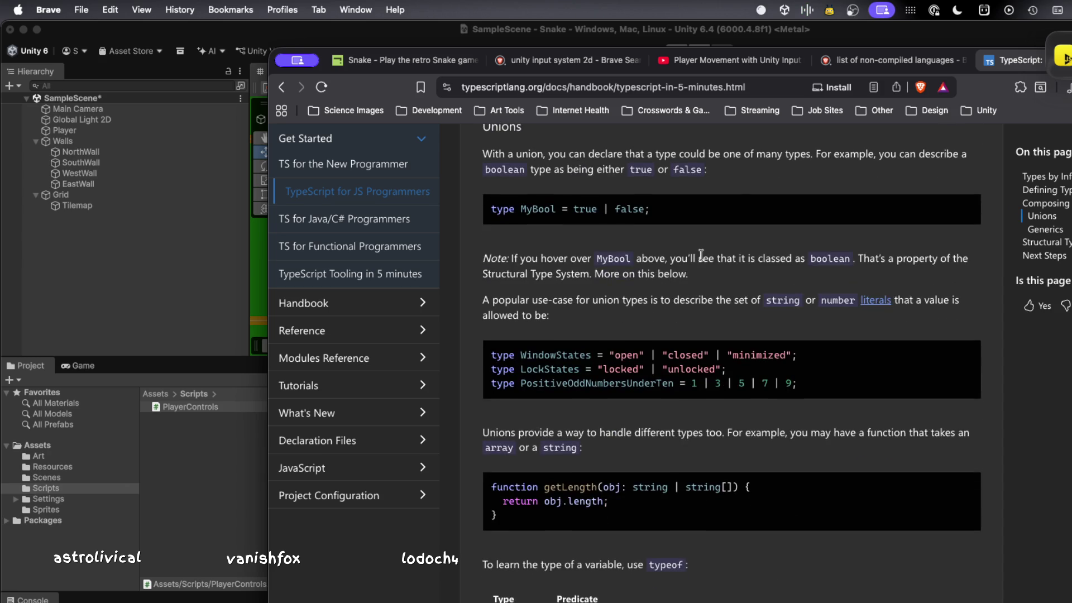
{"action": "scroll", "coordinate": [701, 255], "scroll_direction": "down", "scroll_amount": 3}
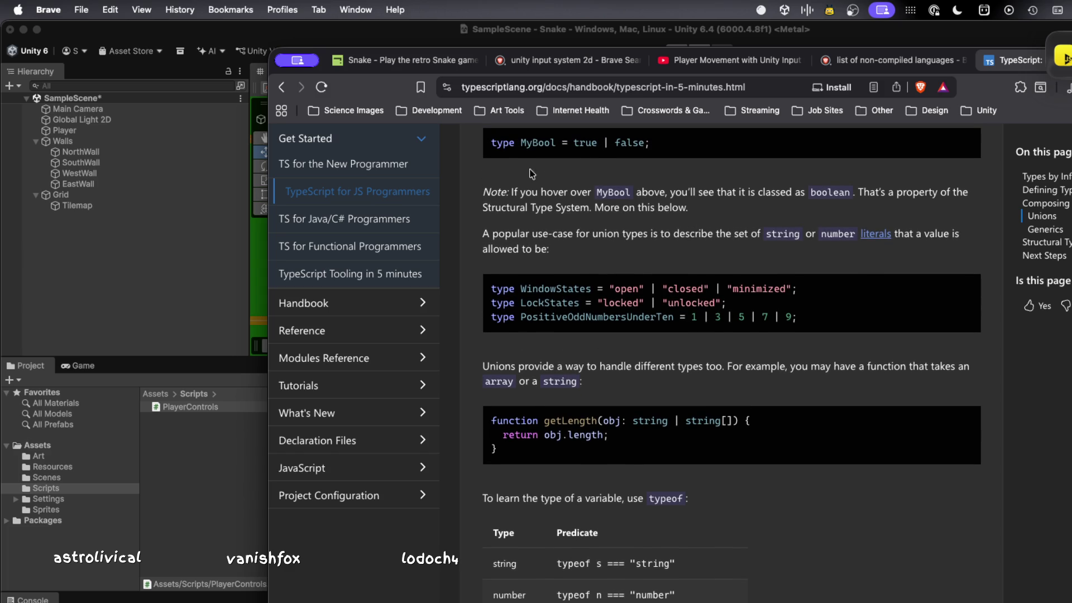
{"action": "mouse_move", "coordinate": [585, 302]}
{"action": "scroll", "coordinate": [574, 329], "scroll_direction": "down", "scroll_amount": 2}
{"action": "scroll", "coordinate": [573, 329], "scroll_direction": "down", "scroll_amount": 20}
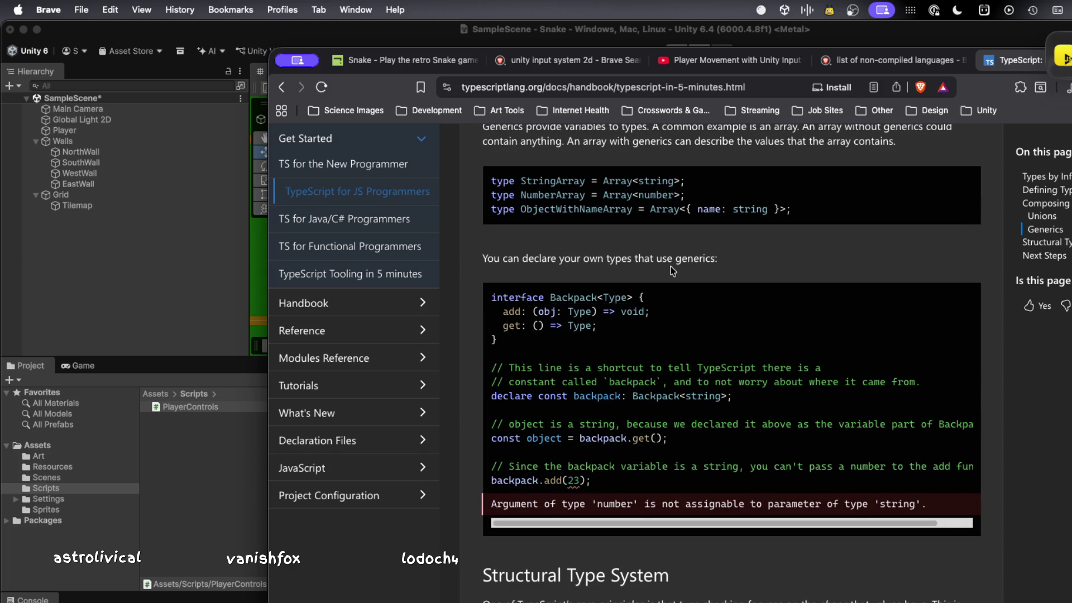
{"action": "key", "text": "super+w"}
{"action": "key", "text": "super+w"}
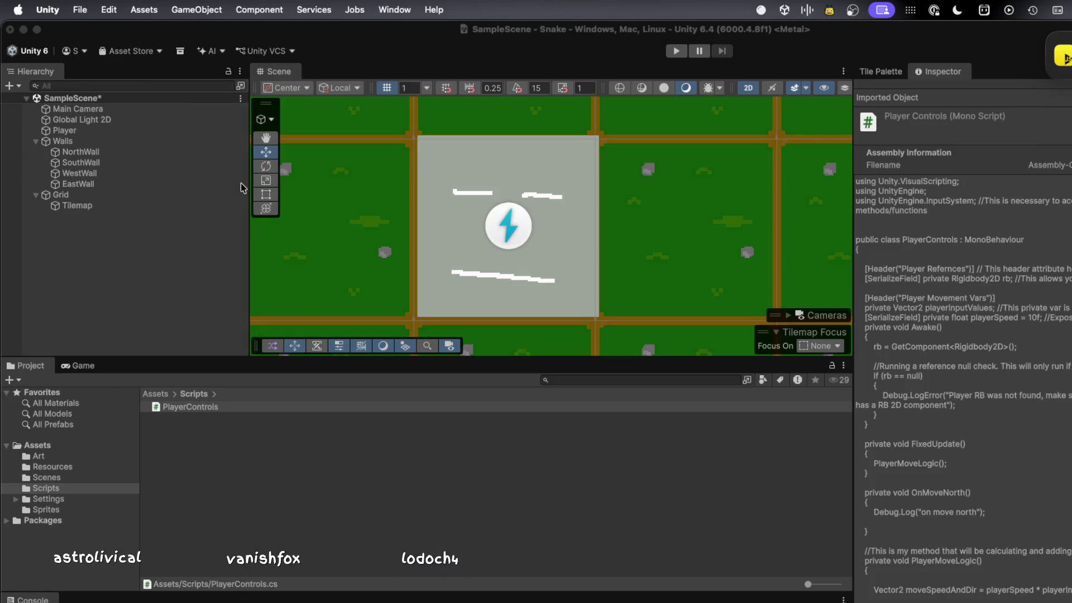
- Switch to Unity and select the EastWall object to inspect it
{"action": "left_click", "coordinate": [240, 184]}
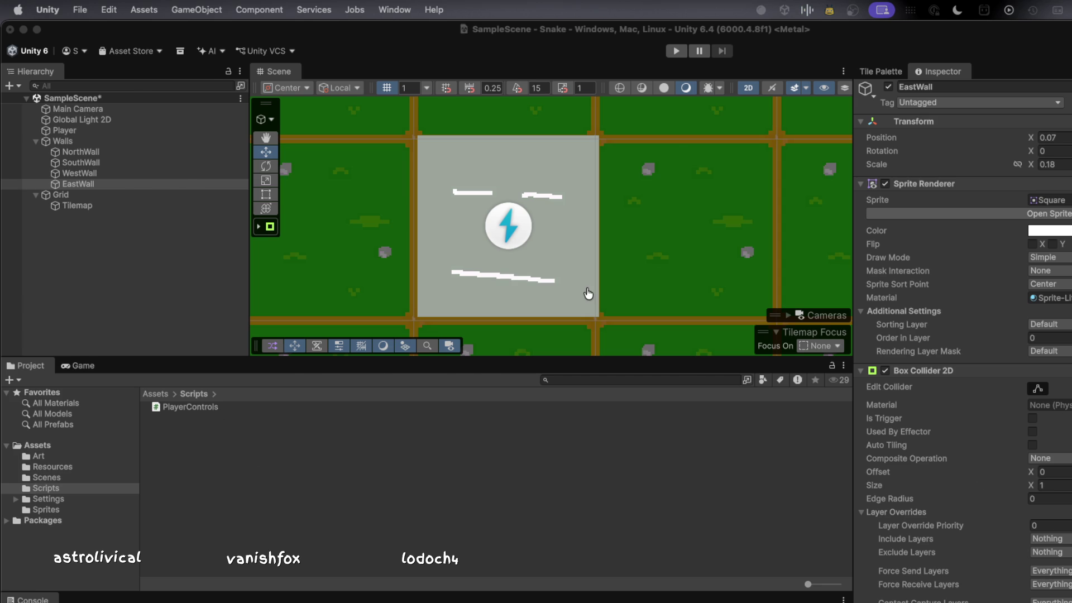
{"action": "key", "text": "super+Tab"}
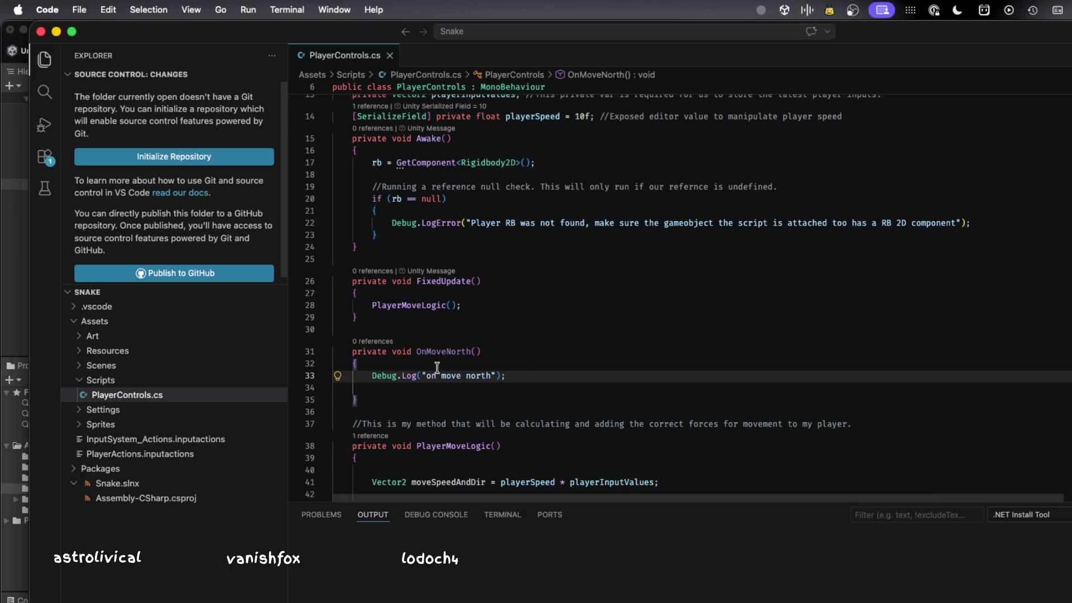
{"action": "key", "text": "super+Tab"}
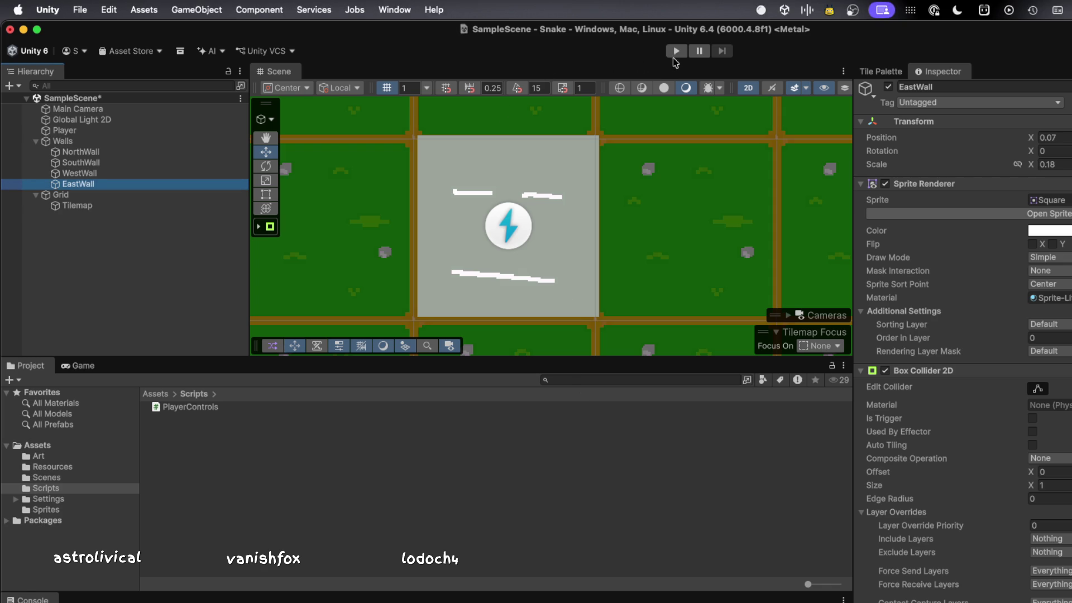
- Enter Play mode and select the Player square in the Scene view
{"action": "left_click", "coordinate": [674, 52]}
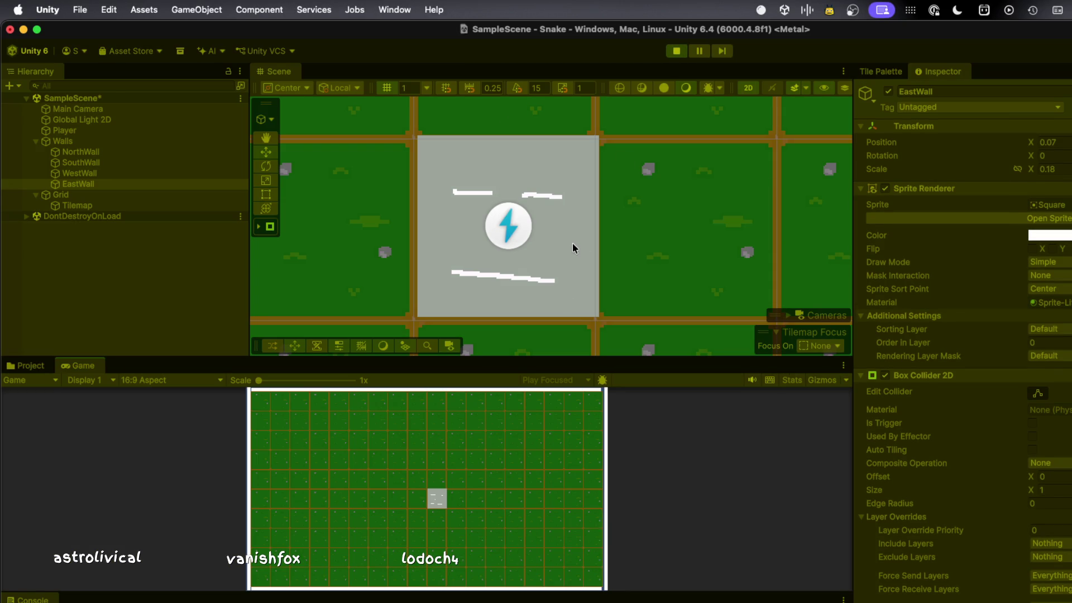
{"action": "left_click", "coordinate": [572, 242]}
{"action": "scroll", "coordinate": [571, 242], "scroll_direction": "up", "scroll_amount": 3}
{"action": "scroll", "coordinate": [572, 243], "scroll_direction": "down", "scroll_amount": 5}
{"action": "scroll", "coordinate": [571, 243], "scroll_direction": "left", "scroll_amount": 5}
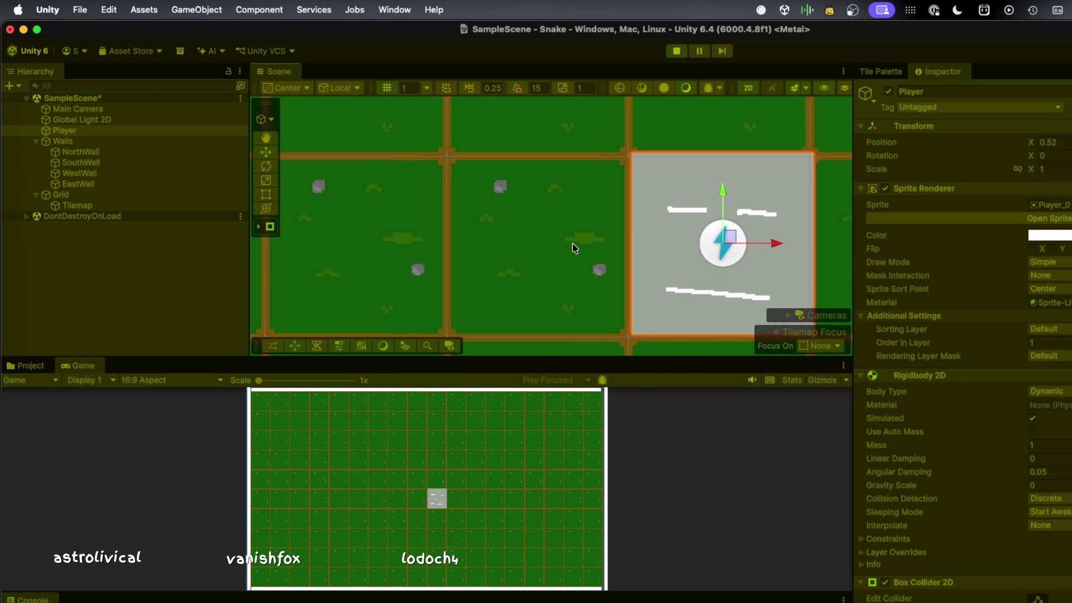
{"action": "scroll", "coordinate": [571, 243], "scroll_direction": "right", "scroll_amount": 5}
{"action": "scroll", "coordinate": [572, 243], "scroll_direction": "down", "scroll_amount": 5}
{"action": "scroll", "coordinate": [572, 243], "scroll_direction": "up", "scroll_amount": 5}
{"action": "scroll", "coordinate": [572, 242], "scroll_direction": "down", "scroll_amount": 5}
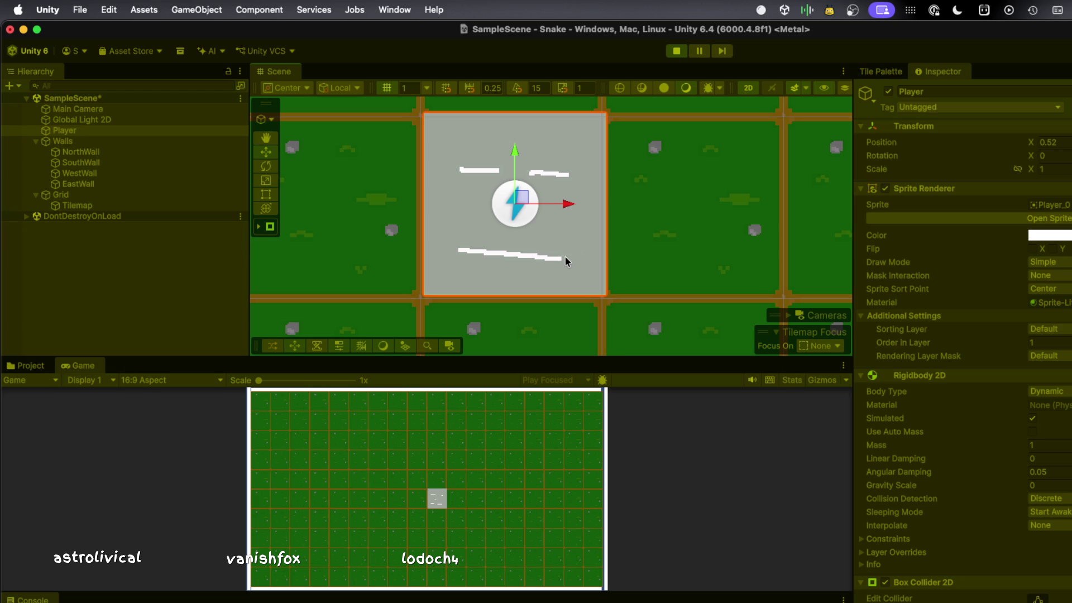
- Select the Tilemap and test the S move-south key, dismissing the shortcut conflict warning
{"action": "left_click", "coordinate": [722, 322]}
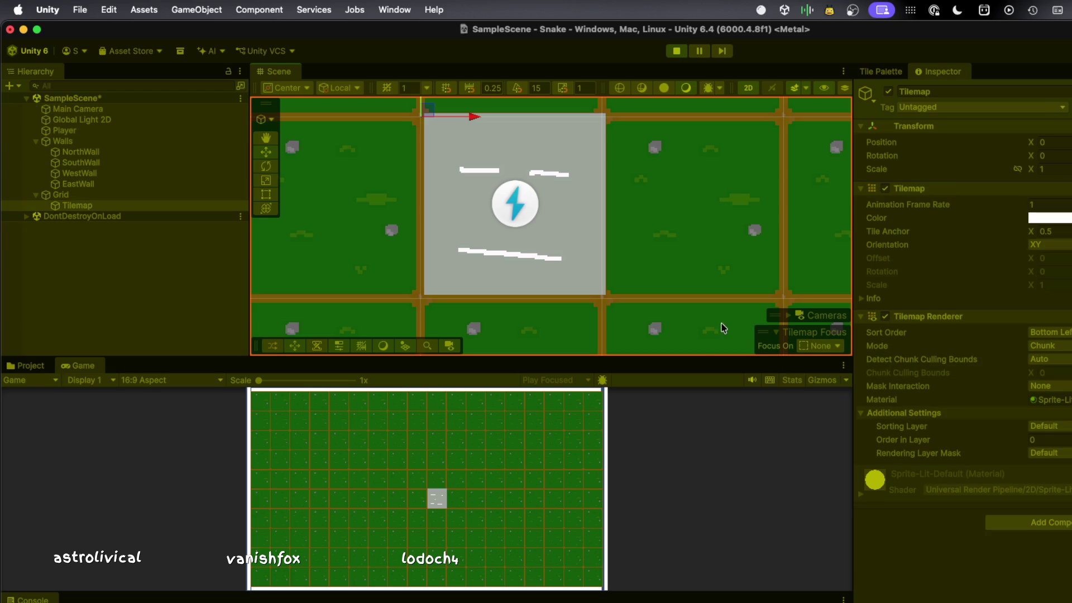
{"action": "key", "text": "s"}
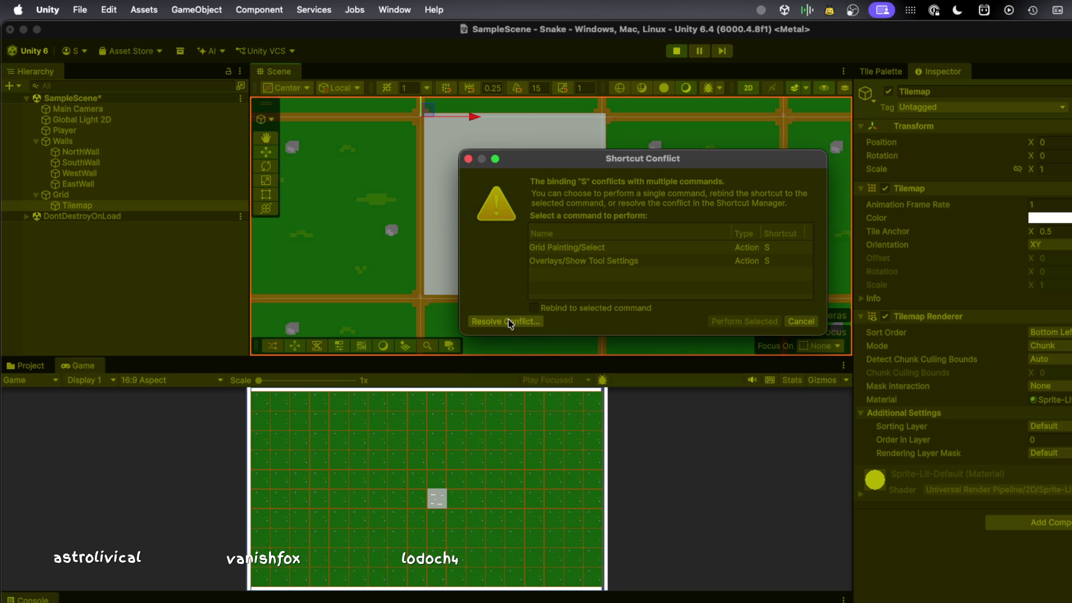
{"action": "left_click", "coordinate": [800, 322]}
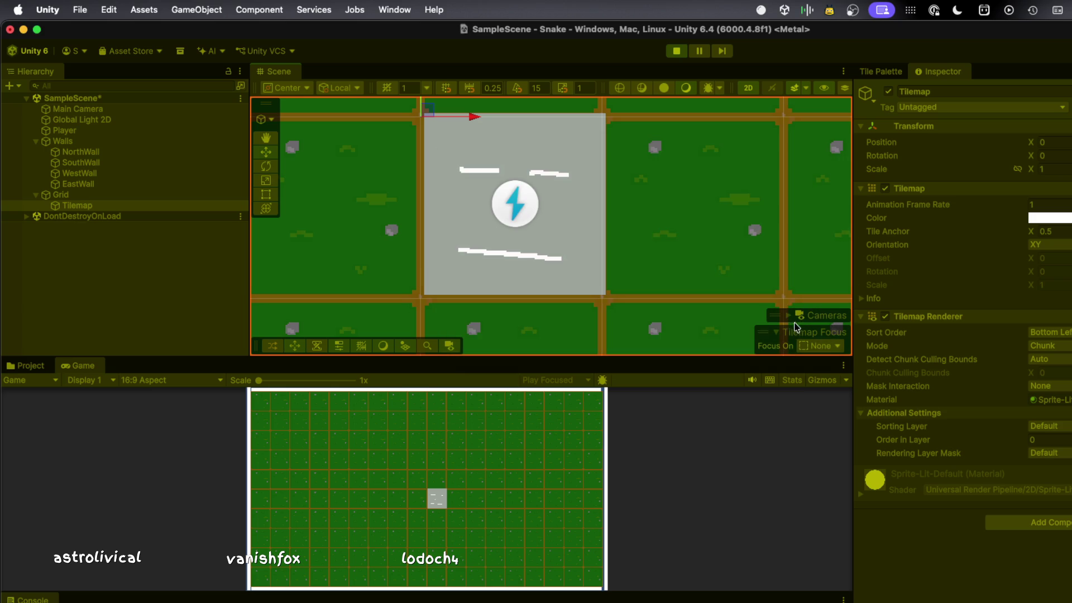
{"action": "key", "text": "s"}
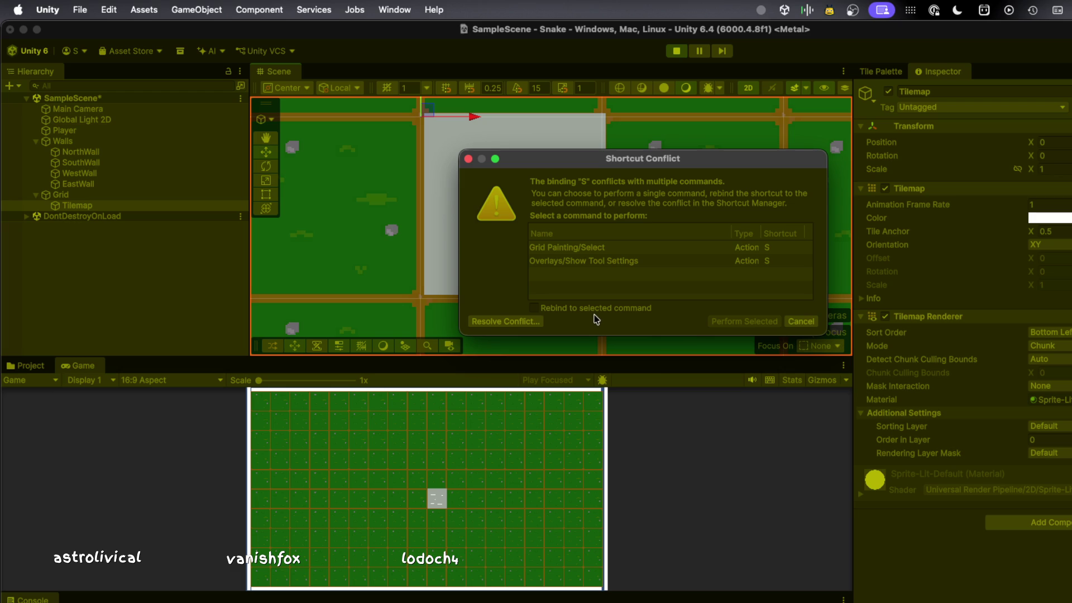
- Cancel the Shortcut Conflict dialog and switch to PlayerControls.cs in VS Code
{"action": "left_click", "coordinate": [800, 322]}
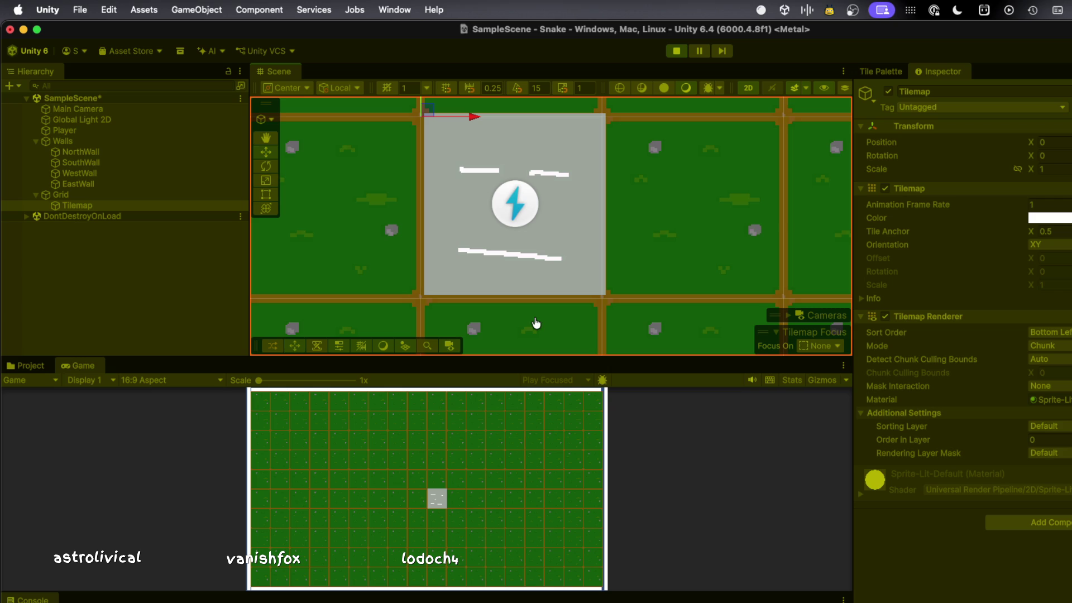
{"action": "key", "text": "super+Tab"}
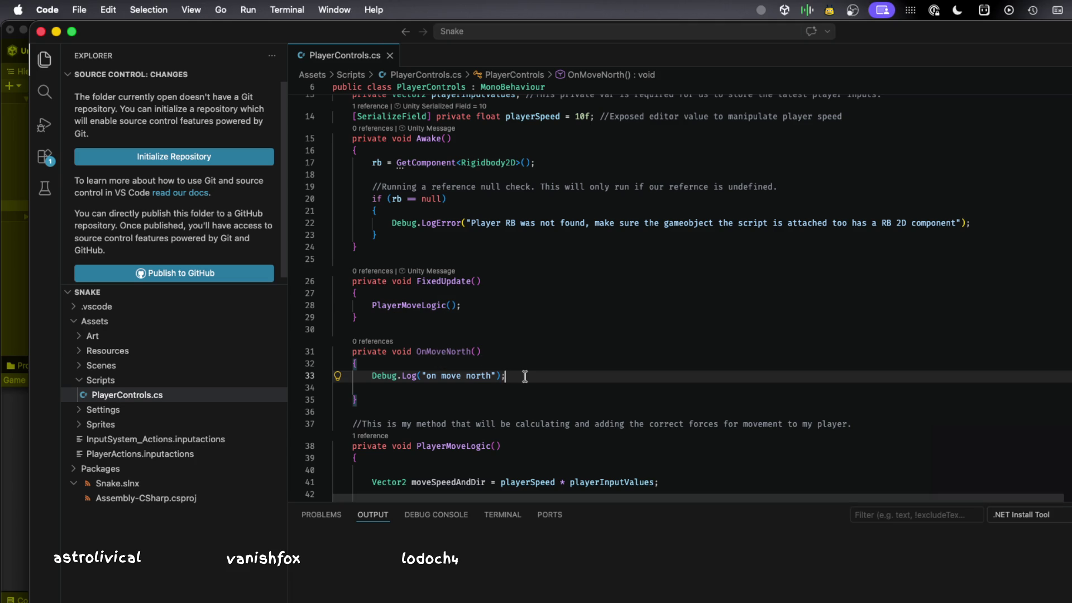
- Remove the blank line in OnMoveNorth and paste two copies of the method below it
{"action": "left_click", "coordinate": [426, 385]}
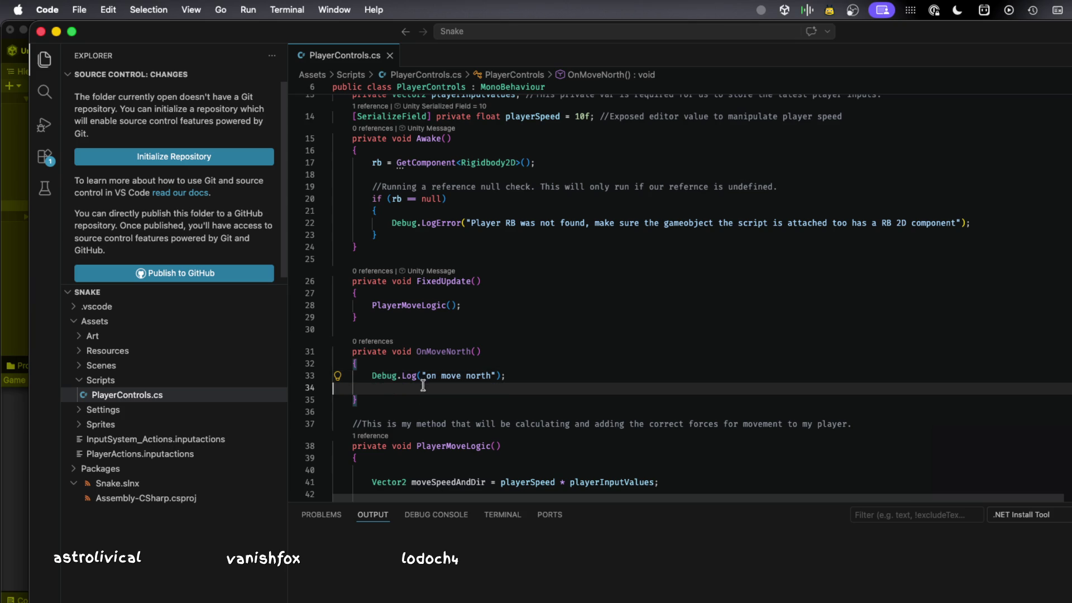
{"action": "key", "text": "BackSpace"}
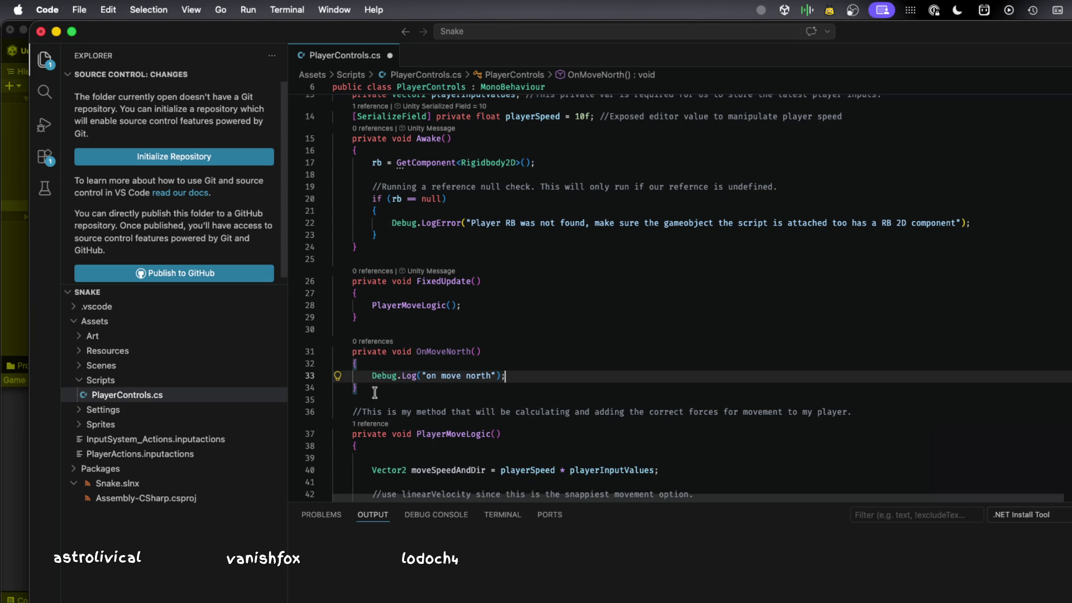
{"action": "left_click_drag", "start_coordinate": [375, 392], "coordinate": [313, 350]}
{"action": "left_click", "coordinate": [380, 392]}
{"action": "key", "text": "Return"}
{"action": "key", "text": "Return"}
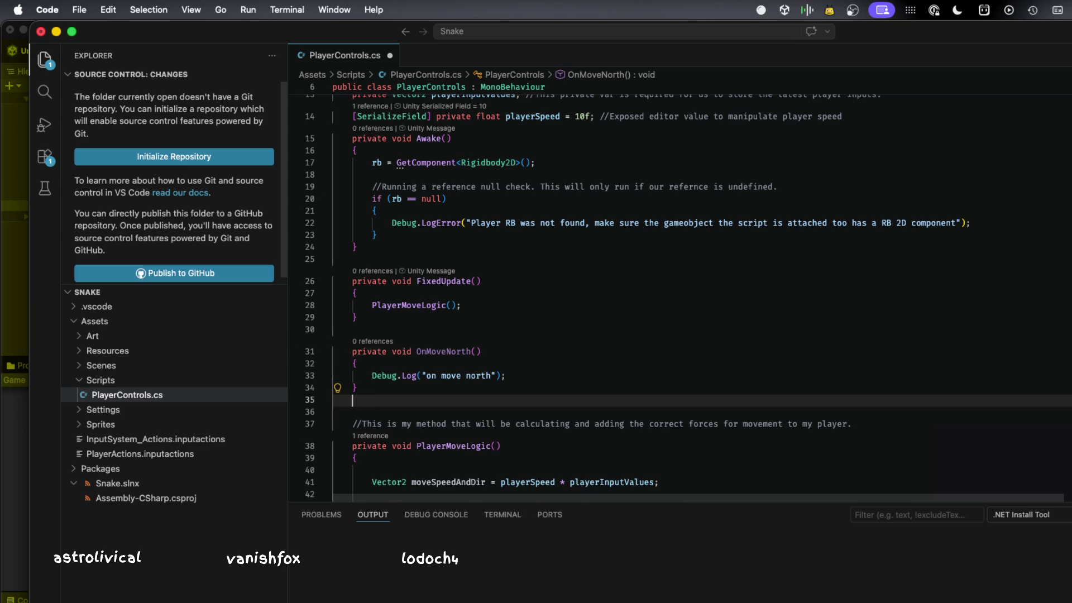
{"action": "type", "text": "private void OnMoveNorth()     {         Debug.Log(\"on move north\");     }"}
{"action": "key", "text": "Return"}
{"action": "key", "text": "Return"}
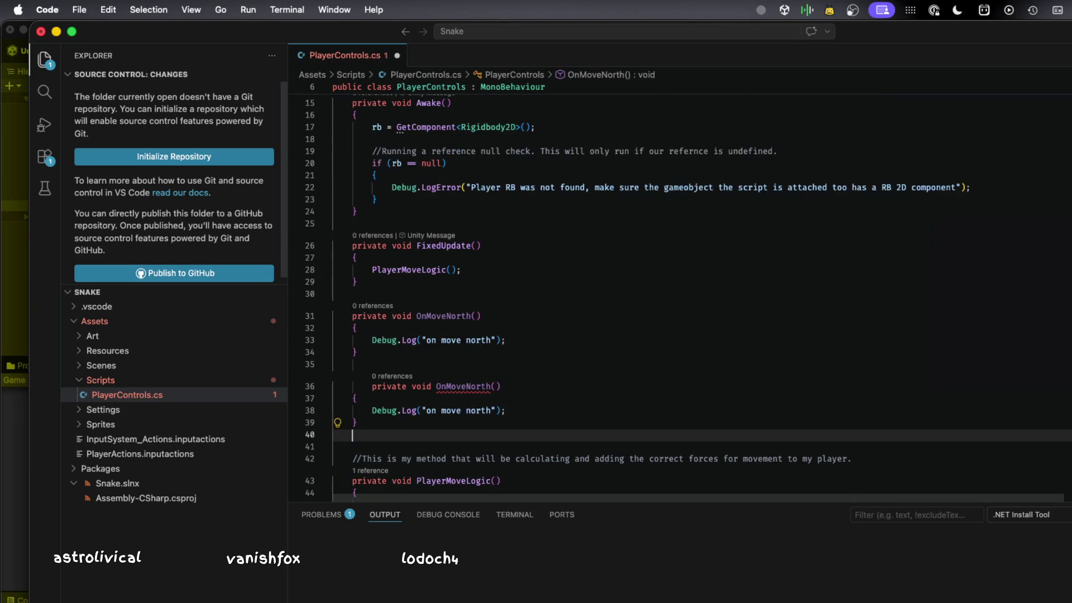
{"action": "scroll", "coordinate": [697, 302], "scroll_direction": "down", "scroll_amount": 1}
{"action": "type", "text": "private void OnMoveNorth()     {         Debug.Log(\"on move north\");     }"}
{"action": "scroll", "coordinate": [413, 390], "scroll_direction": "down", "scroll_amount": 1}
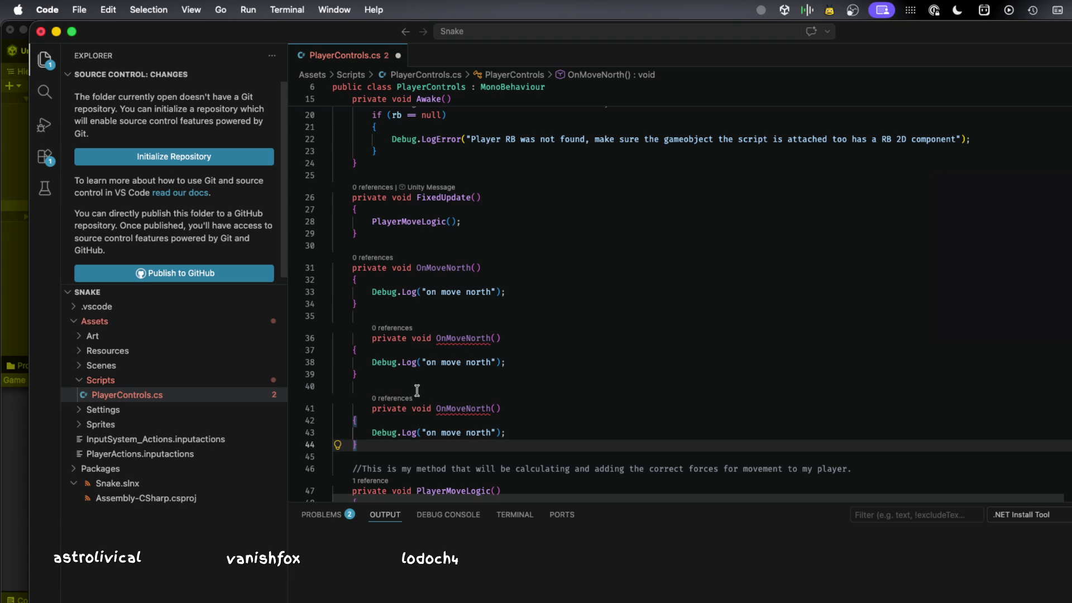
- Multi-select both duplicate OnMoveNorth names and delete 'North' from each
{"action": "double_click", "coordinate": [450, 339]}
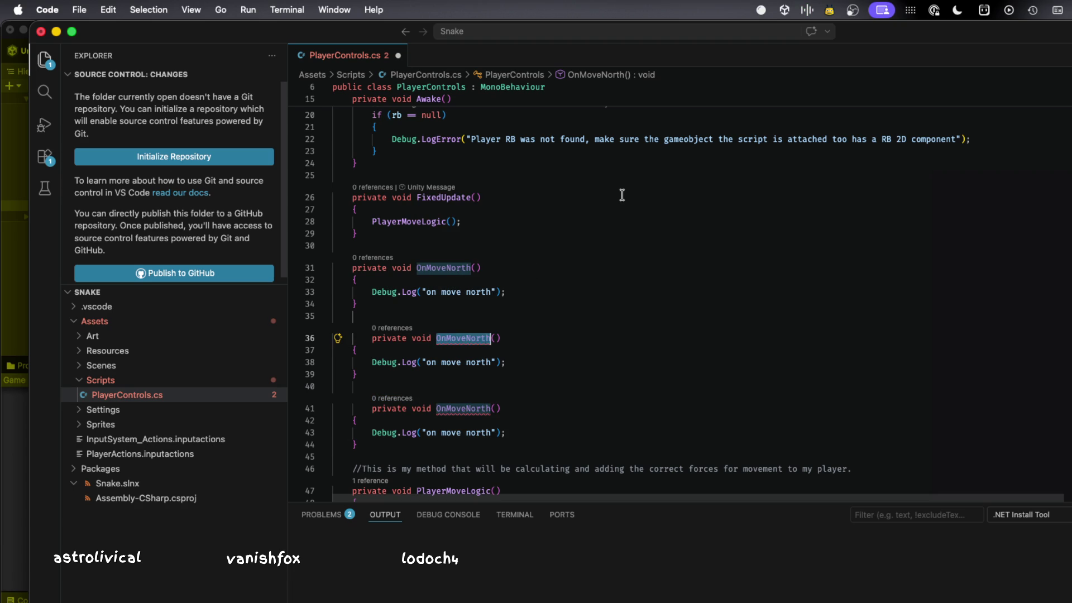
{"action": "scroll", "coordinate": [621, 194], "scroll_direction": "down", "scroll_amount": 3}
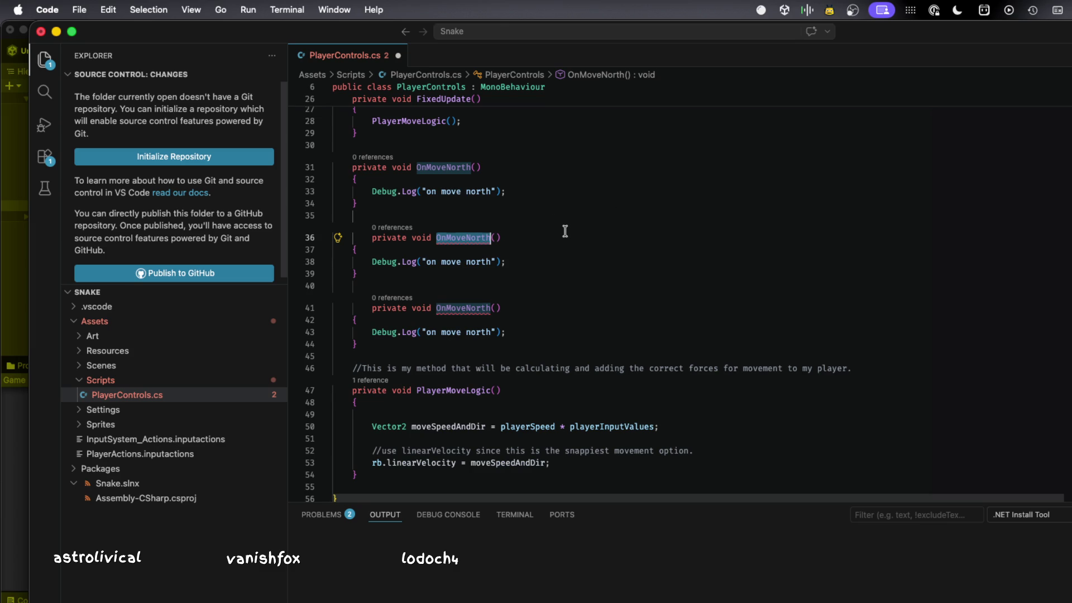
{"action": "key", "text": "super+d"}
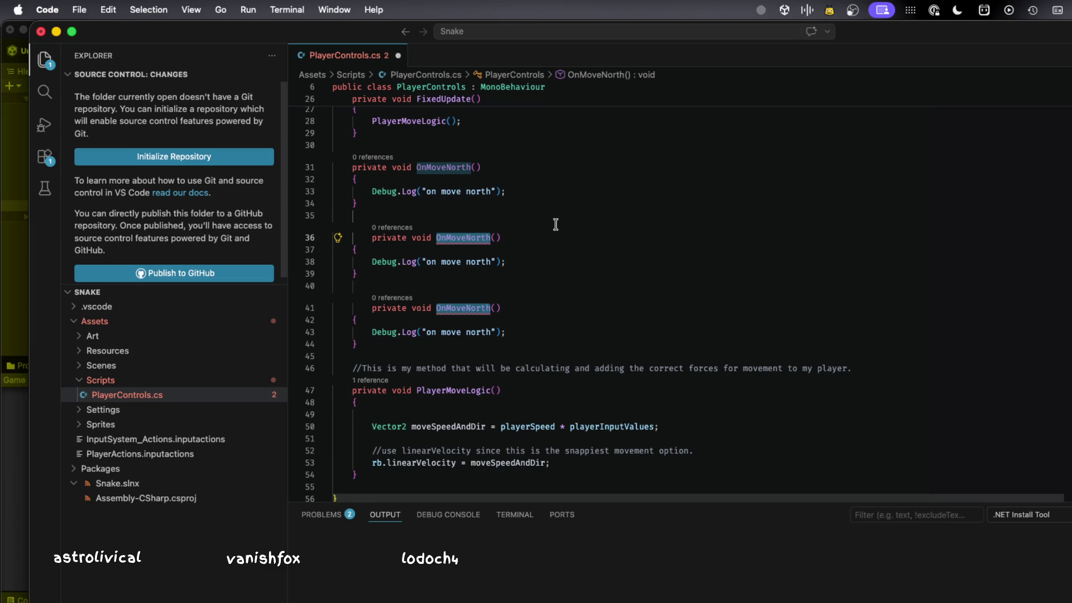
{"action": "key", "text": "Left"}
{"action": "key", "text": "Right"}
{"action": "key", "text": "Right"}
{"action": "key", "text": "Right"}
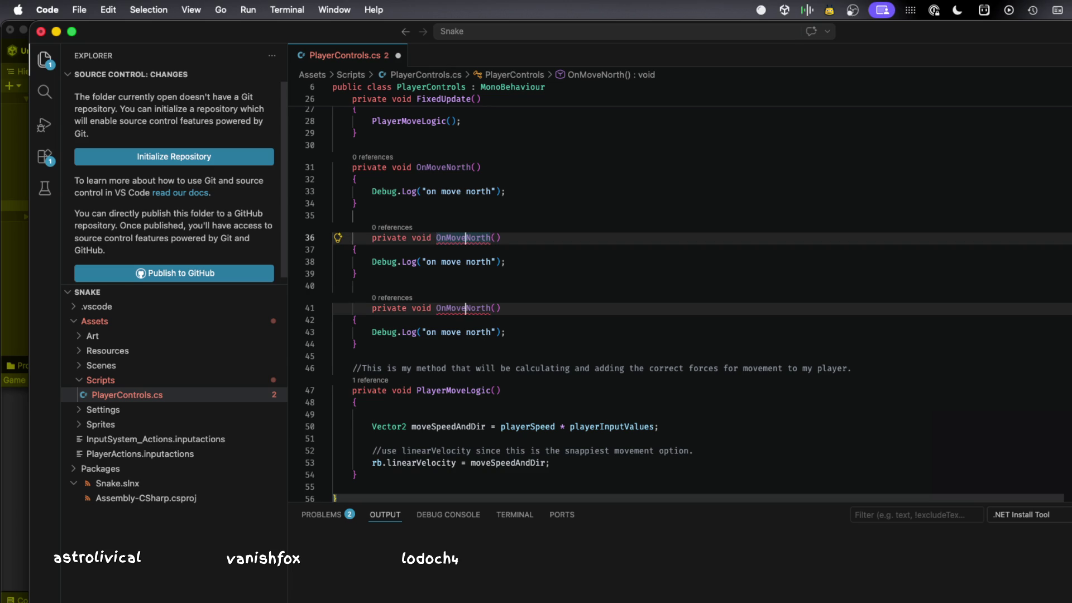
{"action": "key", "text": "Left"}
{"action": "key", "text": "Left"}
{"action": "key", "text": "Left"}
{"action": "key", "text": "Right"}
{"action": "key", "text": "Right"}
{"action": "key", "text": "Right"}
{"action": "key", "text": "Right"}
{"action": "key", "text": "BackSpace"}
{"action": "key", "text": "BackSpace"}
{"action": "key", "text": "BackSpace"}
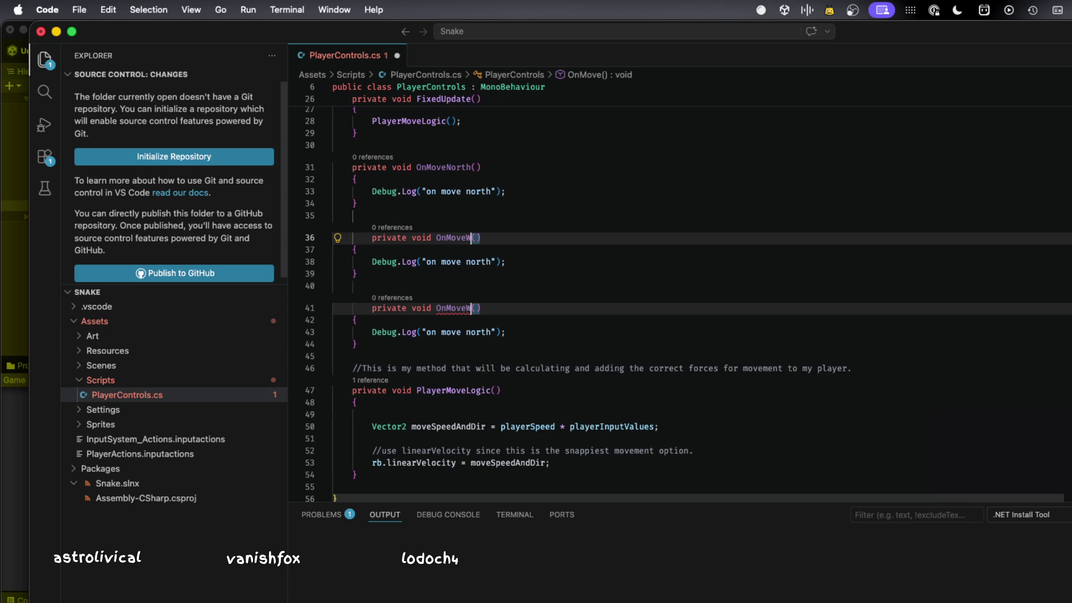
- Name the copies OnMoveSouth and OnMoveWest, adding a blank line after OnMoveWest
{"action": "key", "text": "Escape"}
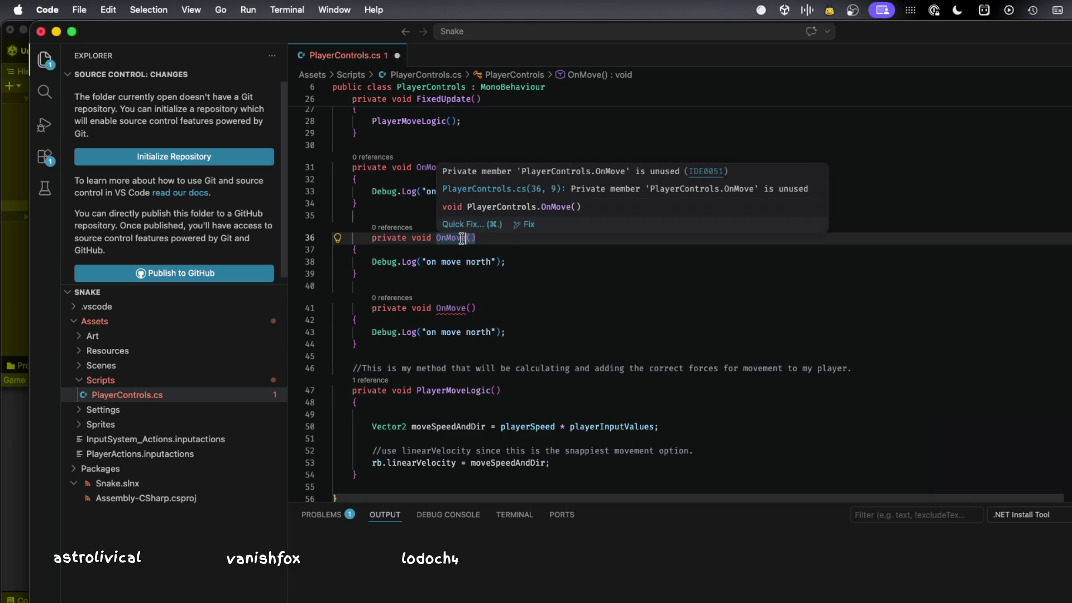
{"action": "type", "text": "South"}
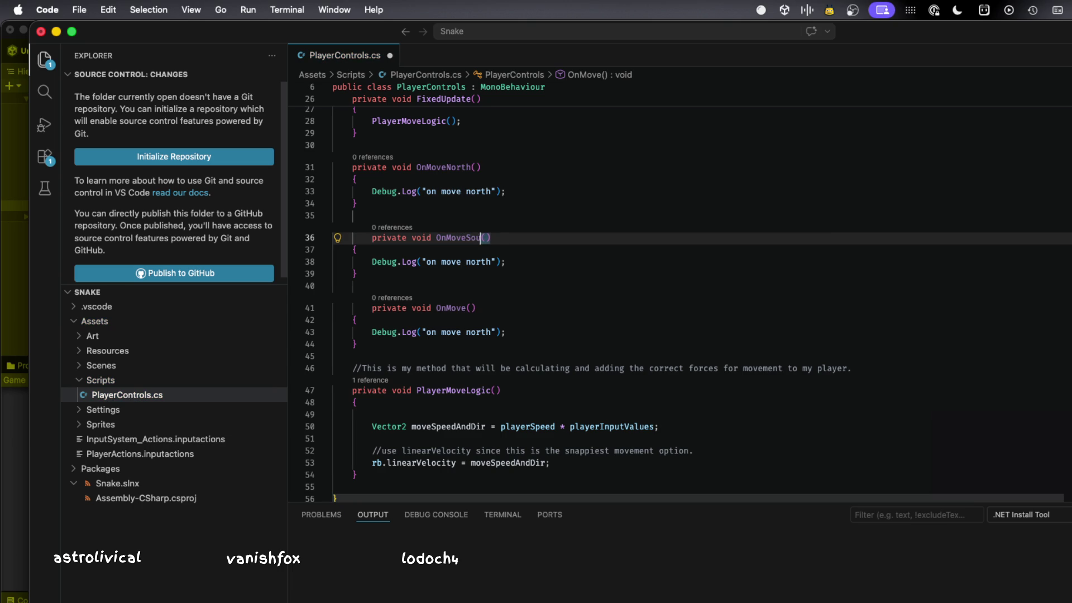
{"action": "left_click", "coordinate": [470, 308]}
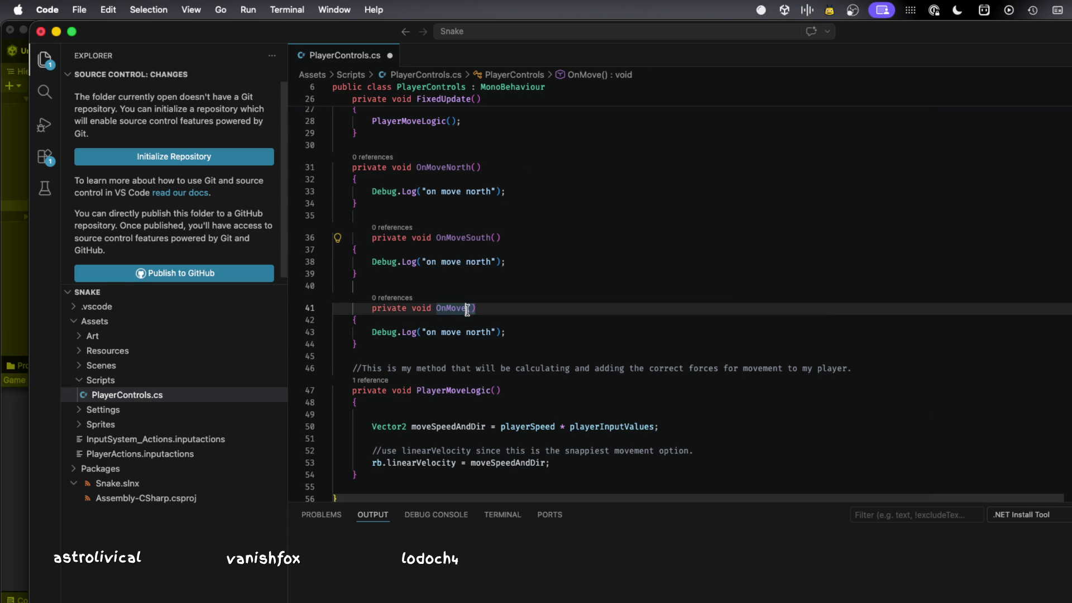
{"action": "type", "text": "West"}
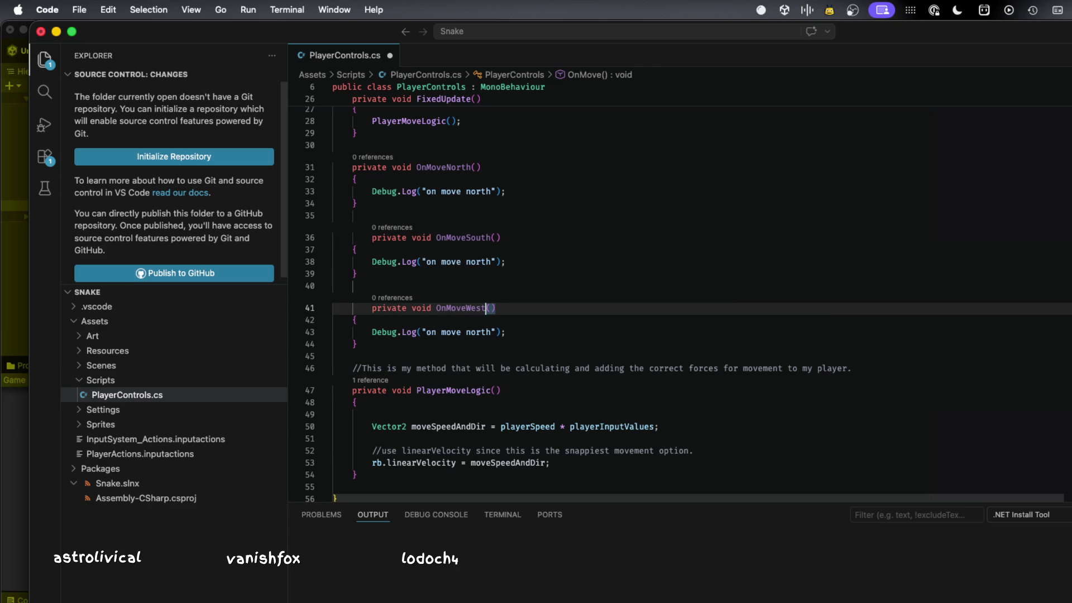
{"action": "left_click", "coordinate": [391, 345]}
{"action": "key", "text": "shift+Up"}
{"action": "key", "text": "shift+Up"}
{"action": "key", "text": "shift+Up"}
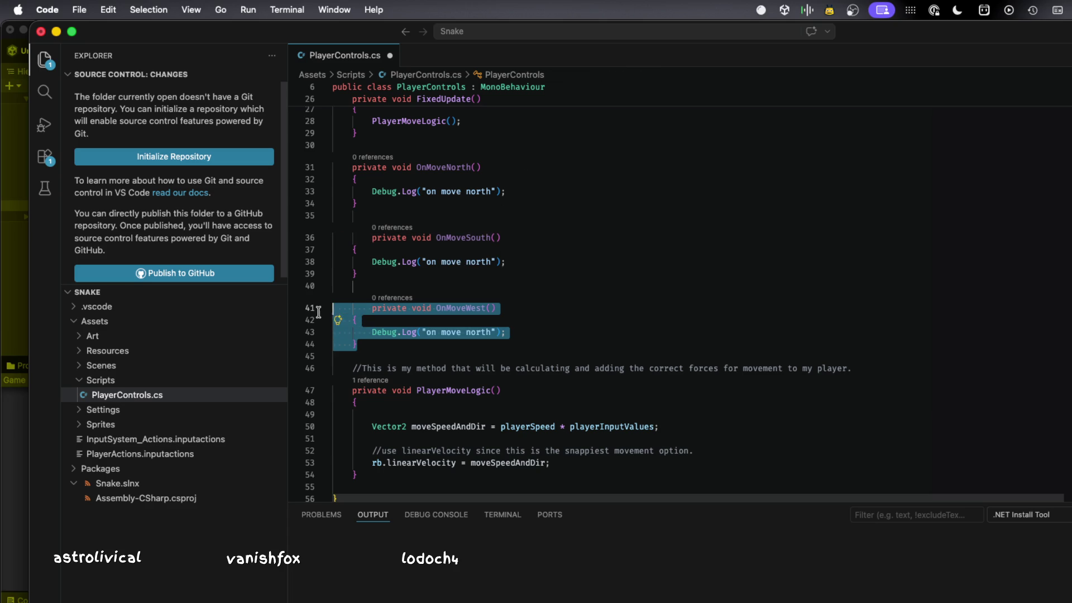
{"action": "left_click", "coordinate": [391, 345]}
{"action": "key", "text": "Return"}
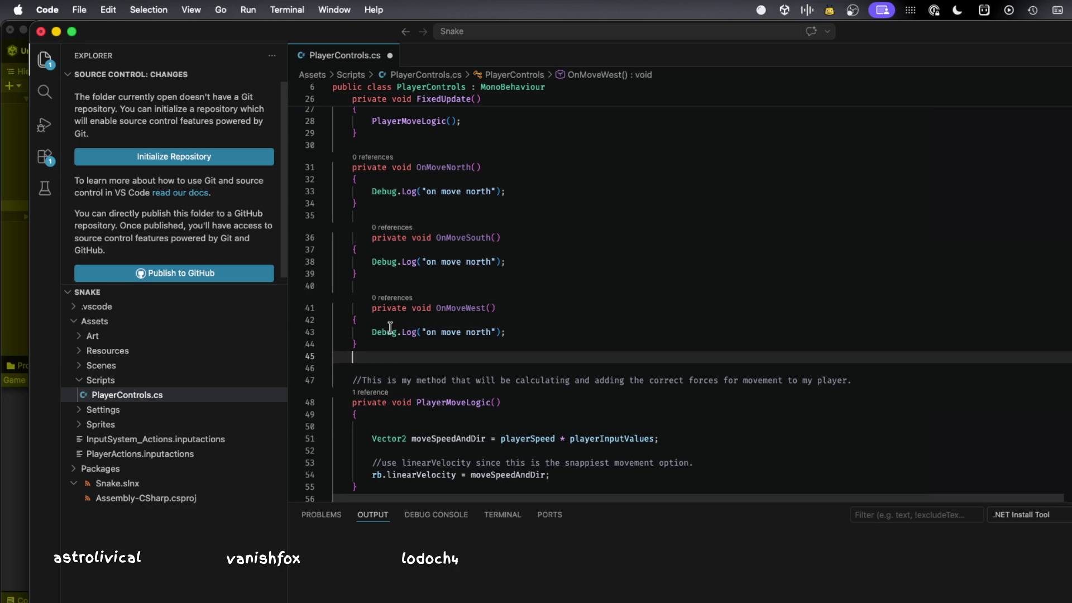
- Select and position the cursor around the OnMoveWest declaration on line 41
{"action": "left_click", "coordinate": [439, 307]}
{"action": "double_click", "coordinate": [439, 308]}
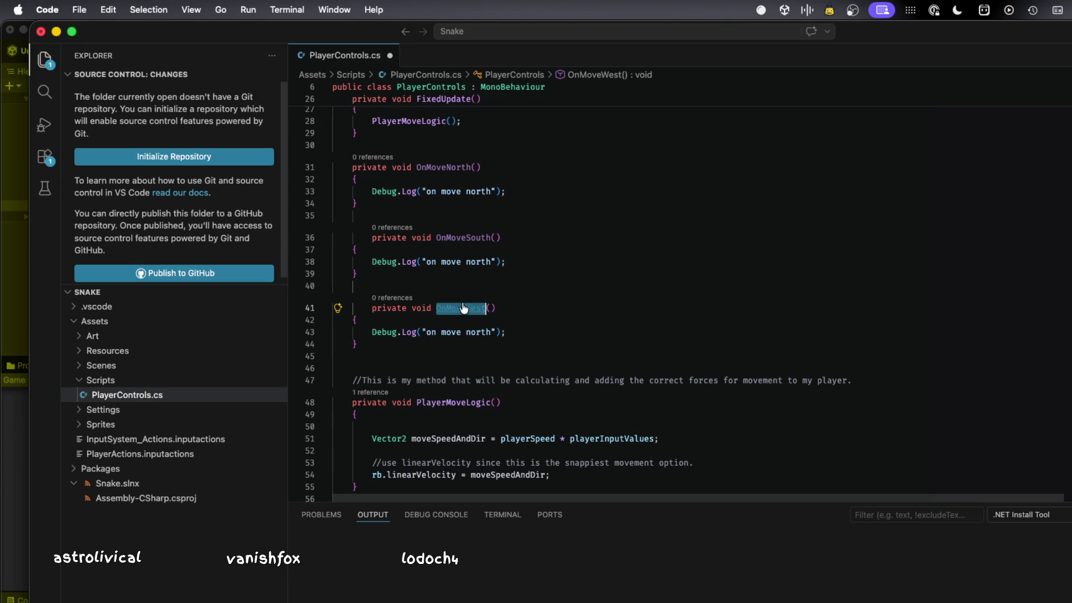
{"action": "left_click", "coordinate": [412, 308]}
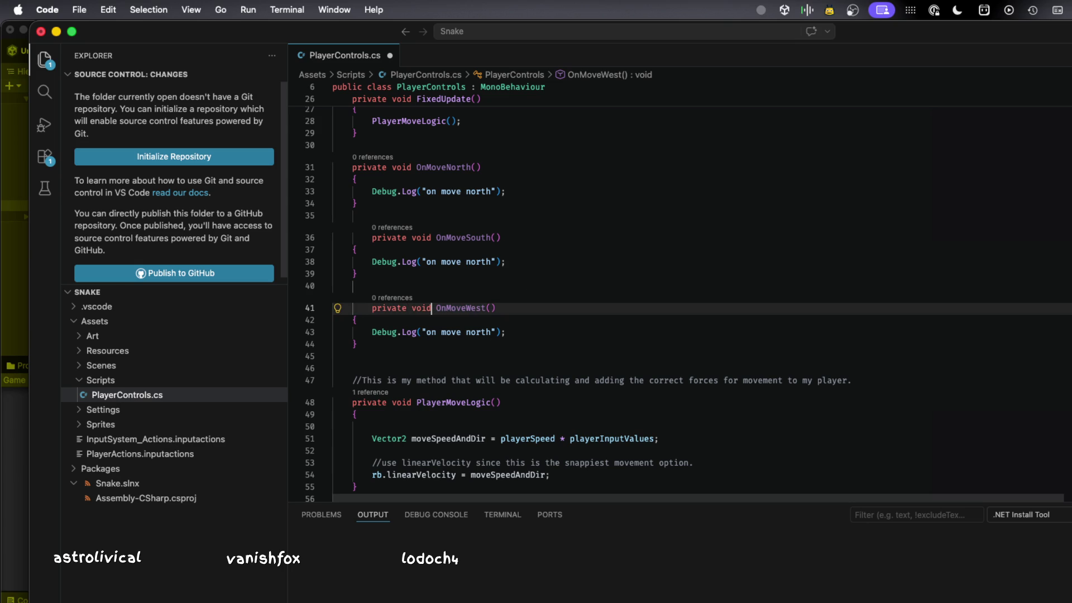
{"action": "double_click", "coordinate": [485, 307]}
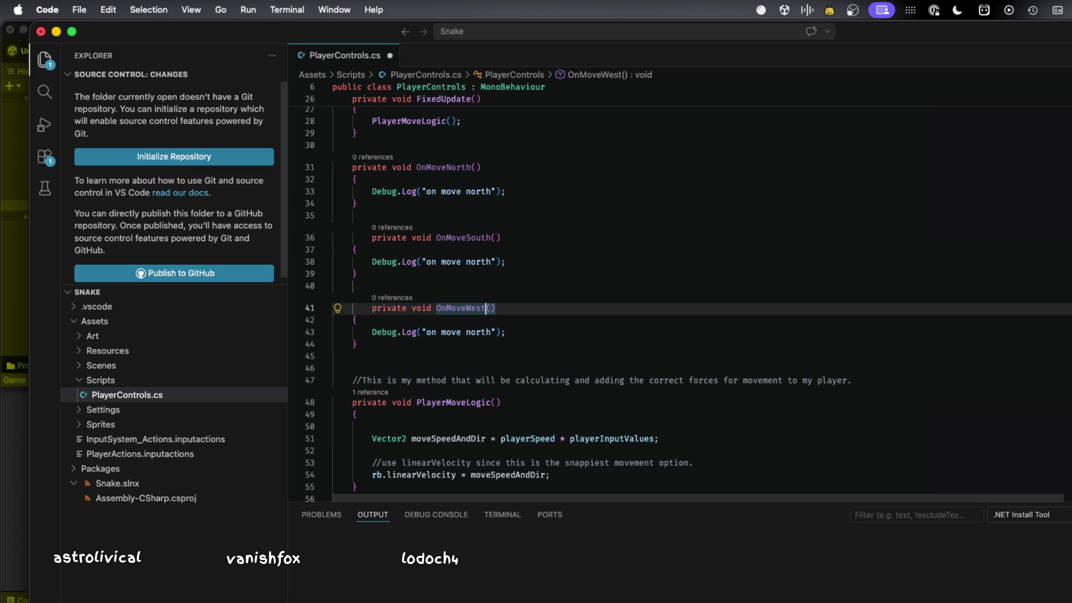
{"action": "left_click", "coordinate": [436, 308]}
{"action": "left_click", "coordinate": [372, 308]}
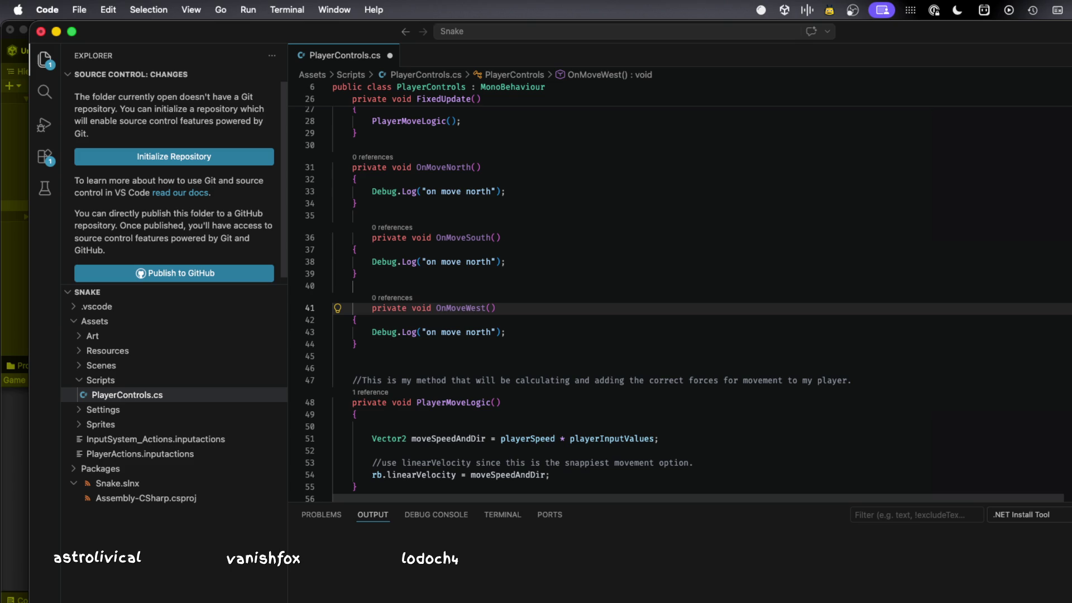
{"action": "left_click", "coordinate": [412, 308]}
{"action": "left_click", "coordinate": [486, 308]}
{"action": "left_click", "coordinate": [372, 308]}
- Paste a copy of the OnMoveWest method below it and fix its indentation
{"action": "left_click_drag", "start_coordinate": [357, 344], "coordinate": [292, 309]}
{"action": "key", "text": "super+c"}
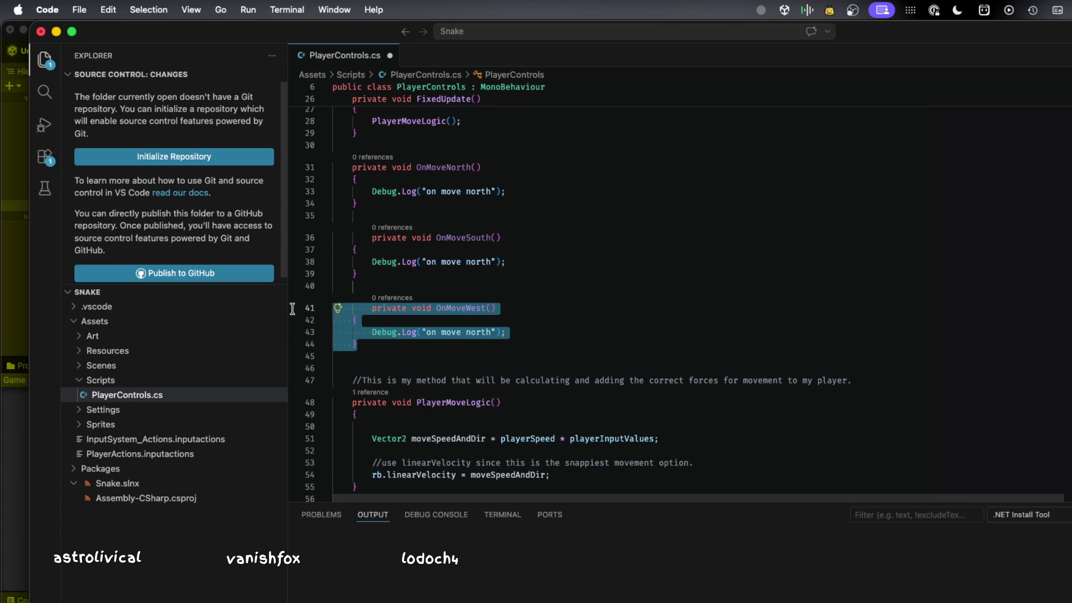
{"action": "left_click", "coordinate": [374, 344]}
{"action": "key", "text": "Return"}
{"action": "key", "text": "Return"}
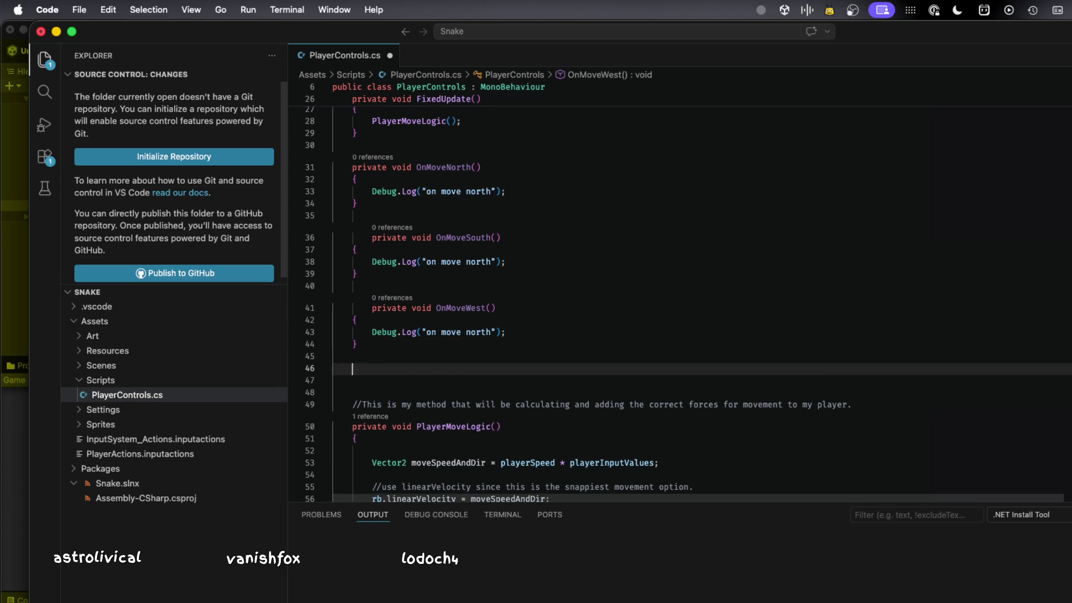
{"action": "key", "text": "super+v"}
{"action": "left_click", "coordinate": [394, 379]}
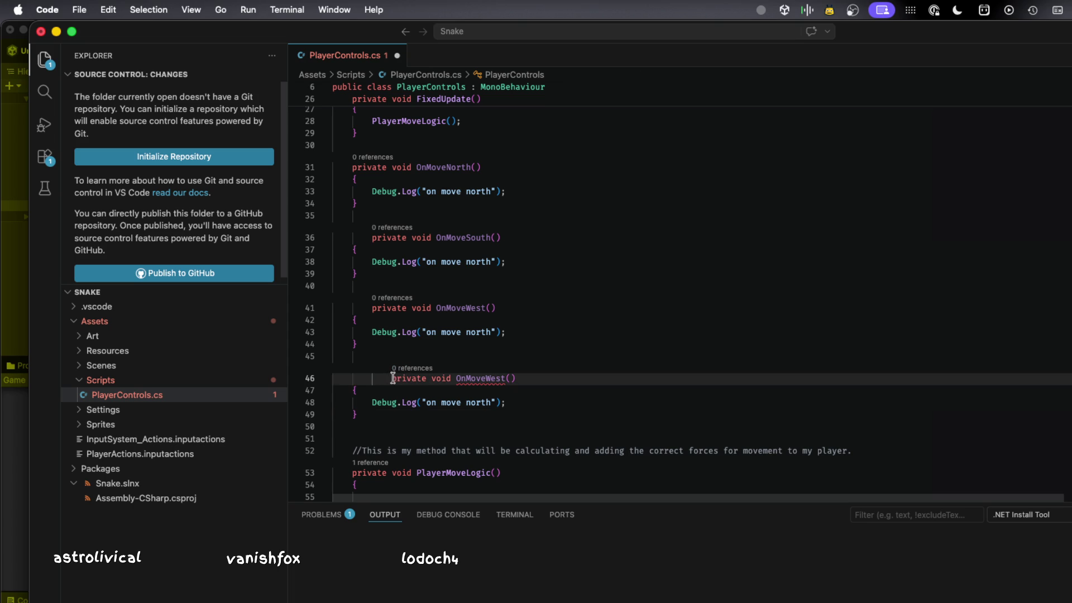
{"action": "key", "text": "BackSpace"}
{"action": "key", "text": "BackSpace"}
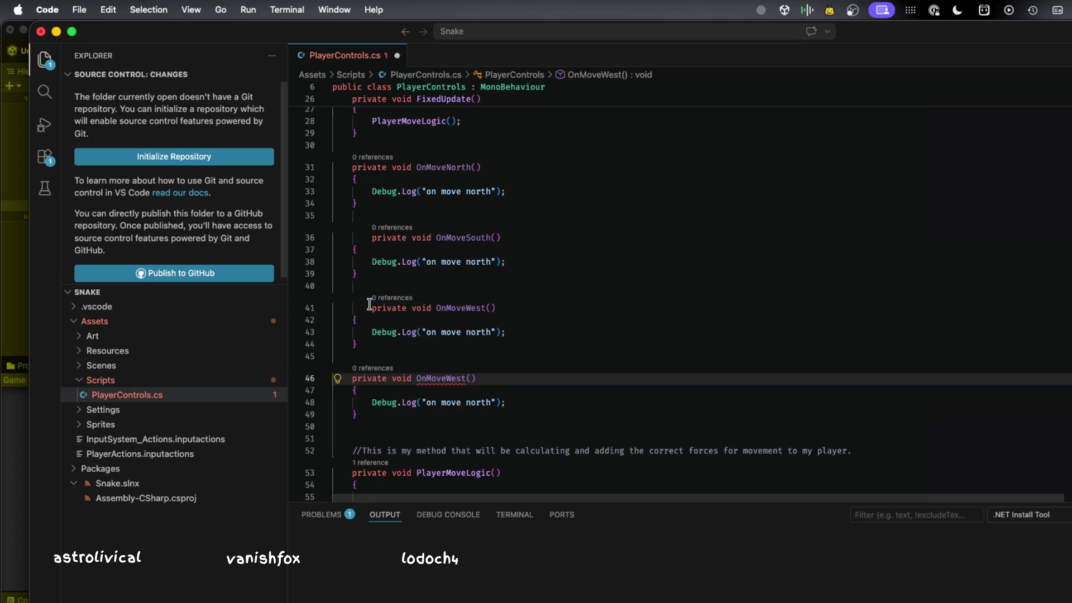
{"action": "left_click", "coordinate": [369, 305]}
{"action": "key", "text": "BackSpace"}
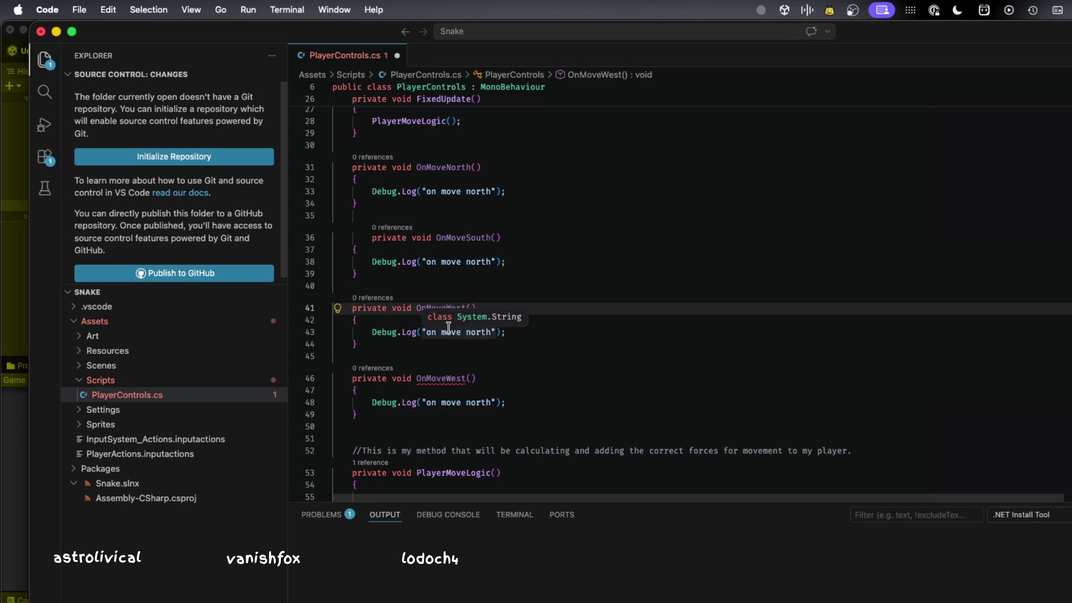
- Rename the pasted copy to OnMoveEast and save the script
{"action": "double_click", "coordinate": [446, 382]}
{"action": "type", "text": "OnM"}
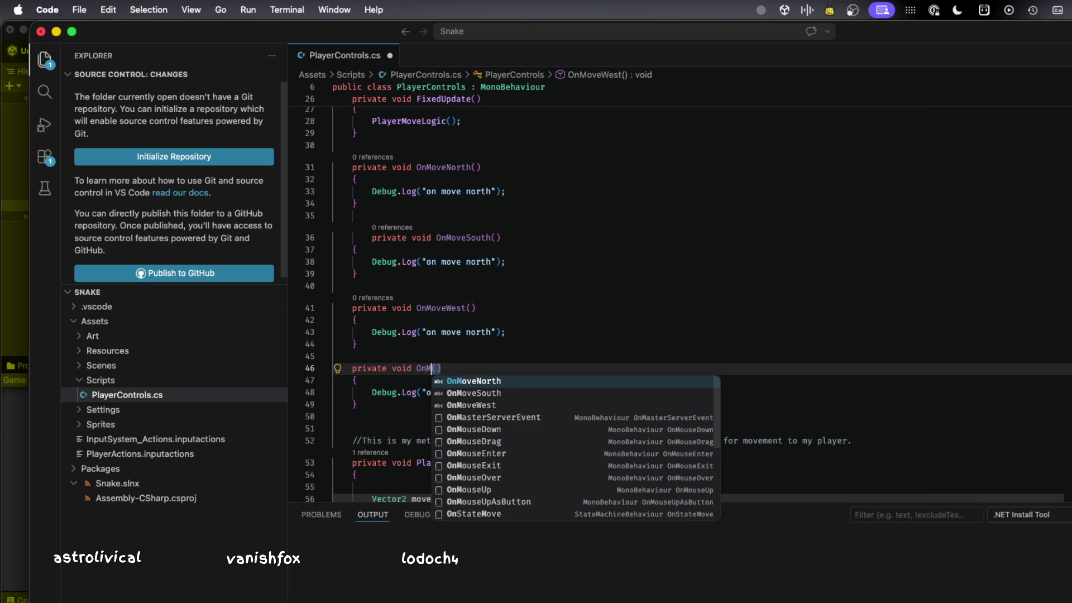
{"action": "type", "text": "oveEast"}
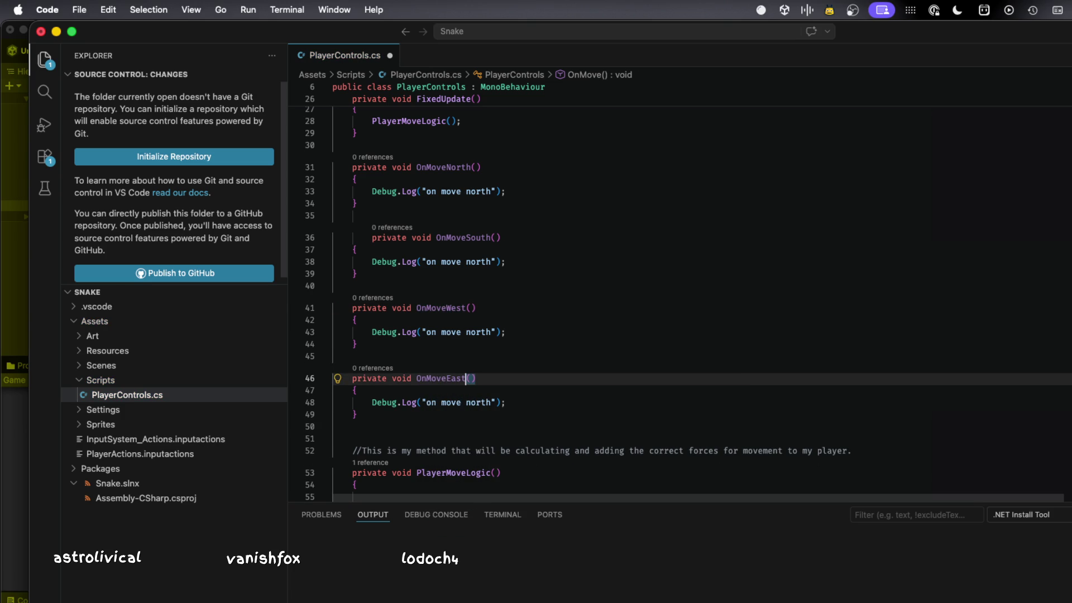
{"action": "left_click", "coordinate": [525, 319]}
{"action": "key", "text": "super+s"}
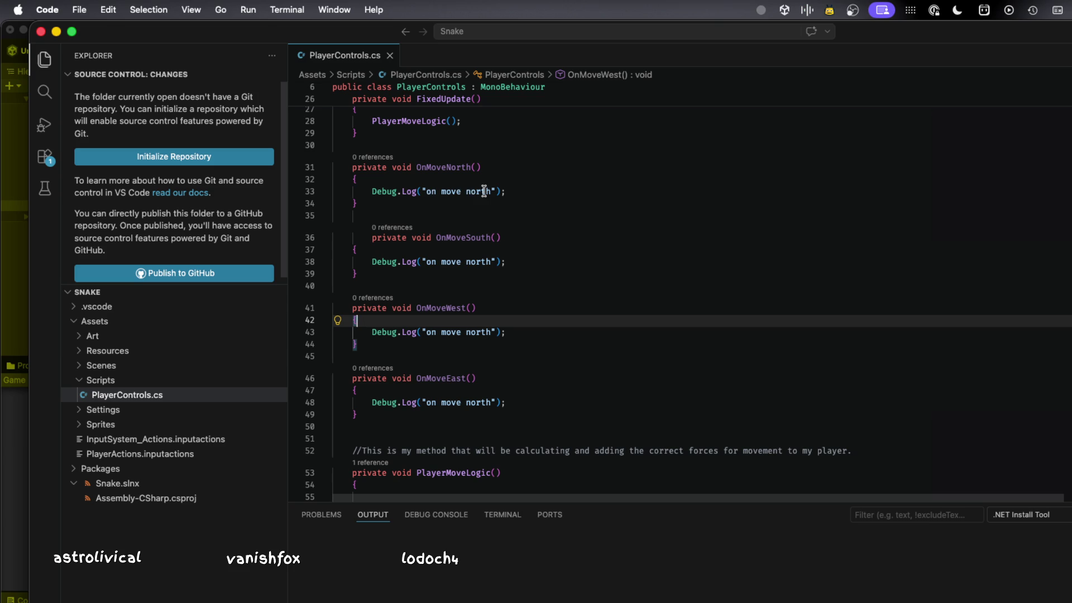
- Change the log messages to 'south', 'west' and 'east' in their methods, then save
{"action": "double_click", "coordinate": [479, 261]}
{"action": "type", "text": "south"}
{"action": "double_click", "coordinate": [478, 331]}
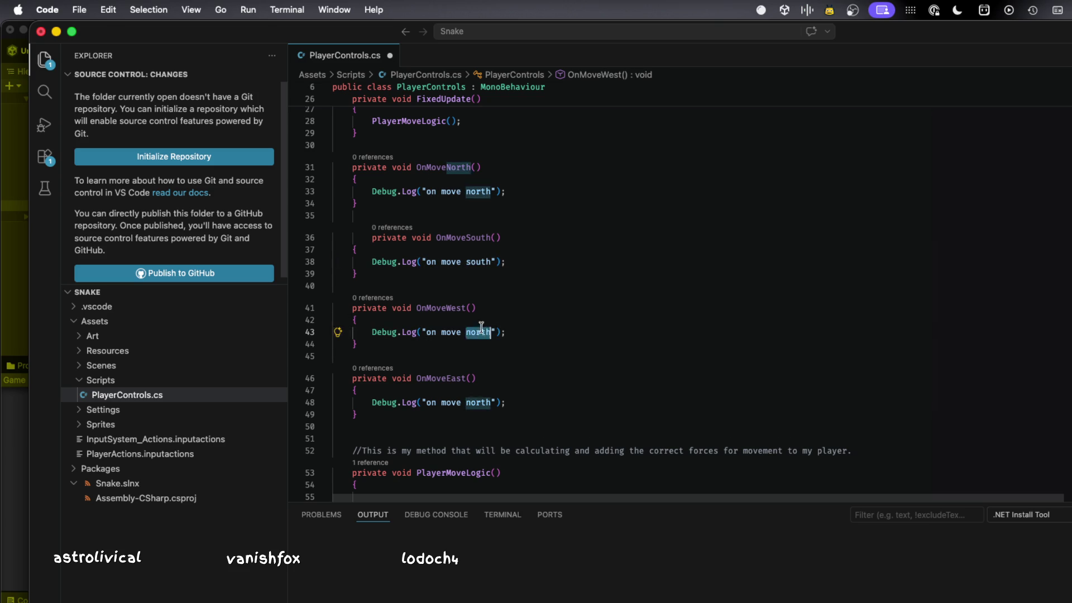
{"action": "type", "text": "west"}
{"action": "double_click", "coordinate": [479, 401]}
{"action": "type", "text": "east"}
{"action": "key", "text": "super+s"}
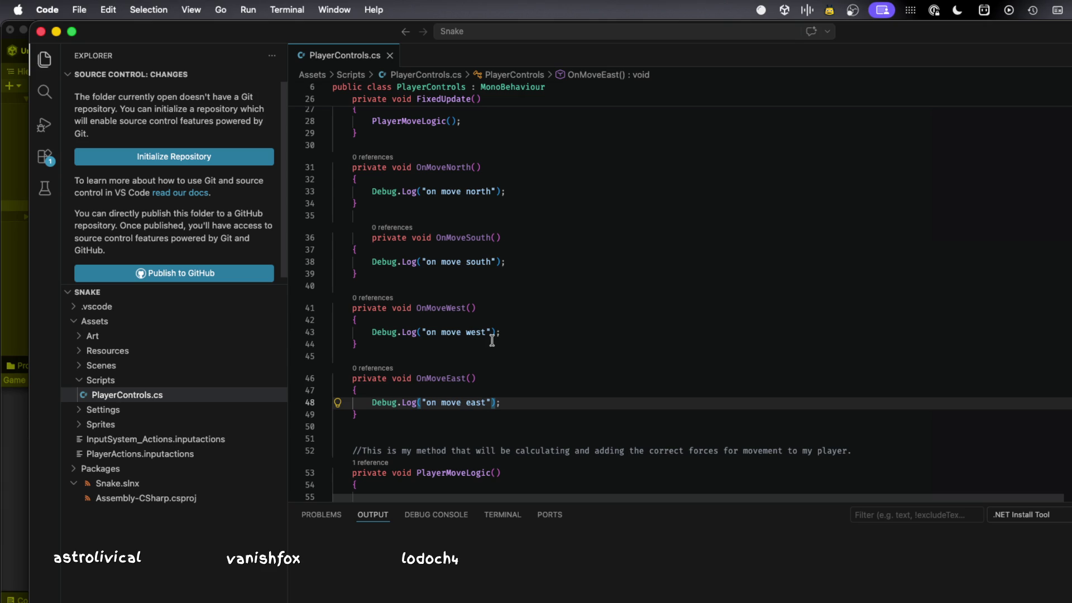
- Try Format Document, then manually un-indent OnMoveSouth on line 36 and save
{"action": "key", "text": "super+shift+p"}
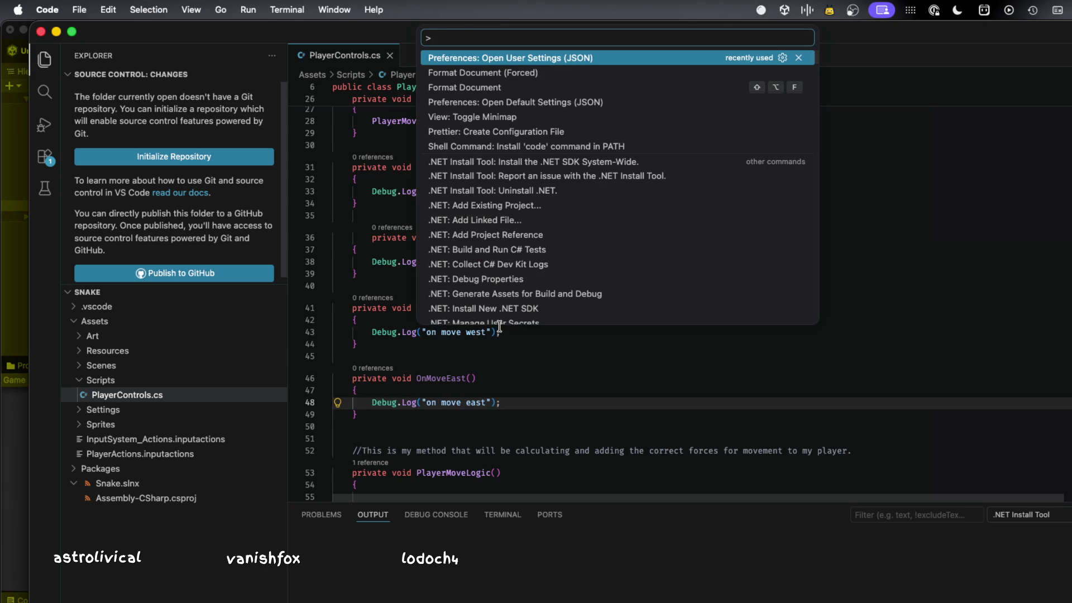
{"action": "key", "text": "Down"}
{"action": "key", "text": "Down"}
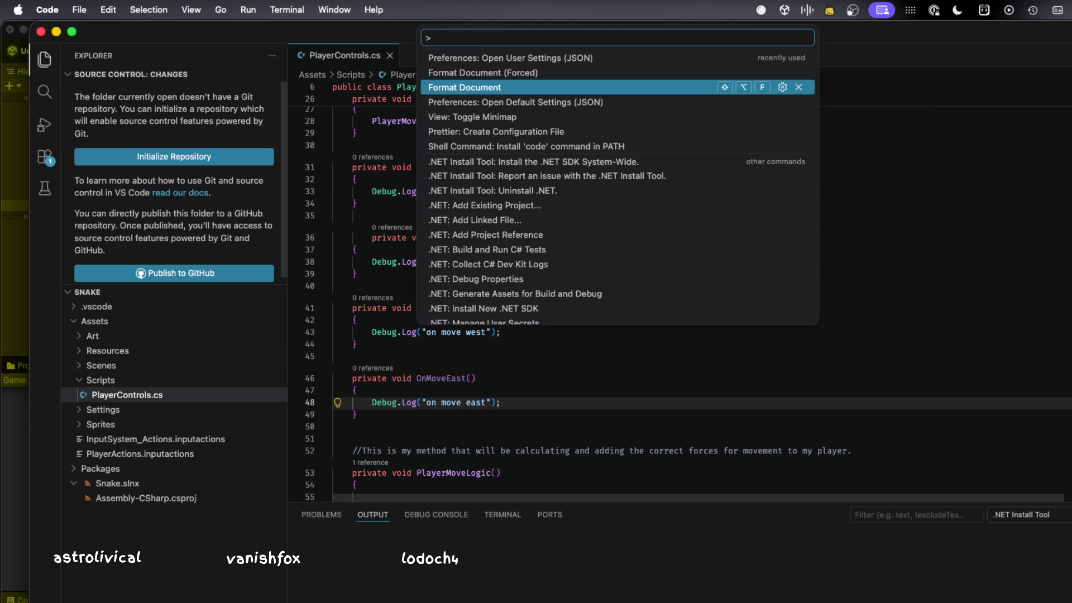
{"action": "key", "text": "Return"}
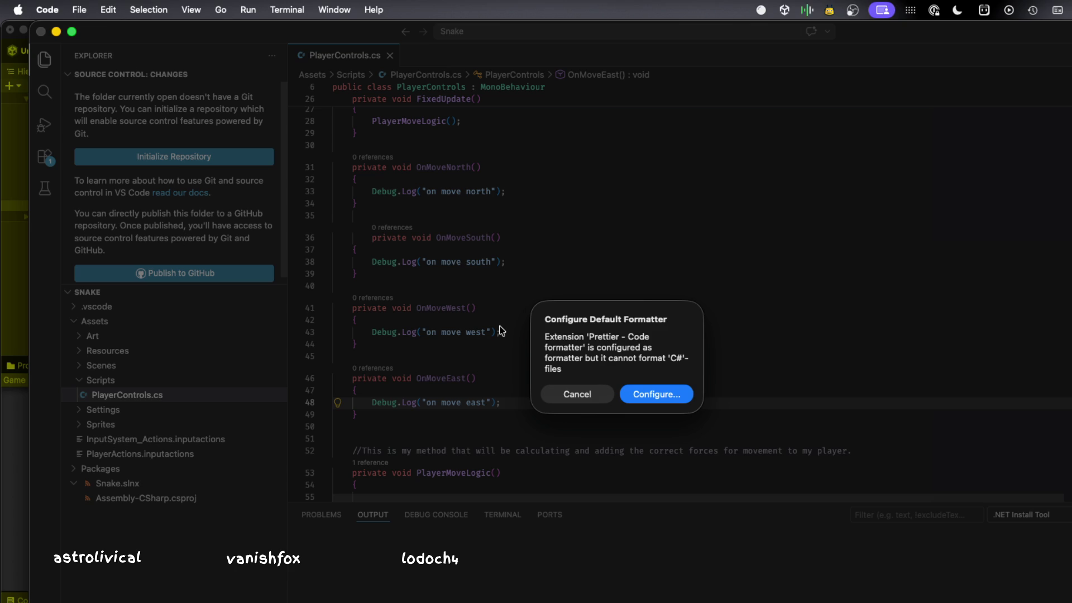
{"action": "key", "text": "Escape"}
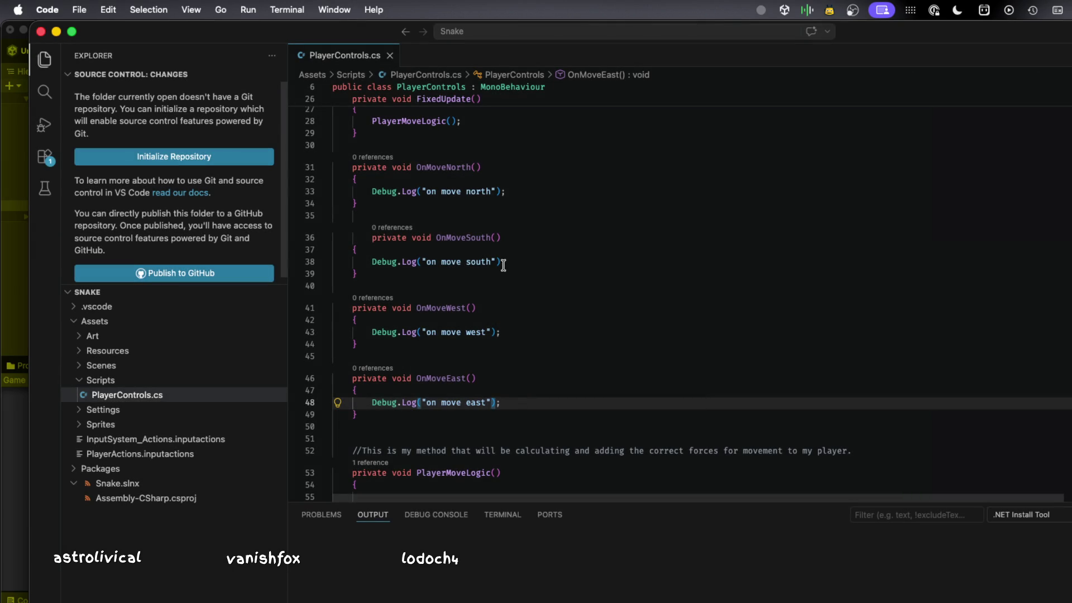
{"action": "left_click", "coordinate": [372, 229]}
{"action": "key", "text": "BackSpace"}
{"action": "key", "text": "super+s"}
- Review the OnMoveNorth and OnMoveSouth occurrences and declarations, then return to Unity
{"action": "scroll", "coordinate": [478, 268], "scroll_direction": "up", "scroll_amount": 2}
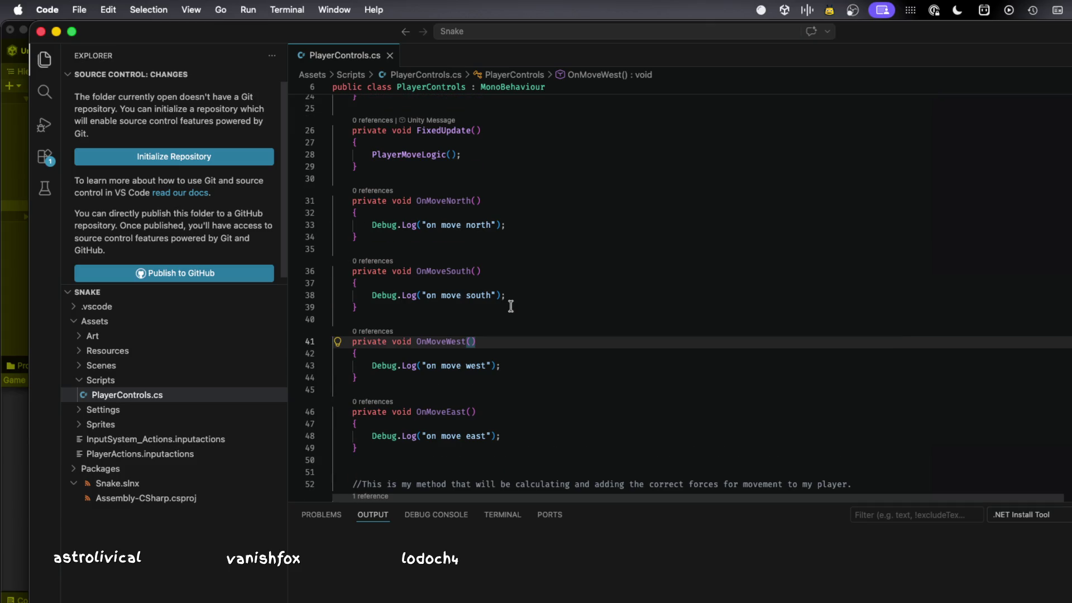
{"action": "left_click", "coordinate": [441, 201]}
{"action": "mouse_move", "coordinate": [440, 201]}
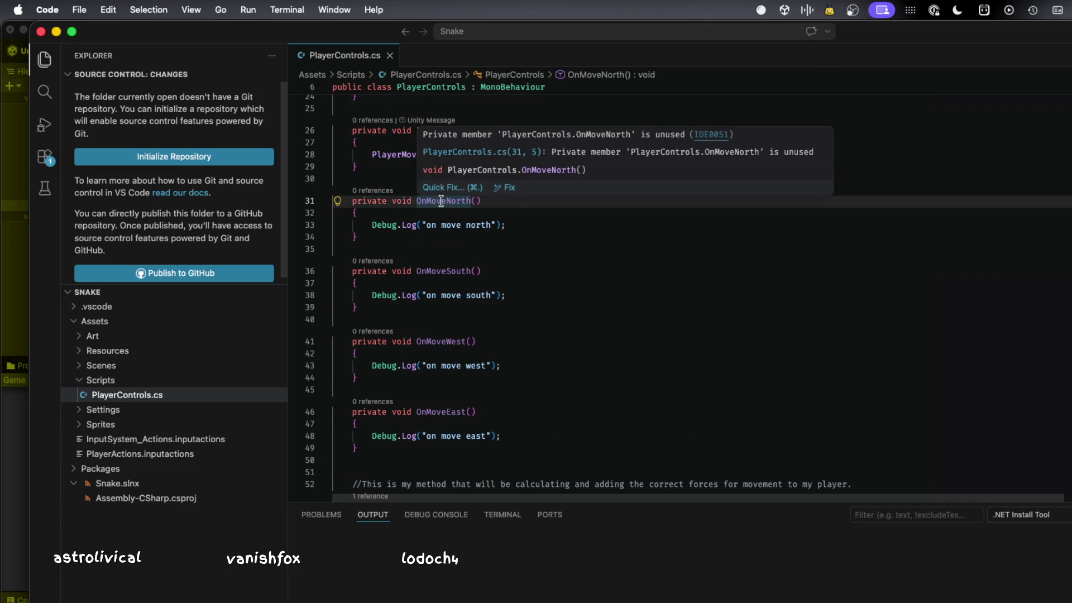
{"action": "left_click", "coordinate": [570, 215]}
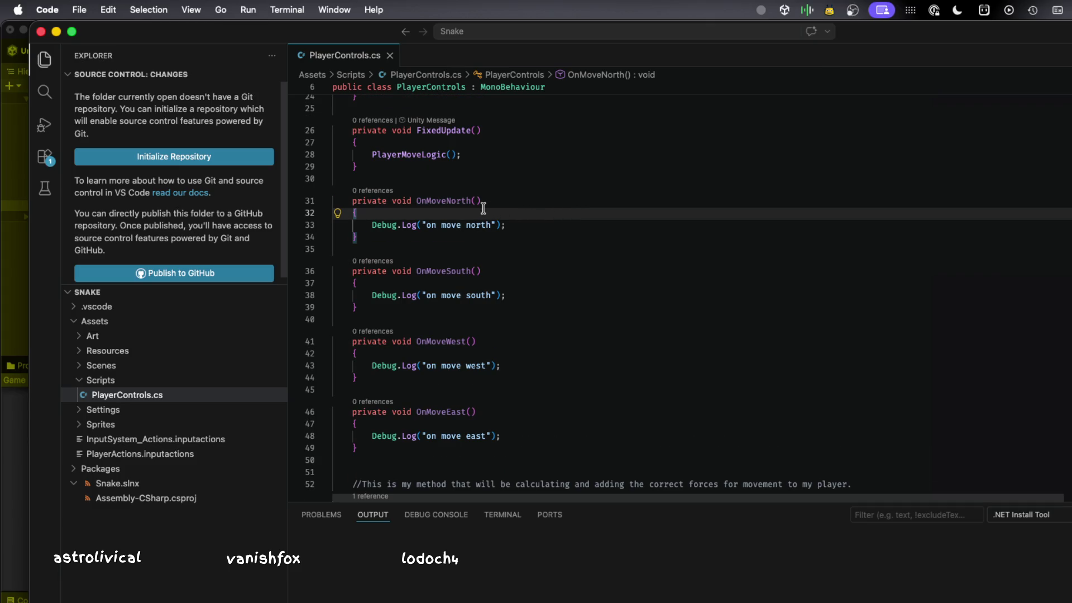
{"action": "mouse_move", "coordinate": [446, 200]}
{"action": "double_click", "coordinate": [425, 202]}
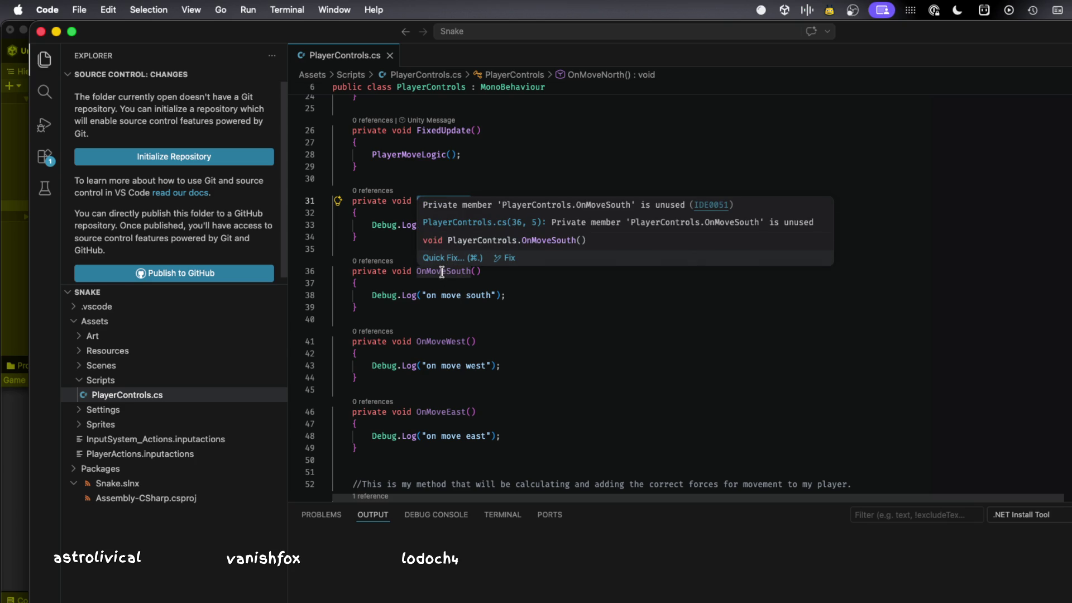
{"action": "double_click", "coordinate": [442, 273]}
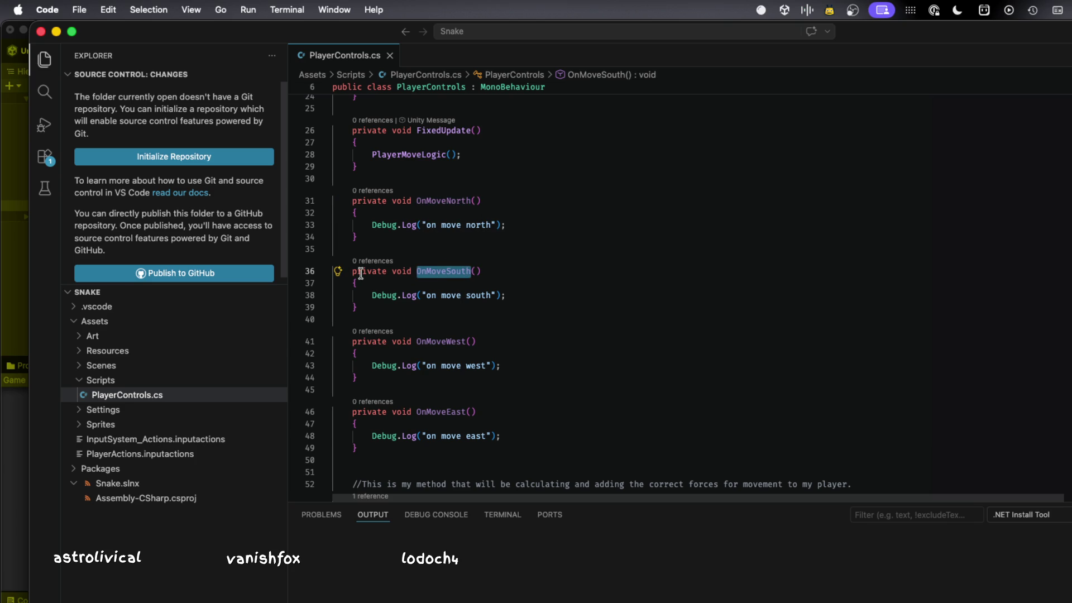
{"action": "scroll", "coordinate": [392, 231], "scroll_direction": "up", "scroll_amount": 10}
{"action": "scroll", "coordinate": [393, 231], "scroll_direction": "down", "scroll_amount": 10}
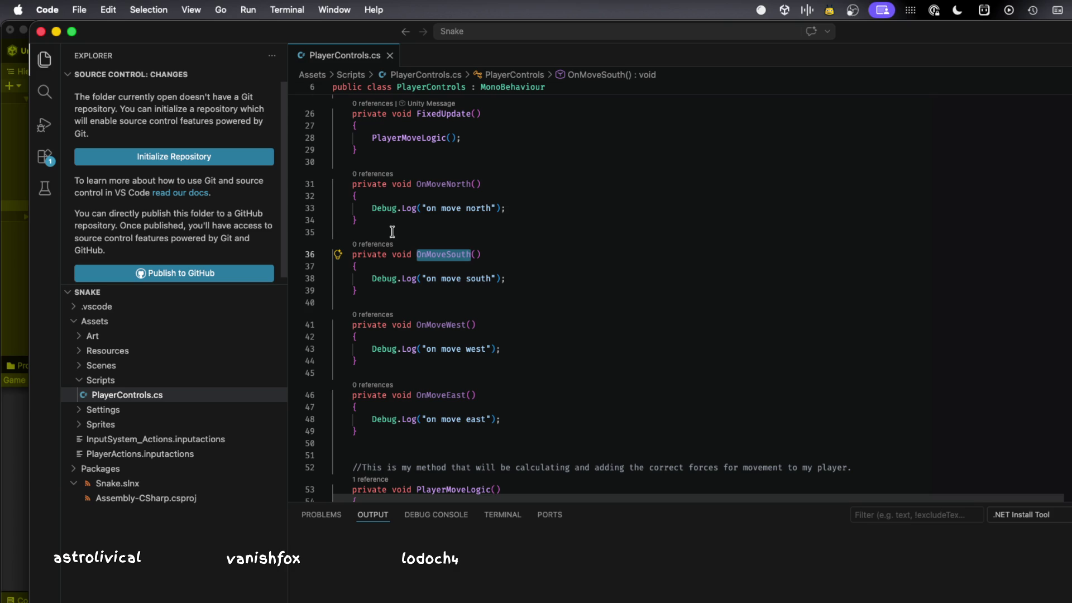
{"action": "scroll", "coordinate": [392, 231], "scroll_direction": "down", "scroll_amount": 1}
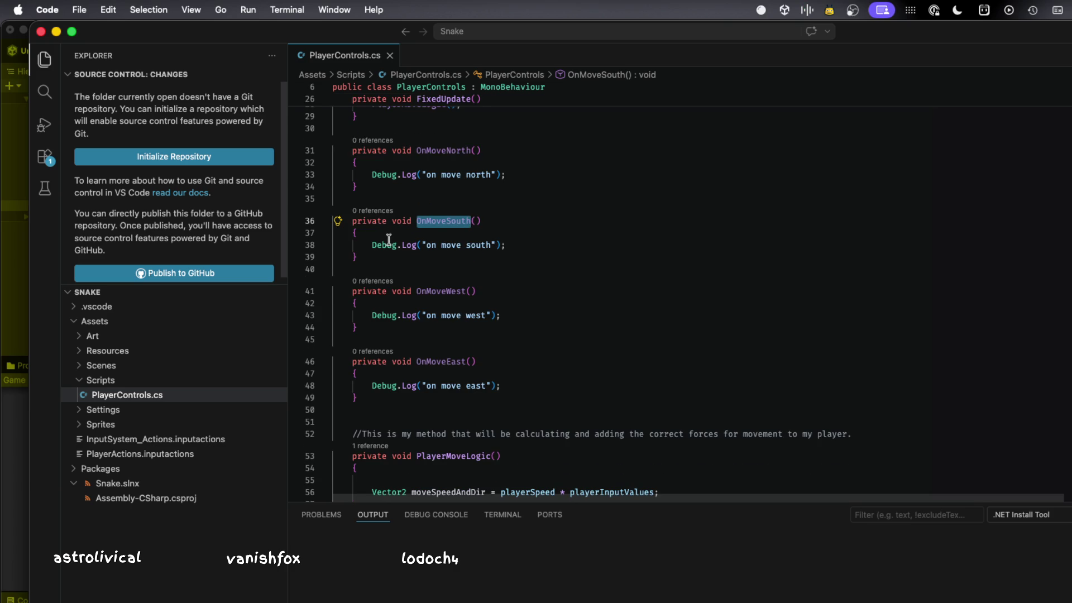
{"action": "double_click", "coordinate": [369, 221]}
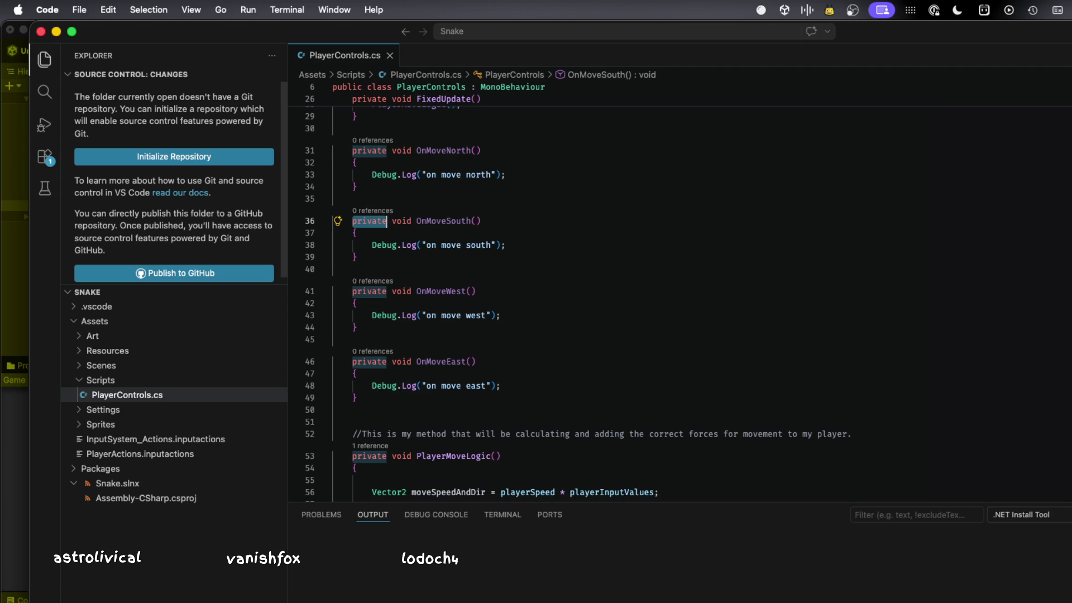
{"action": "key", "text": "super+Tab"}
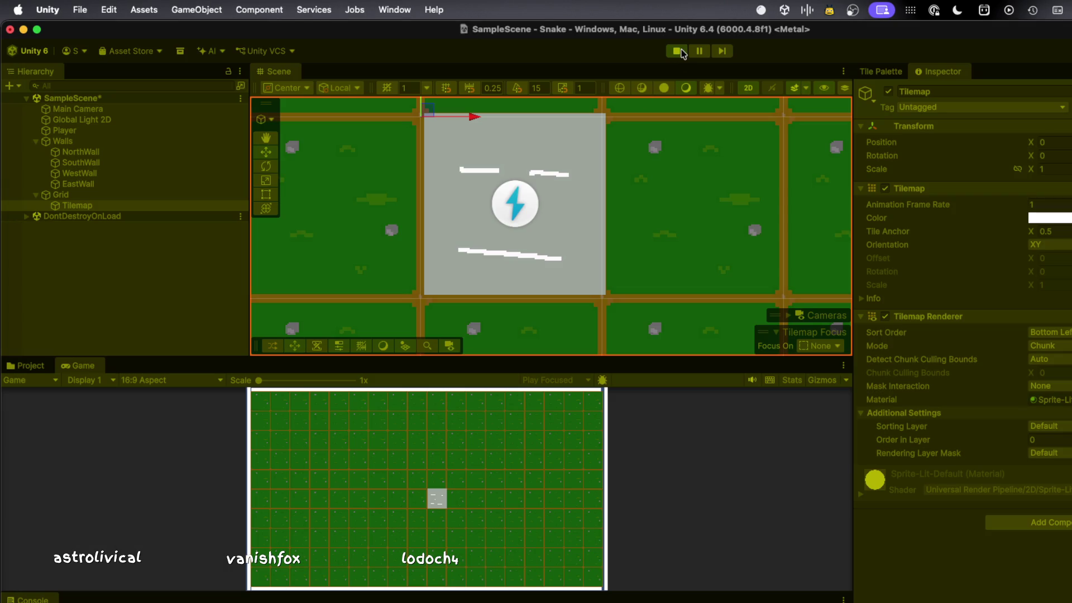
- Restart the Snake scene in Play mode and enlarge the Console beneath a smaller Game view
{"action": "left_click", "coordinate": [680, 51]}
{"action": "left_click", "coordinate": [677, 51]}
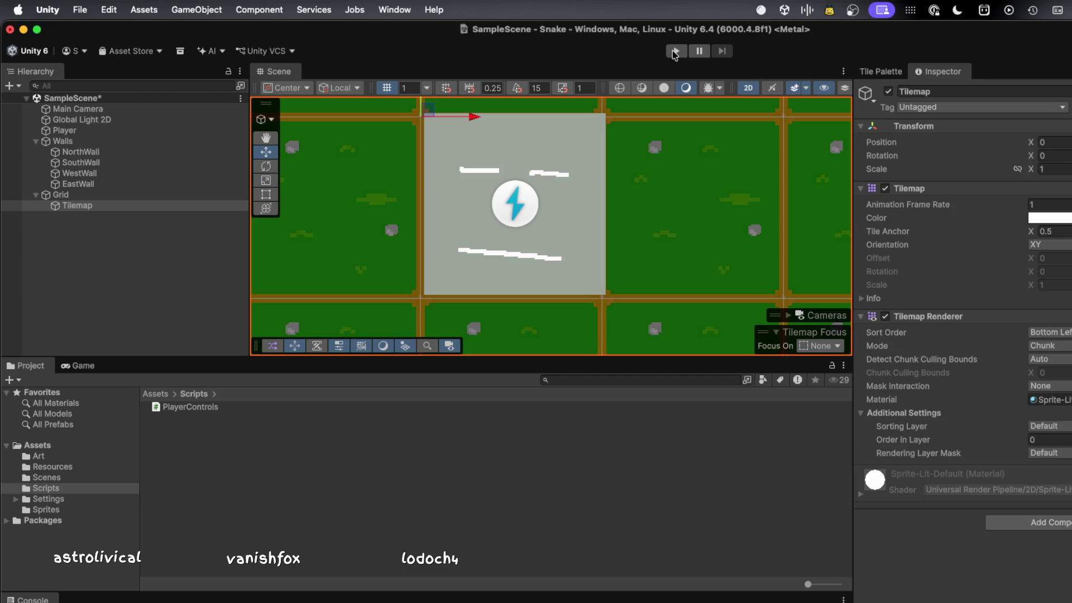
{"action": "left_click", "coordinate": [673, 51]}
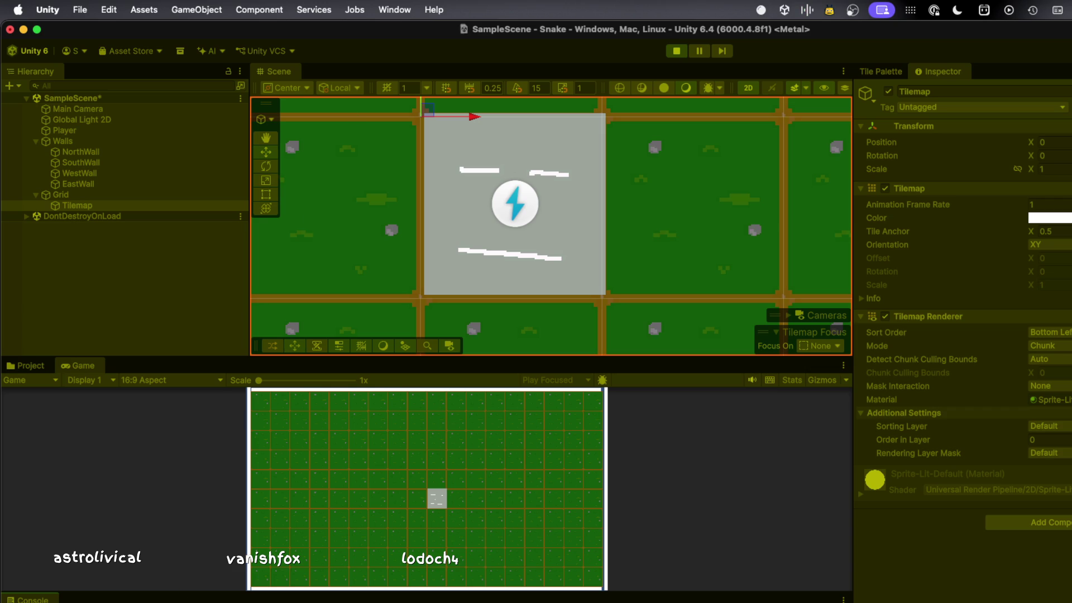
{"action": "key", "text": "Escape"}
{"action": "left_click_drag", "start_coordinate": [296, 590], "coordinate": [306, 477]}
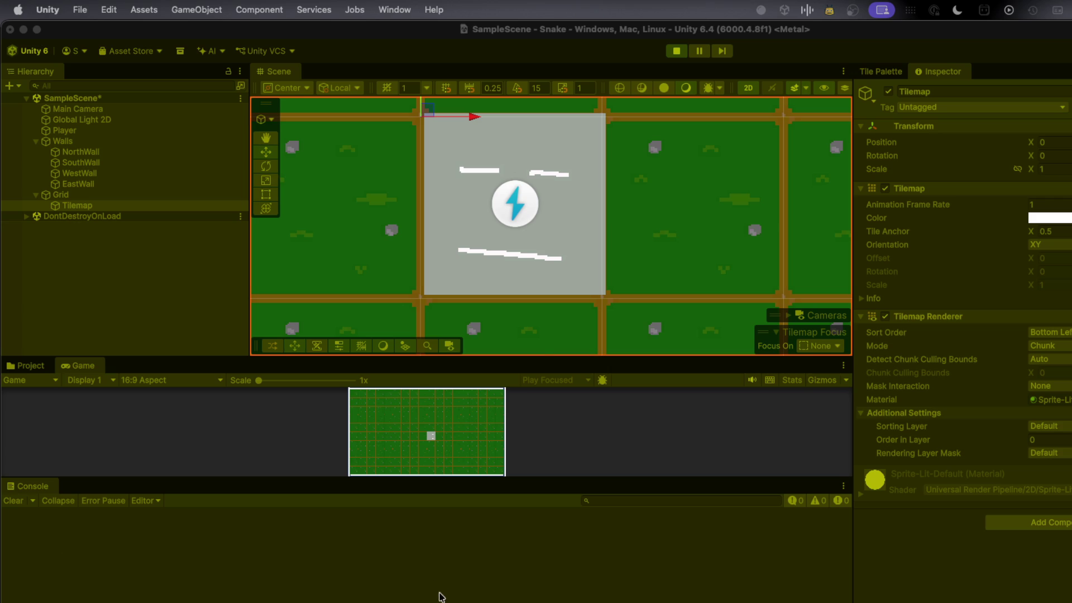
- Select the Player, test the S key twice, cancelling both Shortcut Conflict warnings, then stop Play mode
{"action": "left_click", "coordinate": [579, 275]}
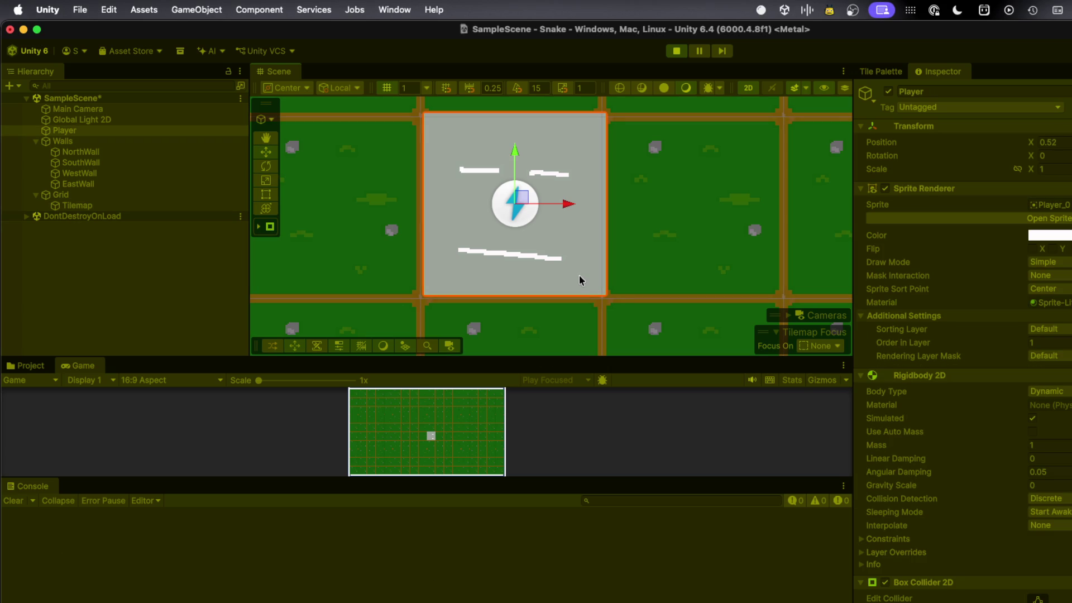
{"action": "key", "text": "s"}
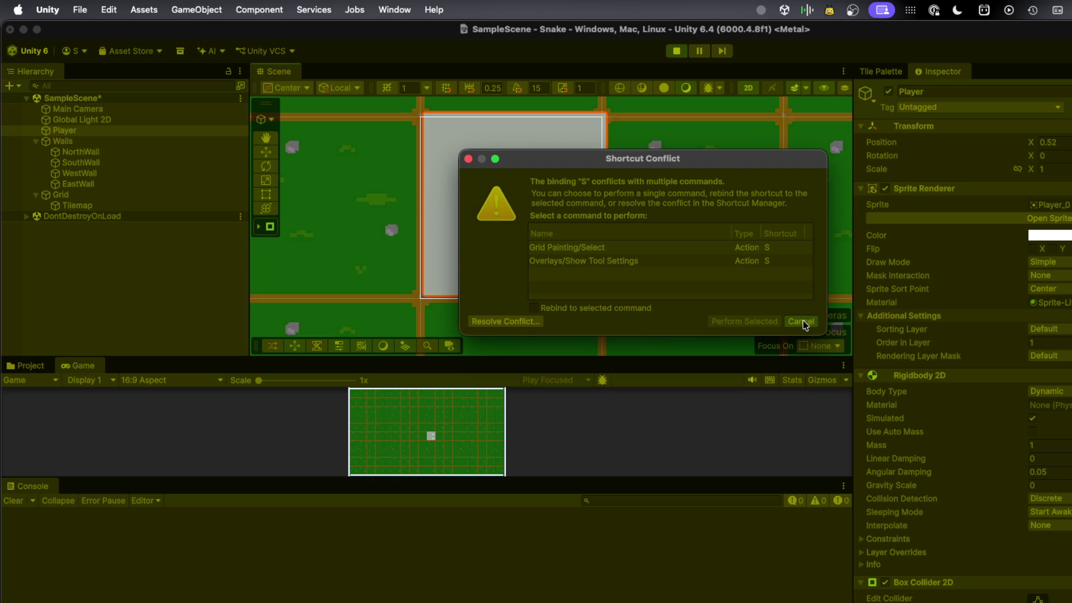
{"action": "left_click", "coordinate": [802, 321]}
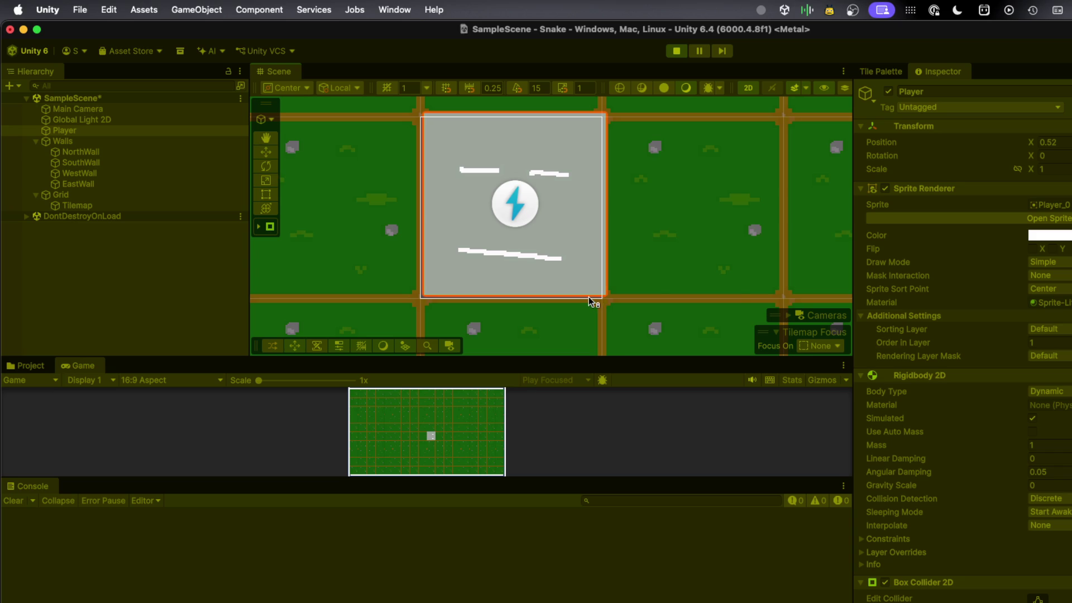
{"action": "key", "text": "s"}
{"action": "left_click", "coordinate": [790, 323]}
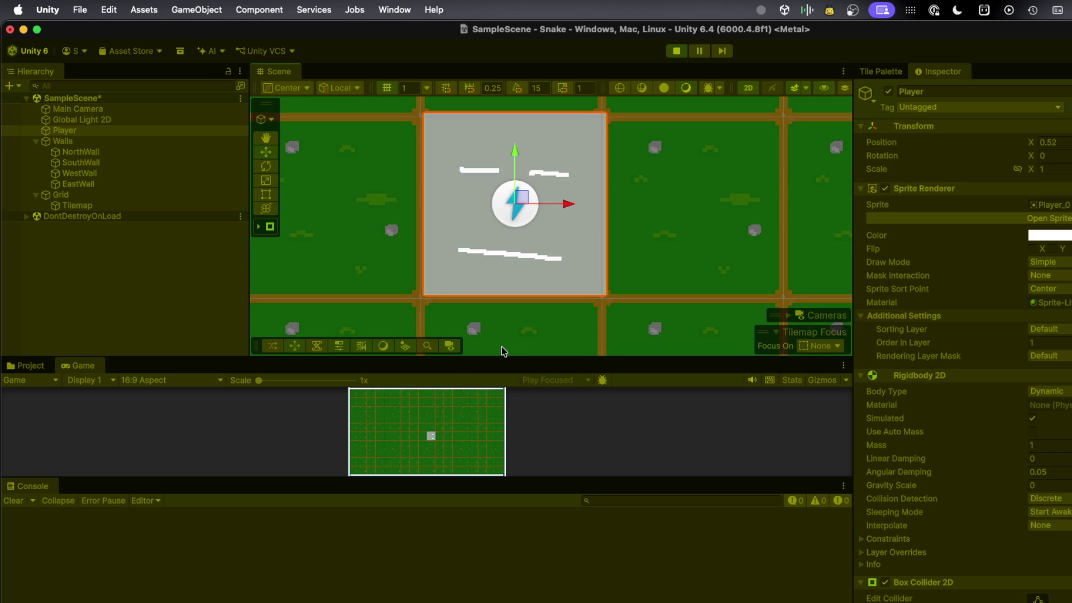
{"action": "left_click", "coordinate": [676, 51]}
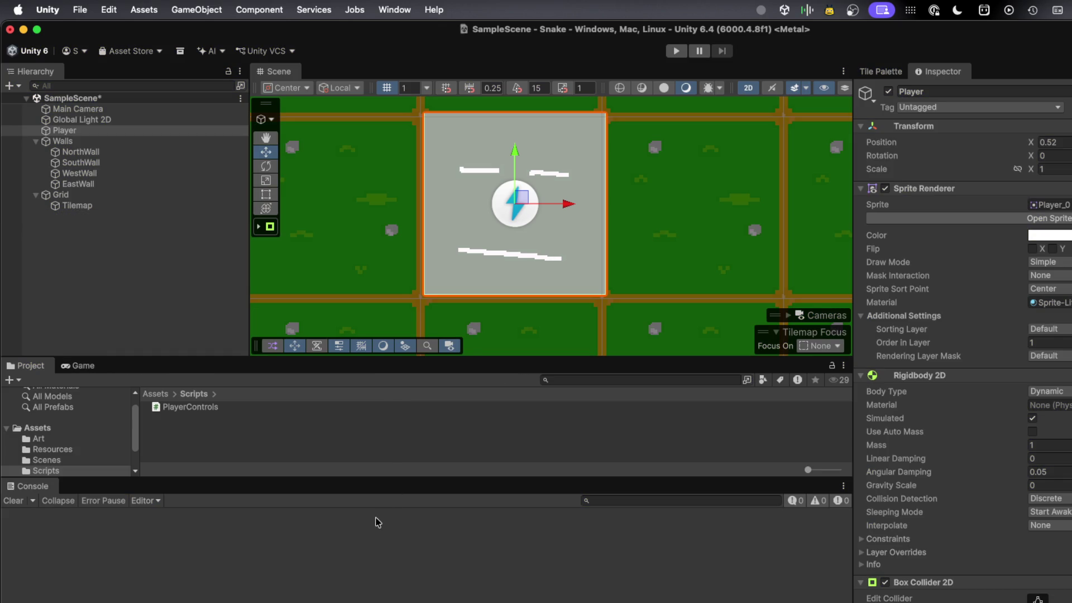
- Preview the PlayerControls script, then scroll the Player's Inspector down to its Player Input component
{"action": "left_click", "coordinate": [192, 407]}
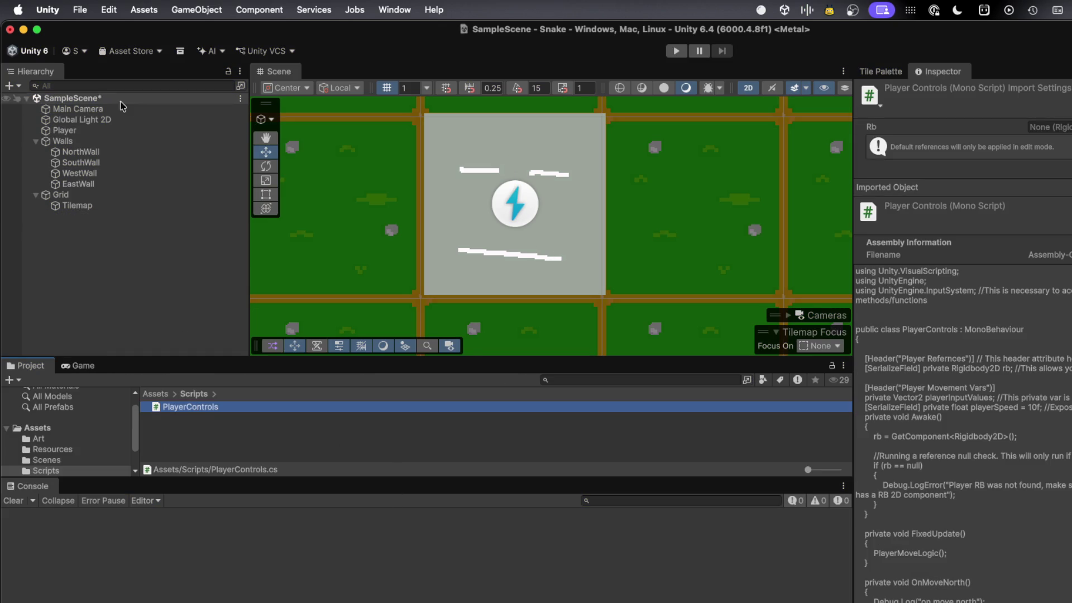
{"action": "left_click", "coordinate": [80, 133]}
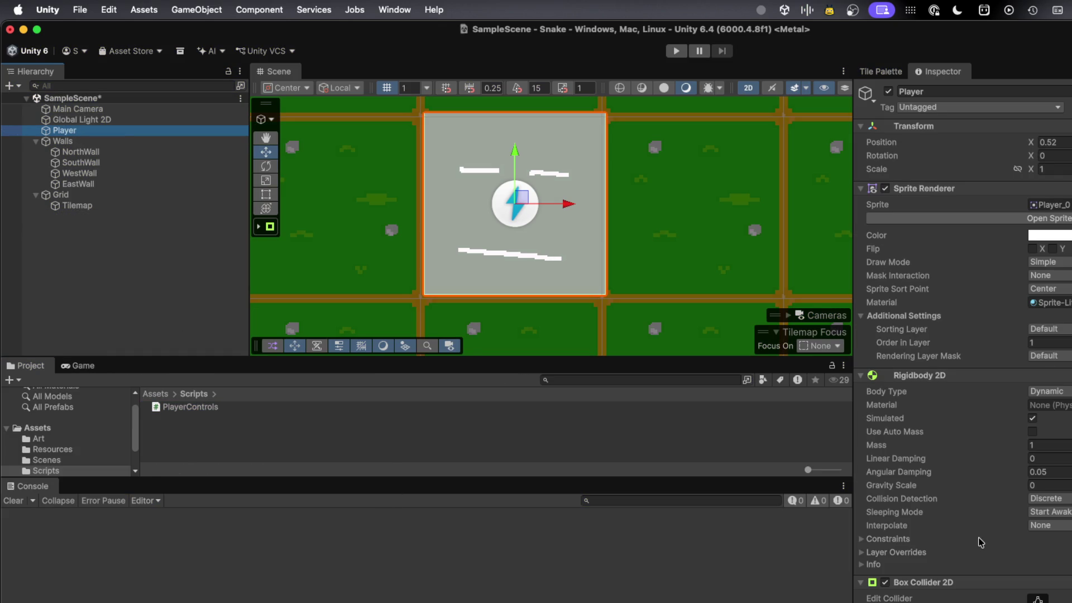
{"action": "scroll", "coordinate": [981, 542], "scroll_direction": "down", "scroll_amount": 2}
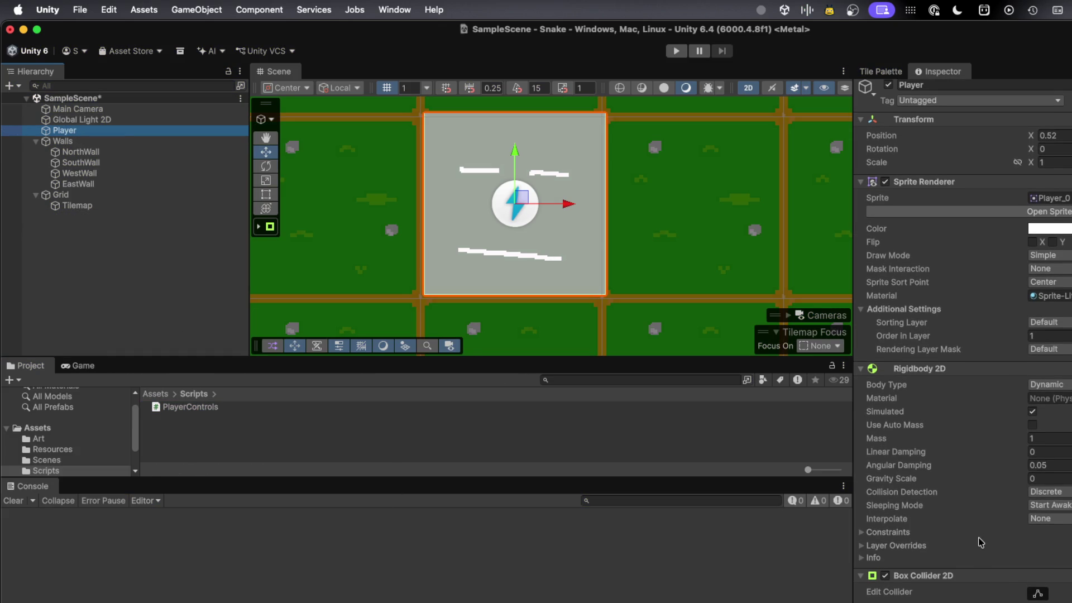
{"action": "scroll", "coordinate": [980, 542], "scroll_direction": "down", "scroll_amount": 1}
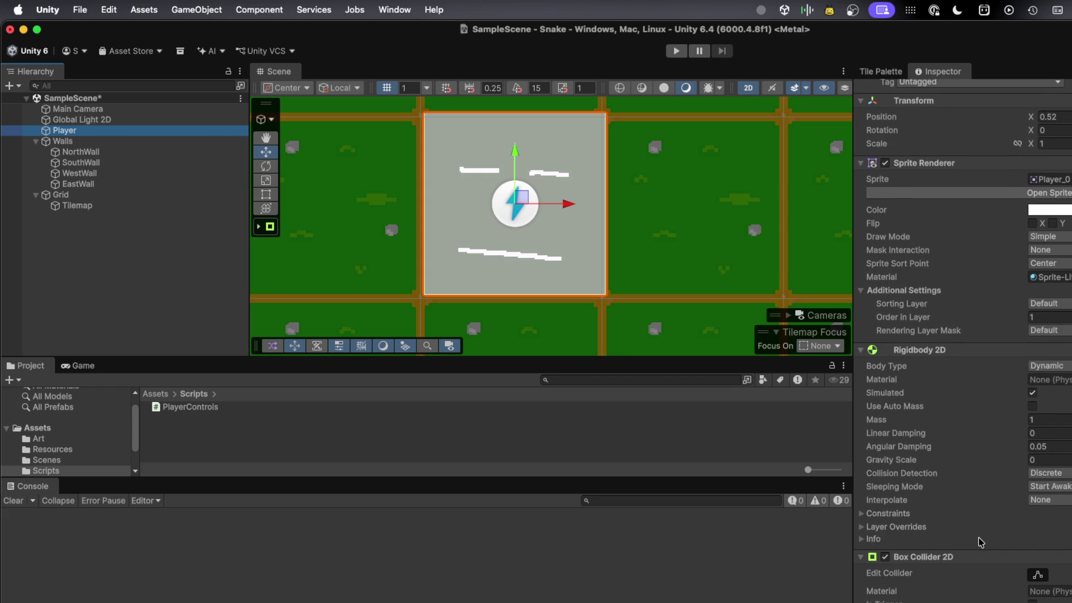
{"action": "scroll", "coordinate": [981, 543], "scroll_direction": "down", "scroll_amount": 1}
{"action": "scroll", "coordinate": [980, 542], "scroll_direction": "down", "scroll_amount": 10}
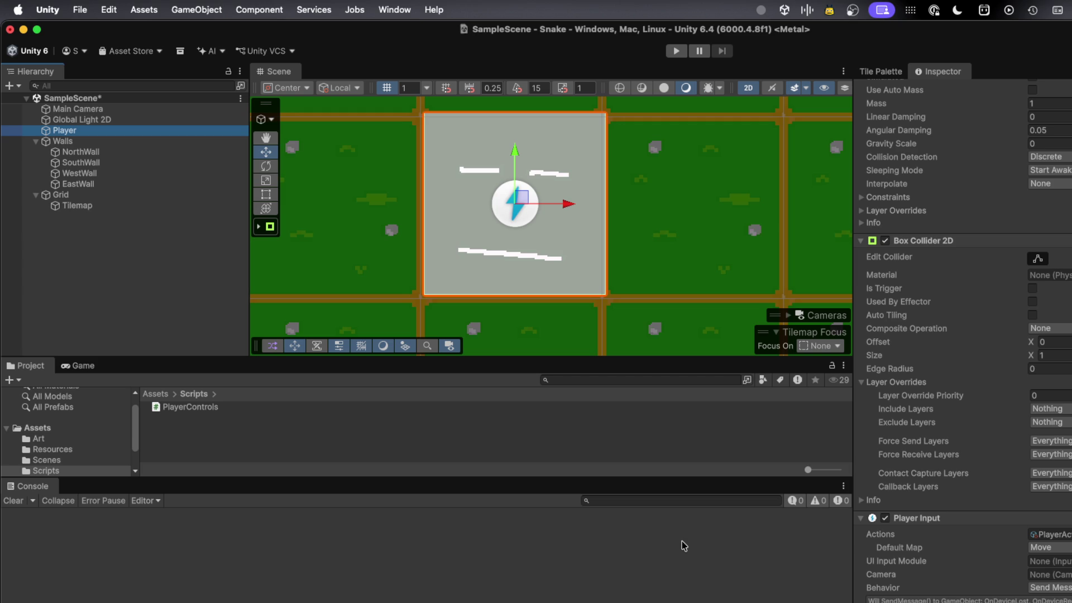
- Confirm Move as Default Map, ping the assigned PlayerActions asset, and return to PlayerControls.cs in VS Code
{"action": "left_click", "coordinate": [1048, 547]}
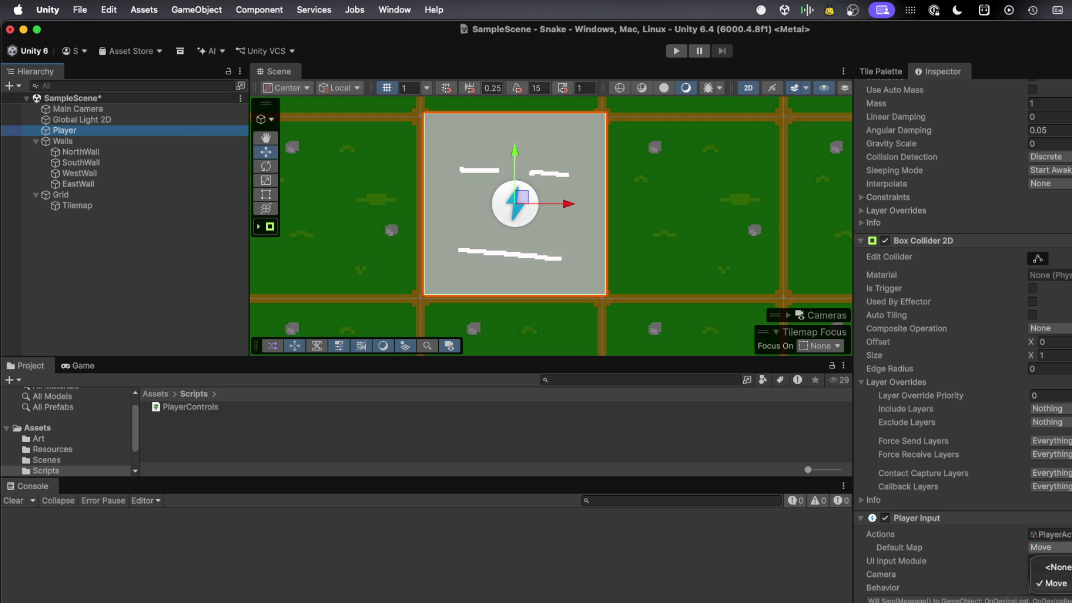
{"action": "key", "text": "Escape"}
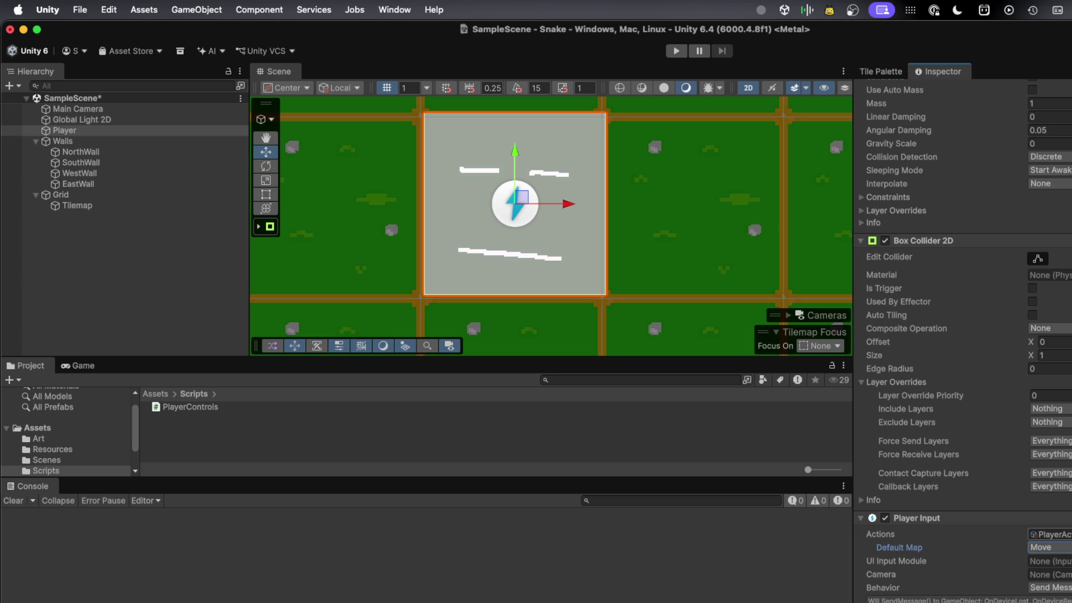
{"action": "left_click", "coordinate": [1049, 534]}
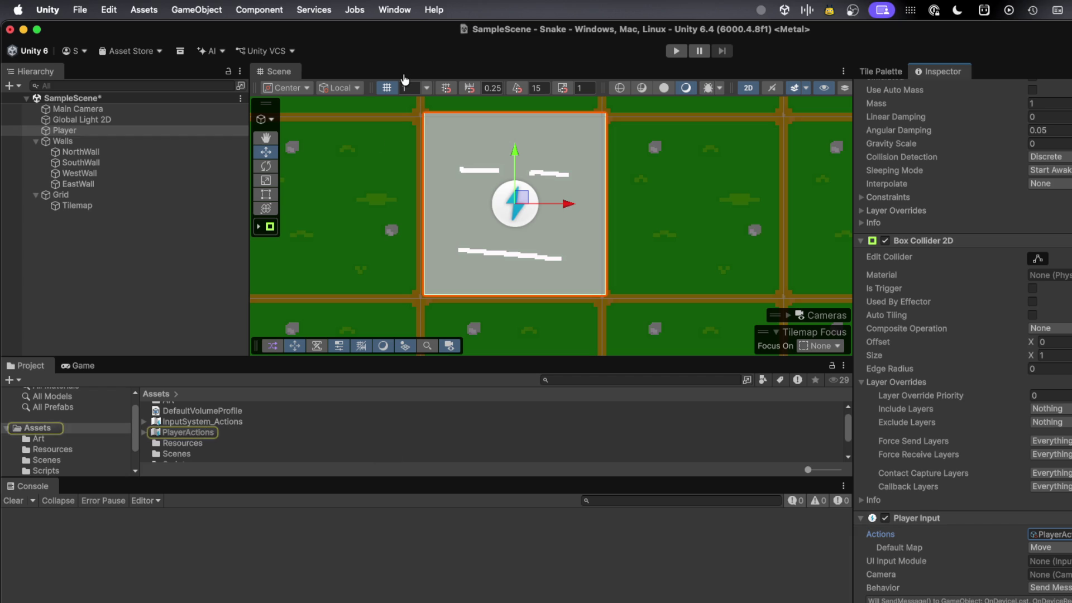
{"action": "key", "text": "super+Tab"}
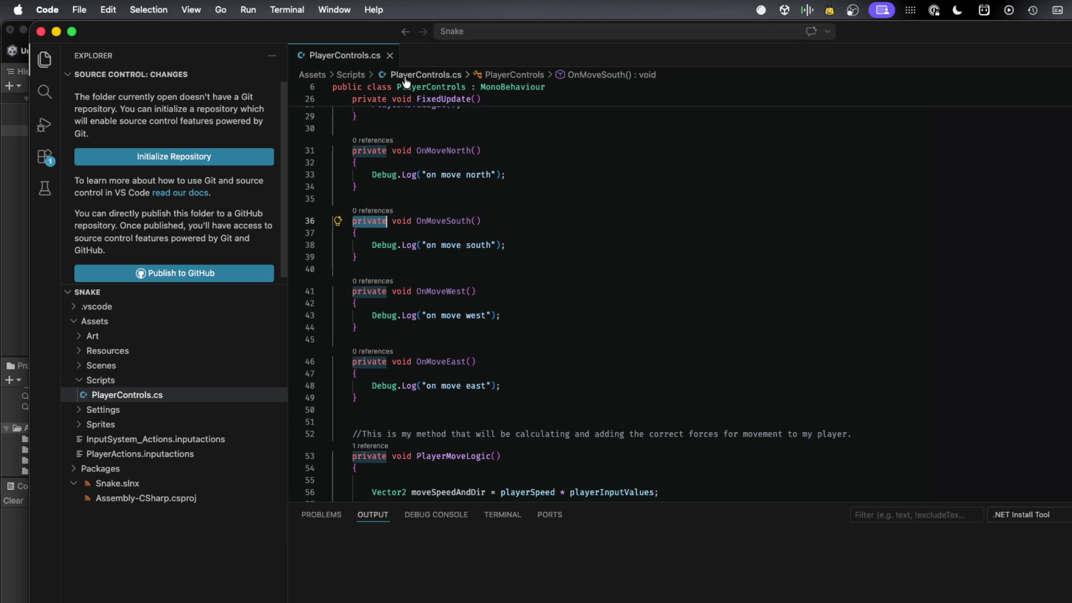
- Add a new line after line 3 of PlayerControls.cs and start a 'using UnityEngine' directive
{"action": "scroll", "coordinate": [442, 246], "scroll_direction": "up", "scroll_amount": 10}
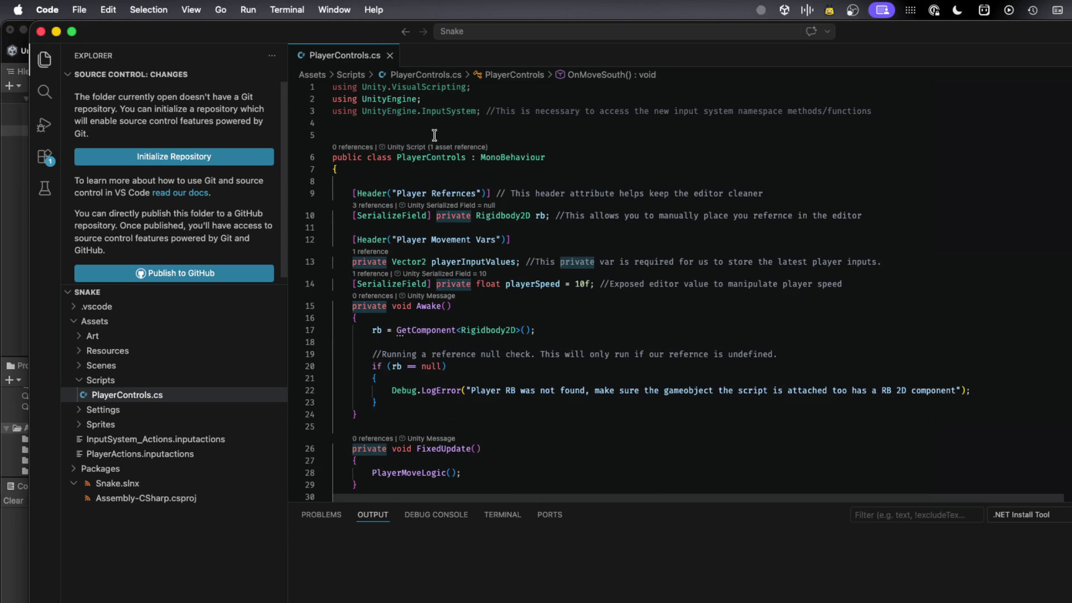
{"action": "mouse_move", "coordinate": [469, 111]}
{"action": "left_click", "coordinate": [872, 111]}
{"action": "key", "text": "Return"}
{"action": "type", "text": "us"}
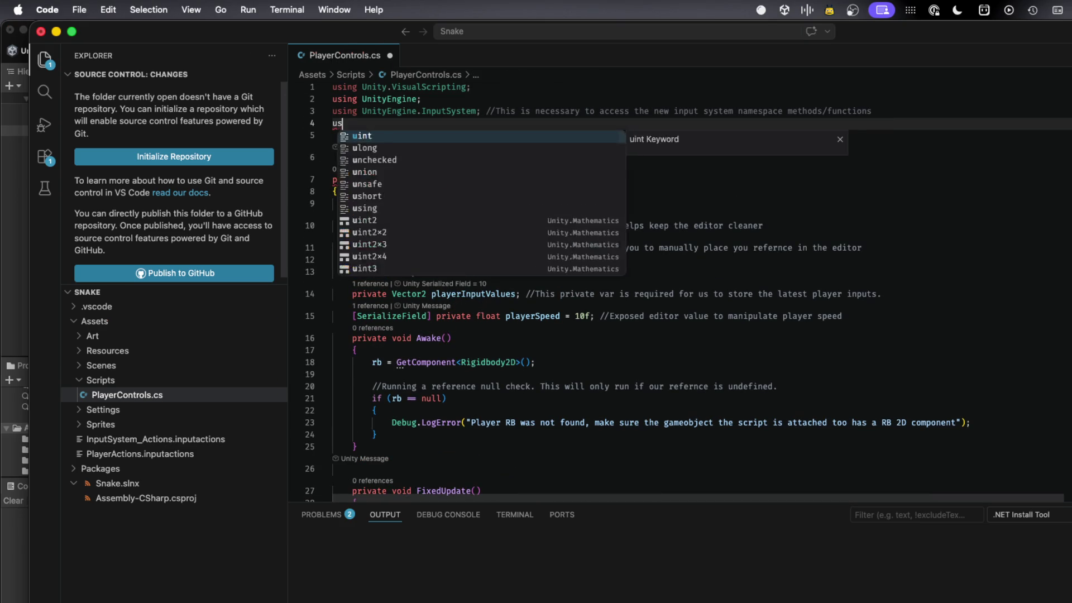
{"action": "type", "text": "ing Unity"}
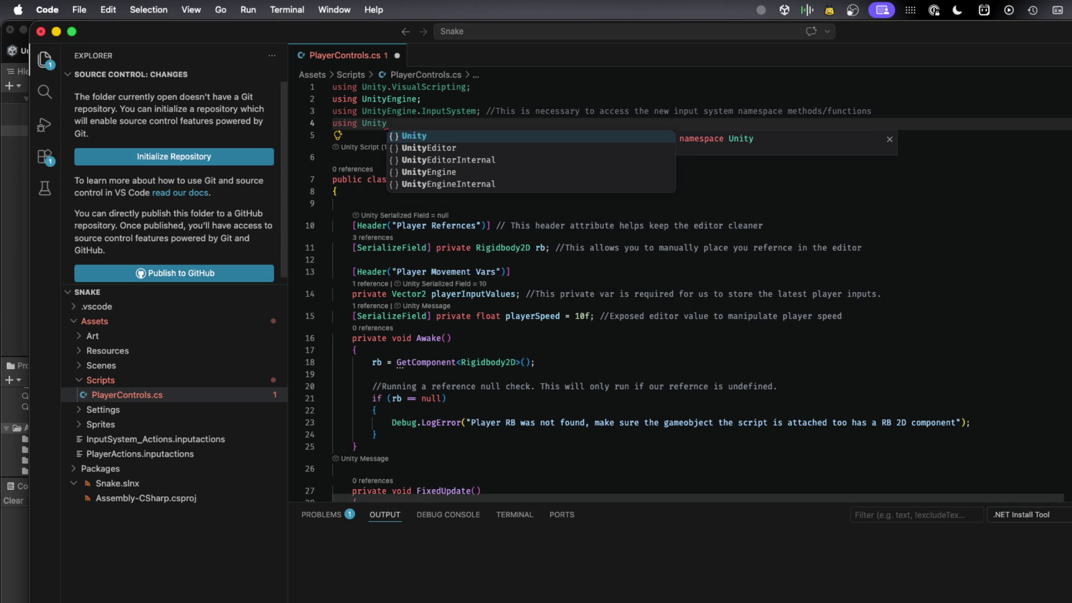
{"action": "key", "text": "Down"}
{"action": "key", "text": "Down"}
{"action": "key", "text": "Down"}
{"action": "key", "text": "Return"}
- Extend it toward 'UnityEngine.Inp', then erase the unfinished using line and the empty line 4
{"action": "type", "text": "."}
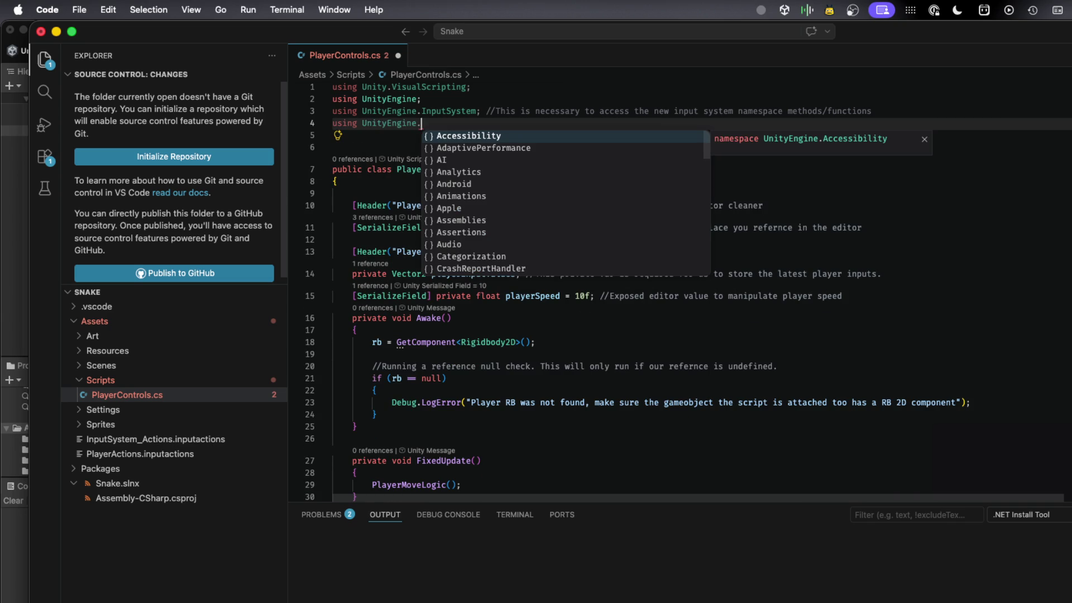
{"action": "type", "text": "Ino"}
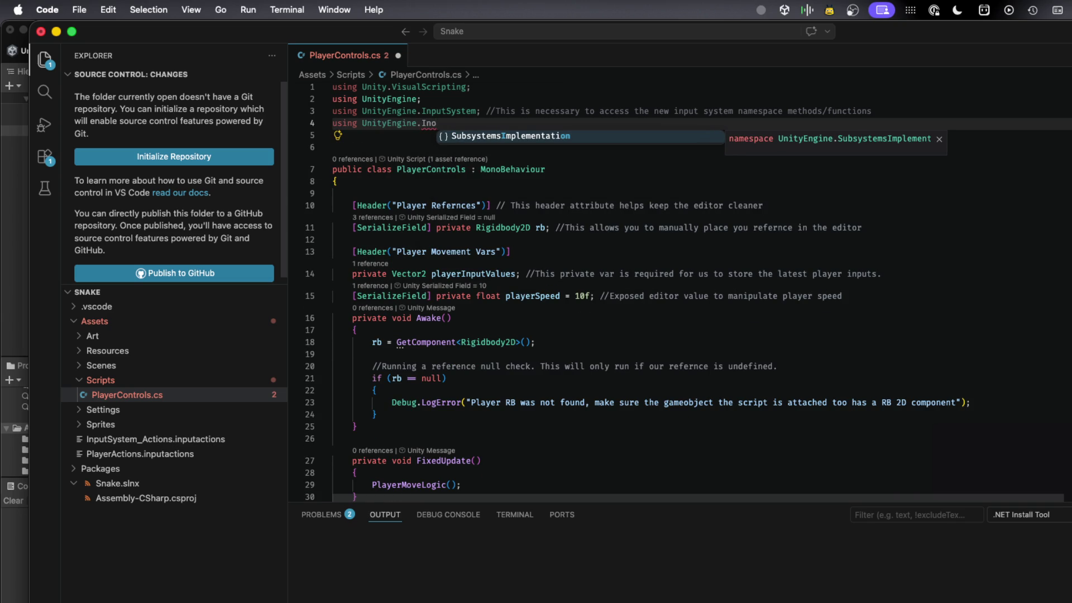
{"action": "key", "text": "BackSpace"}
{"action": "type", "text": "p"}
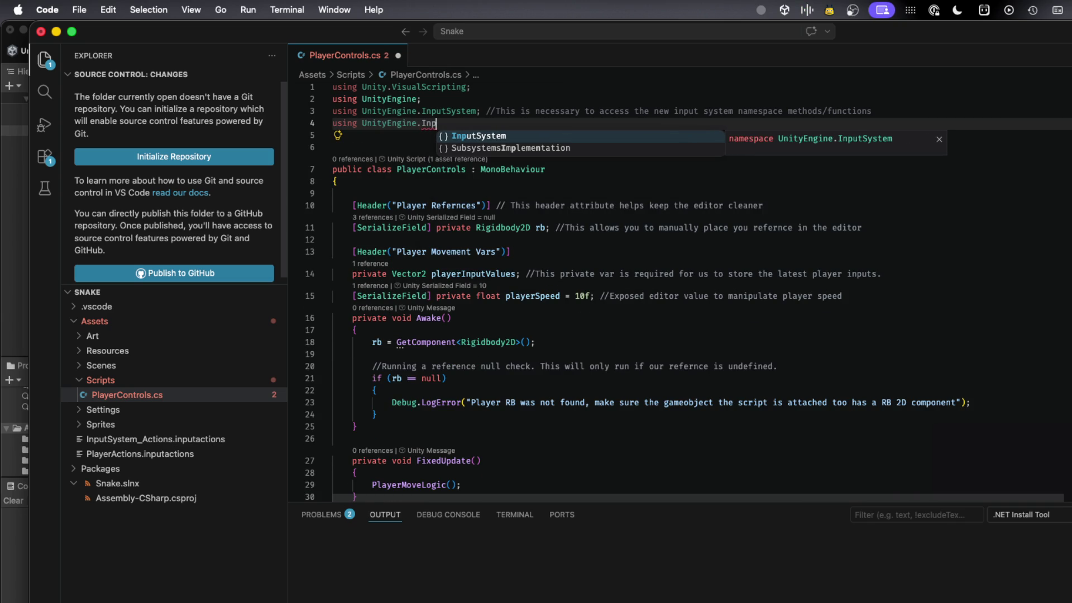
{"action": "key", "text": "BackSpace"}
{"action": "key", "text": "BackSpace"}
{"action": "key", "text": "BackSpace"}
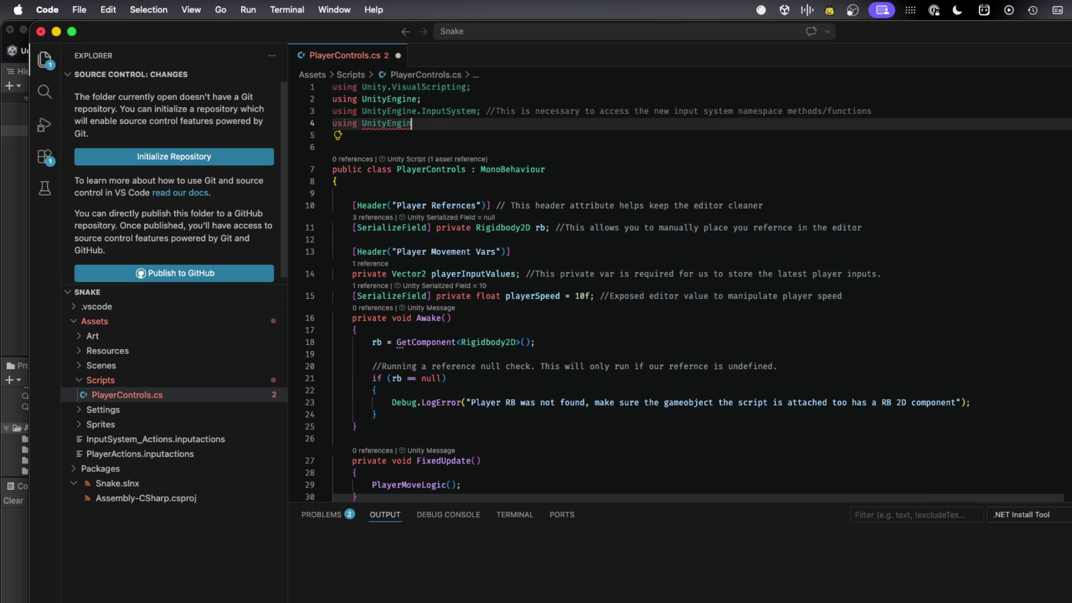
{"action": "key", "text": "BackSpace"}
{"action": "key", "text": "BackSpace"}
{"action": "key", "text": "BackSpace"}
{"action": "key", "text": "BackSpace"}
{"action": "key", "text": "BackSpace"}
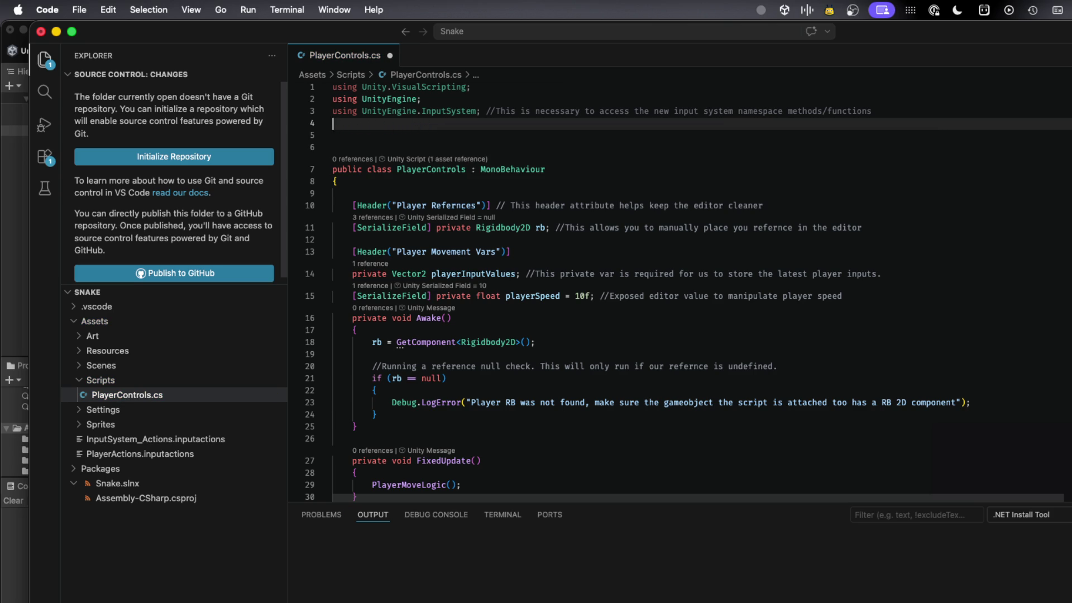
{"action": "key", "text": "BackSpace"}
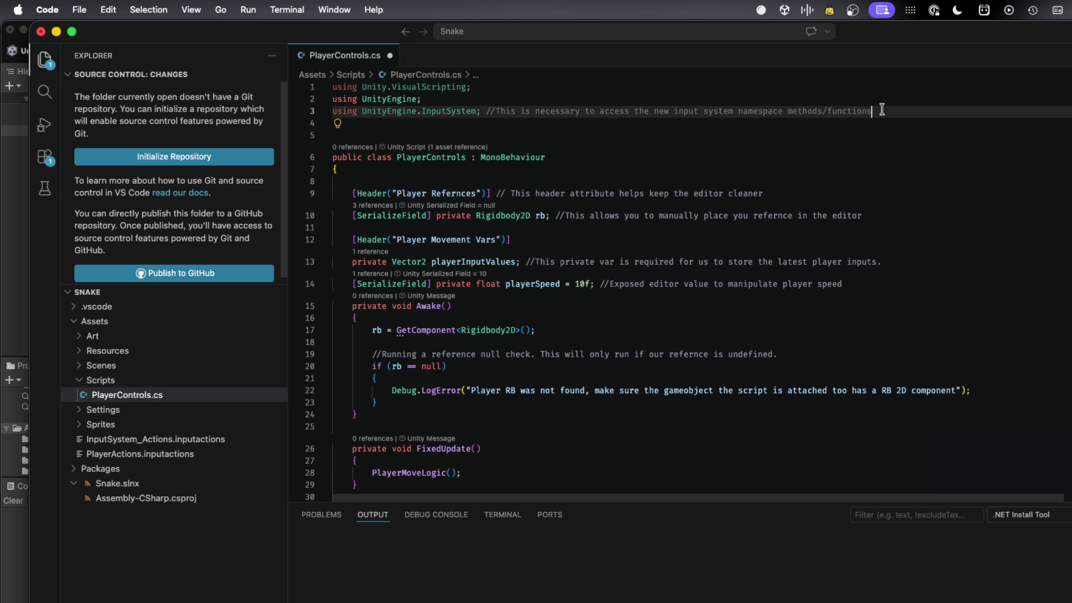
- Read the tooltips for the using directives and fields in PlayerControls.cs
{"action": "mouse_move", "coordinate": [390, 111]}
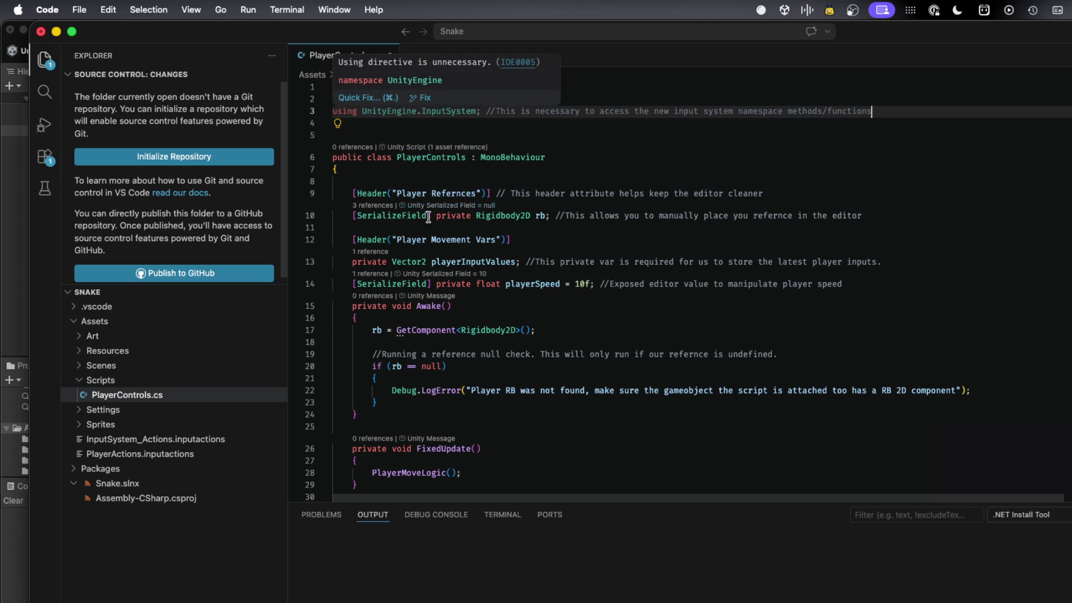
{"action": "mouse_move", "coordinate": [379, 205]}
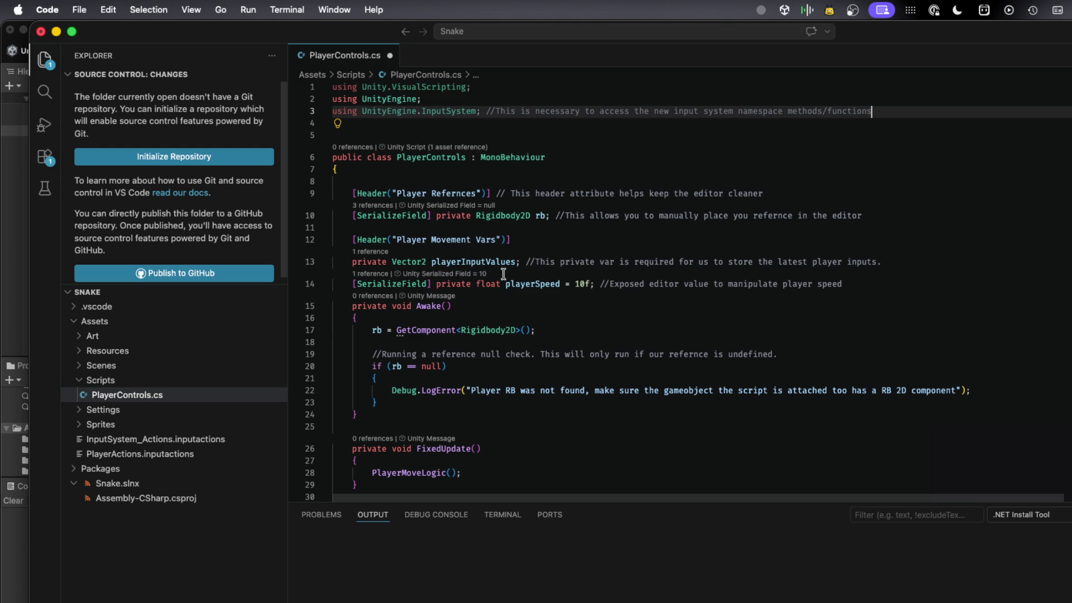
{"action": "mouse_move", "coordinate": [505, 267]}
{"action": "scroll", "coordinate": [464, 302], "scroll_direction": "down", "scroll_amount": 5}
{"action": "scroll", "coordinate": [464, 302], "scroll_direction": "down", "scroll_amount": 2}
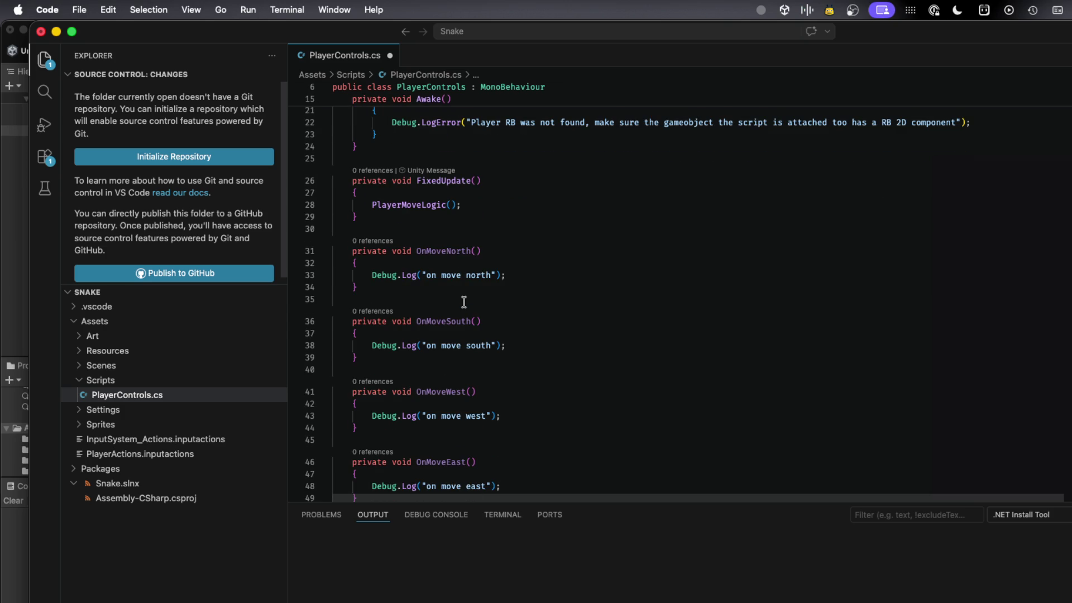
{"action": "scroll", "coordinate": [445, 274], "scroll_direction": "up", "scroll_amount": 3}
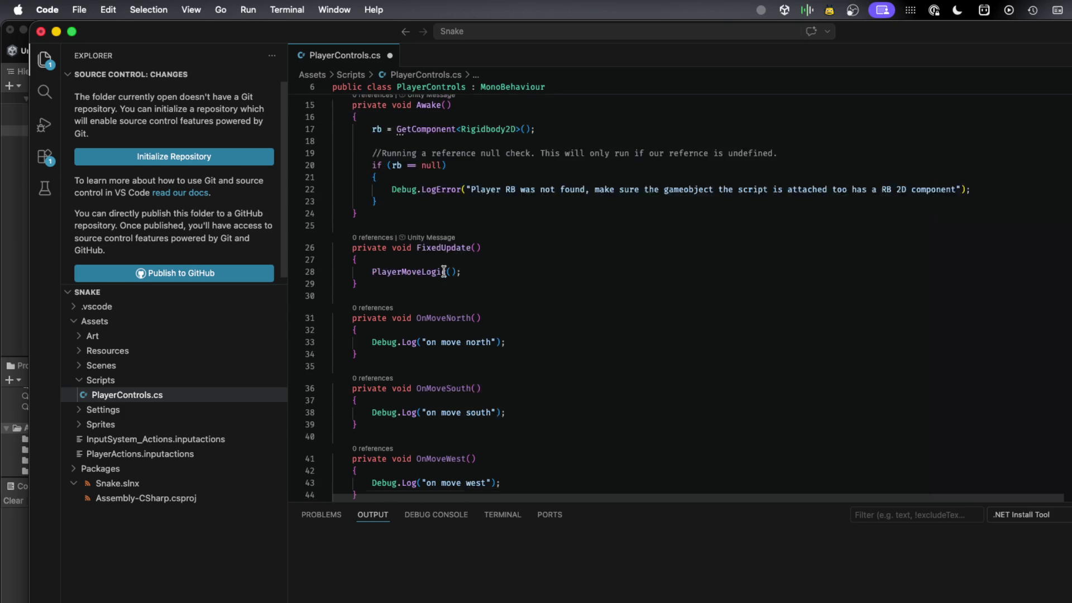
{"action": "scroll", "coordinate": [445, 274], "scroll_direction": "up", "scroll_amount": 2}
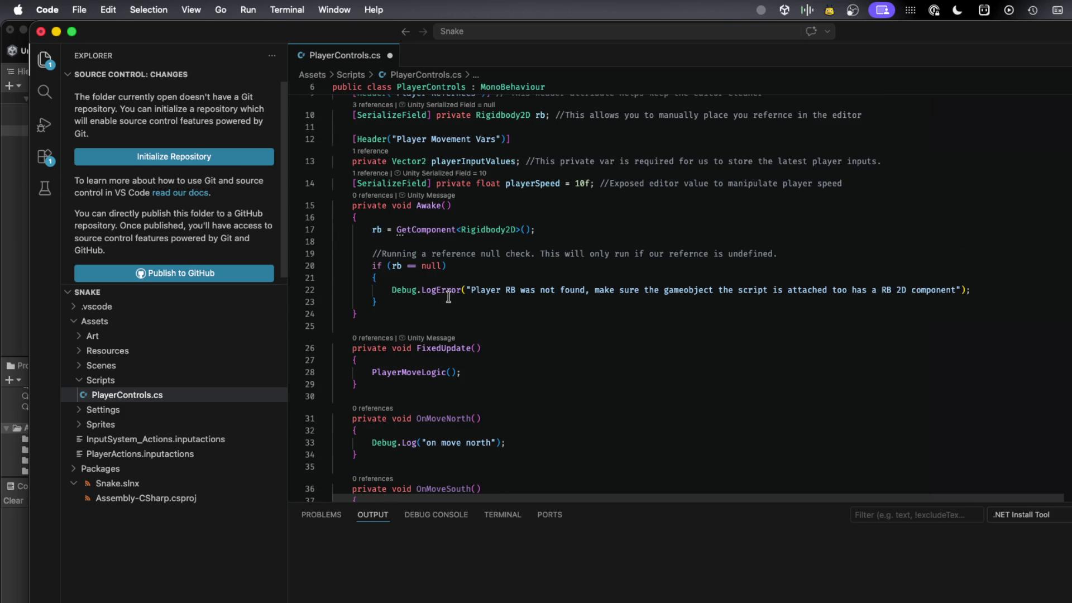
{"action": "scroll", "coordinate": [441, 251], "scroll_direction": "up", "scroll_amount": 1}
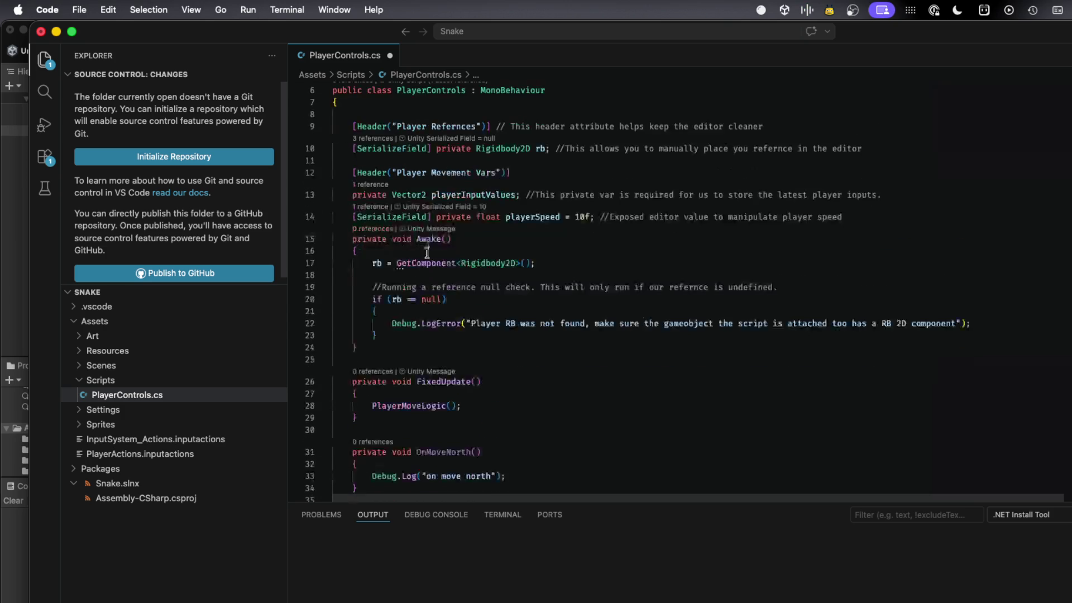
{"action": "triple_click", "coordinate": [432, 197]}
{"action": "key", "text": "BackSpace"}
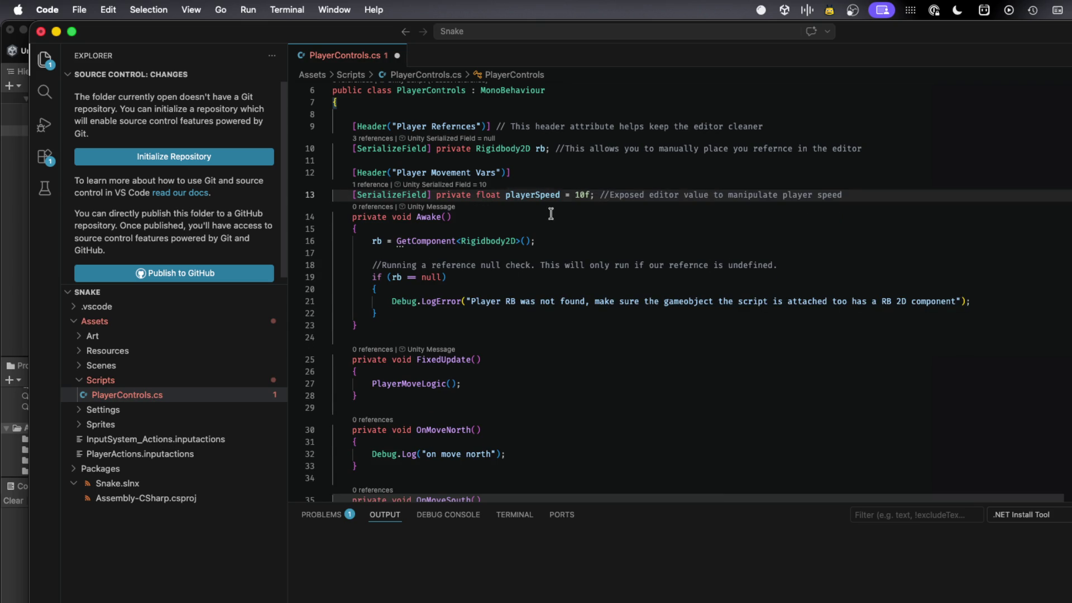
{"action": "scroll", "coordinate": [457, 211], "scroll_direction": "up", "scroll_amount": 1}
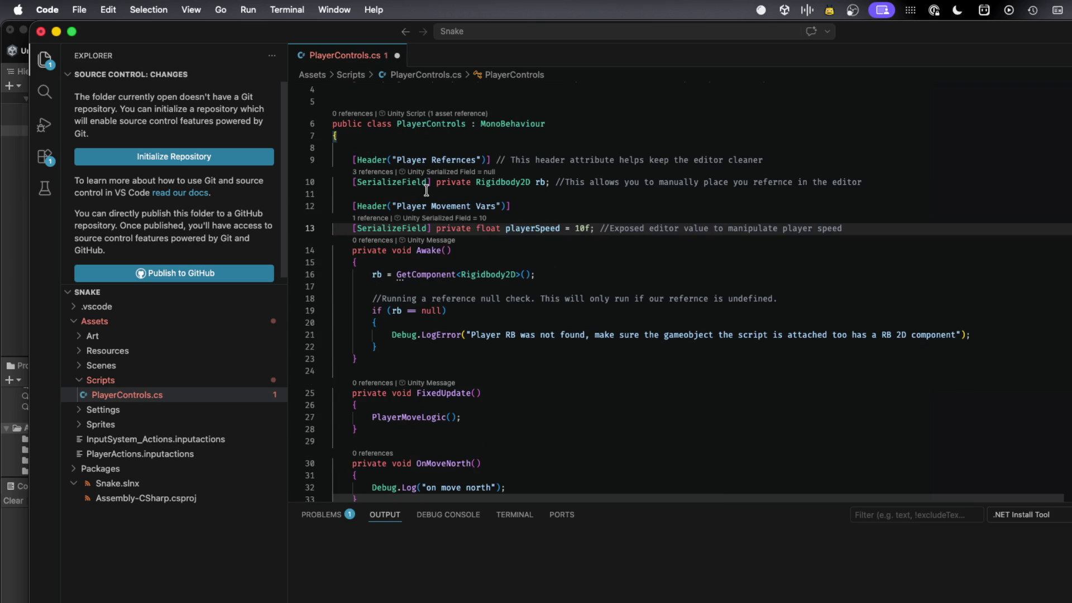
{"action": "mouse_move", "coordinate": [509, 228]}
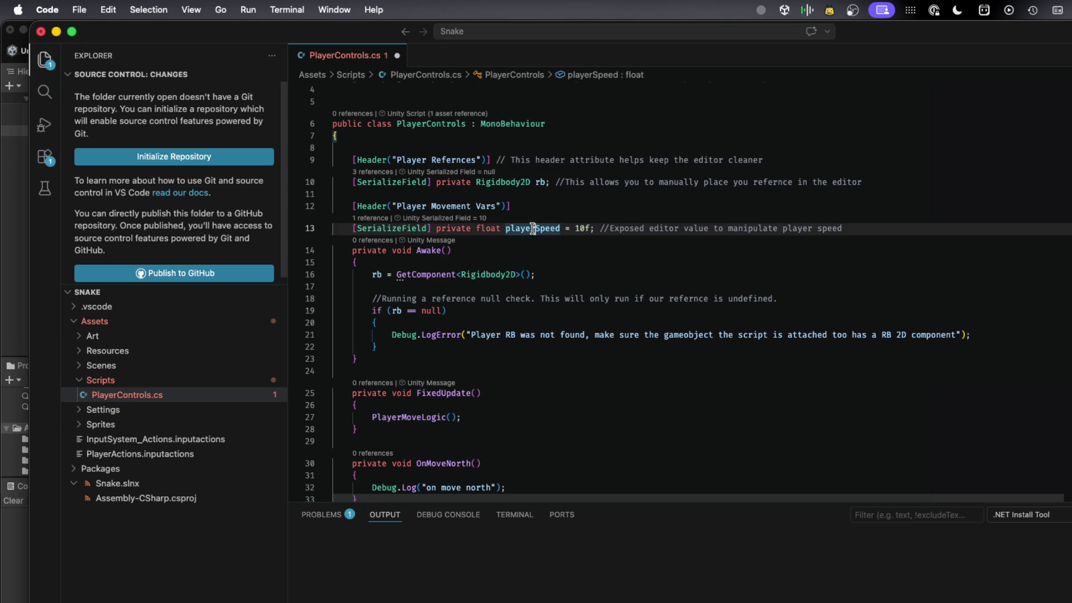
{"action": "triple_click", "coordinate": [531, 228]}
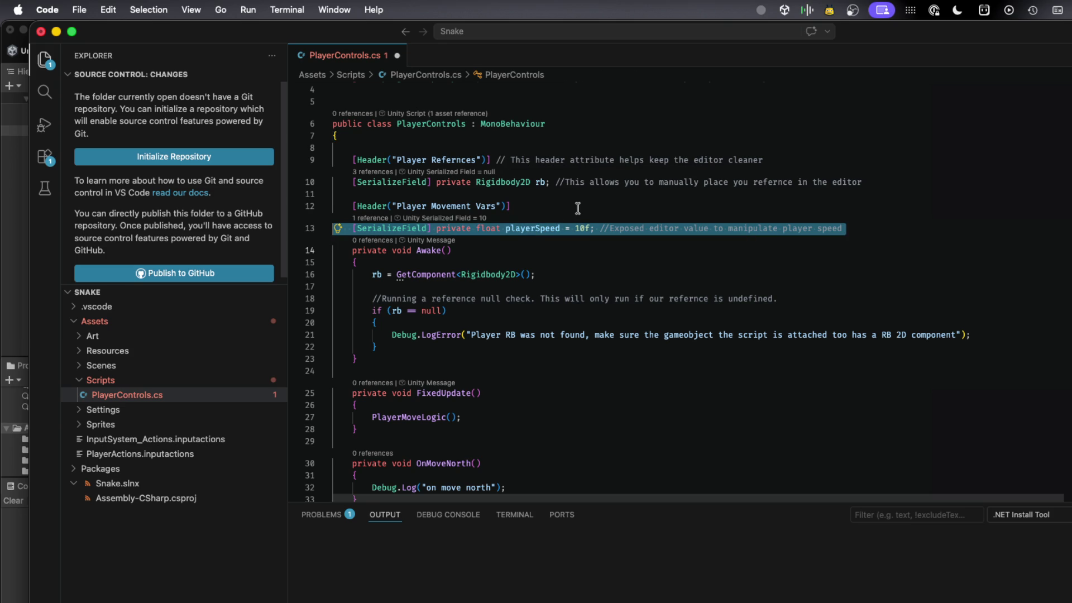
{"action": "key", "text": "BackSpace"}
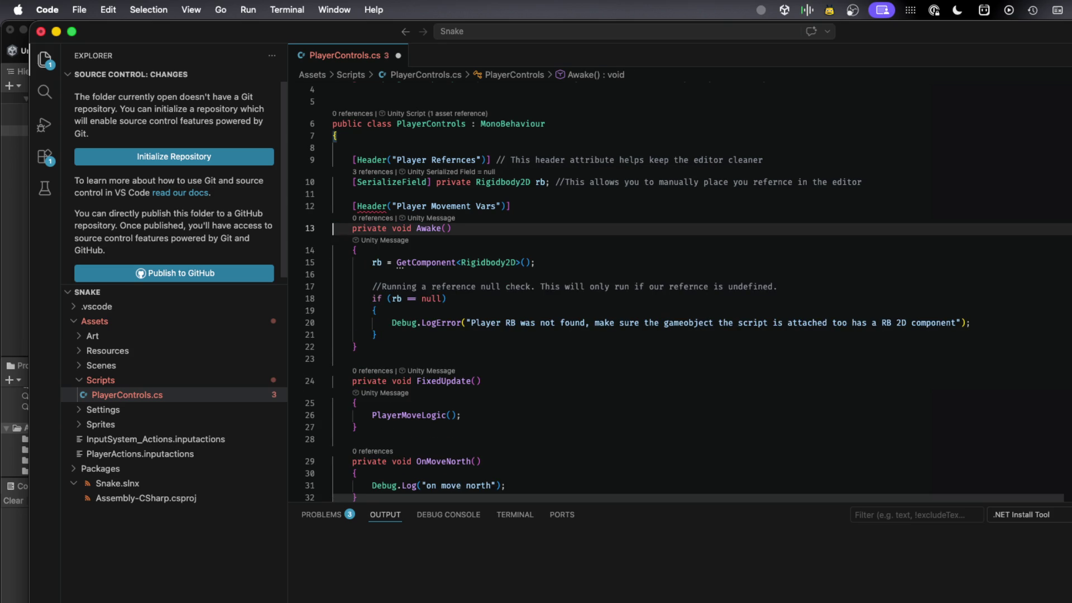
{"action": "double_click", "coordinate": [362, 206]}
{"action": "triple_click", "coordinate": [361, 207]}
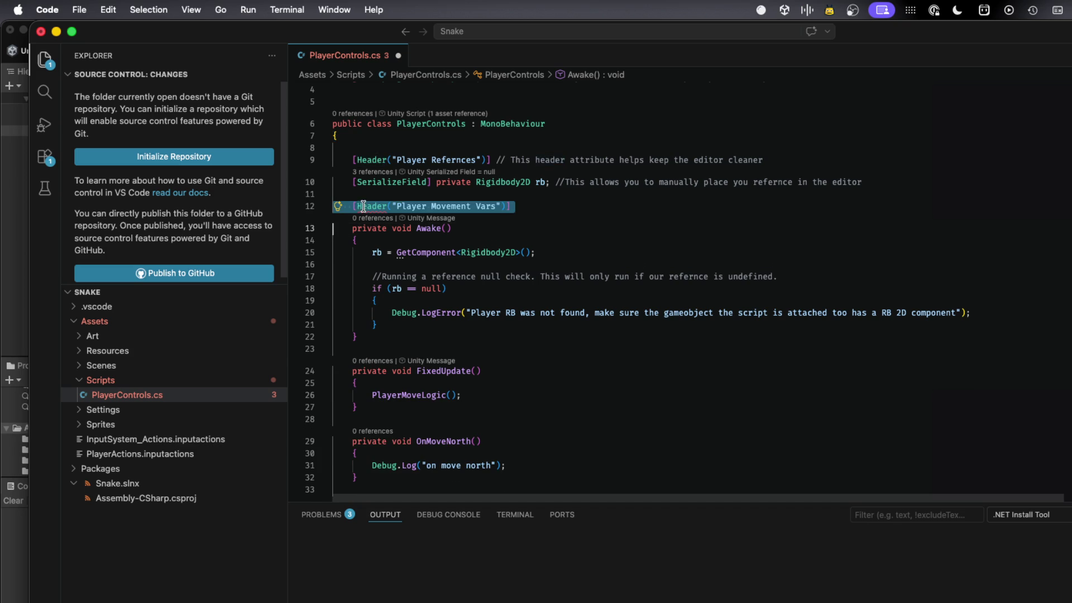
{"action": "key", "text": "BackSpace"}
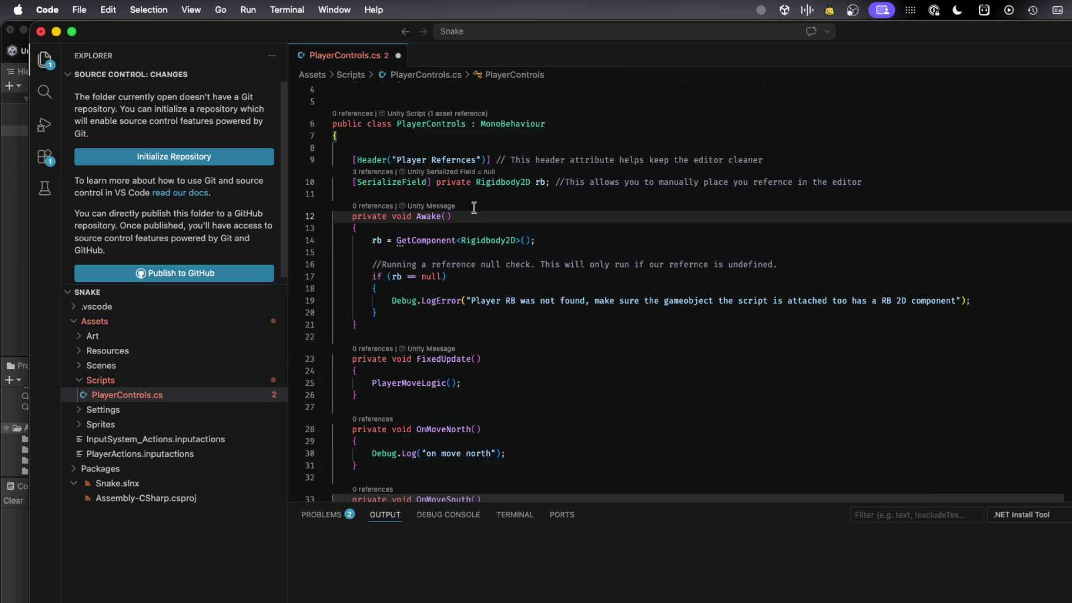
{"action": "scroll", "coordinate": [462, 339], "scroll_direction": "down", "scroll_amount": 2}
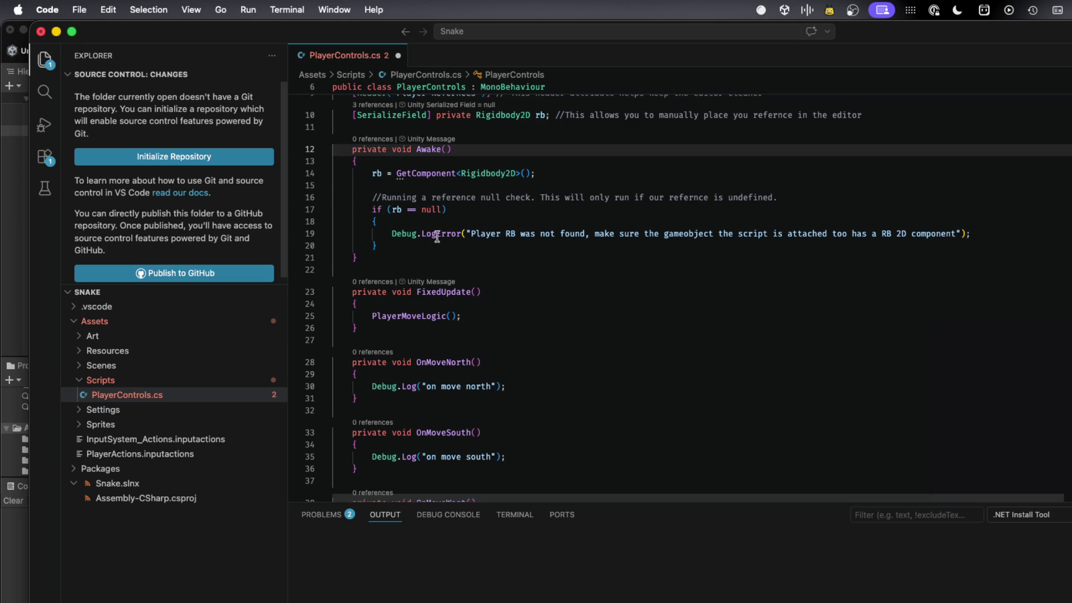
{"action": "mouse_move", "coordinate": [400, 174]}
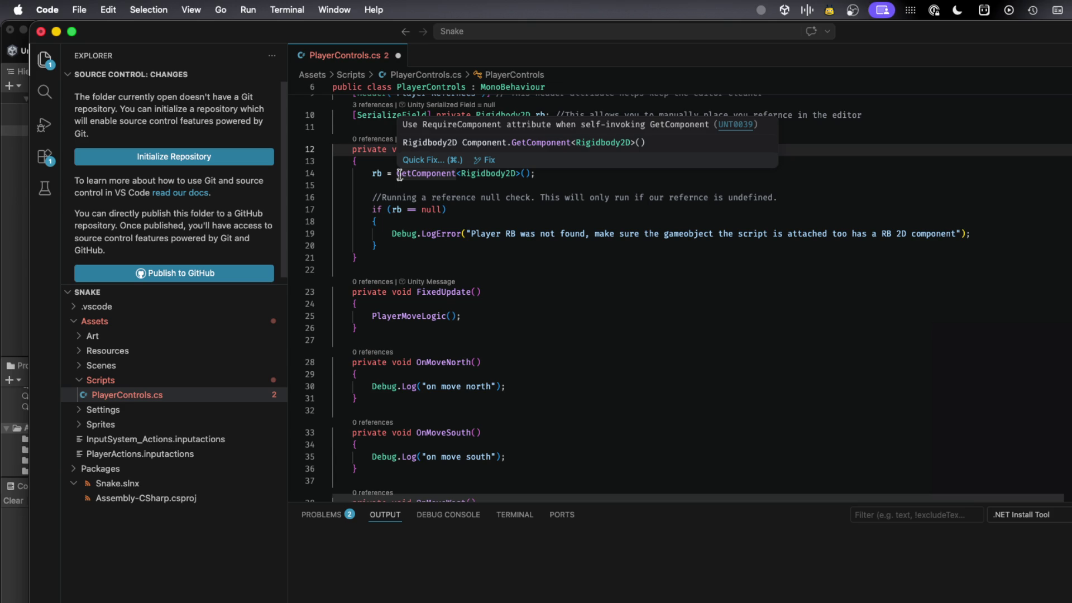
- Try prefixing line 14's GetComponent with 'Component.', then revert it to plain GetComponent
{"action": "left_click", "coordinate": [400, 174]}
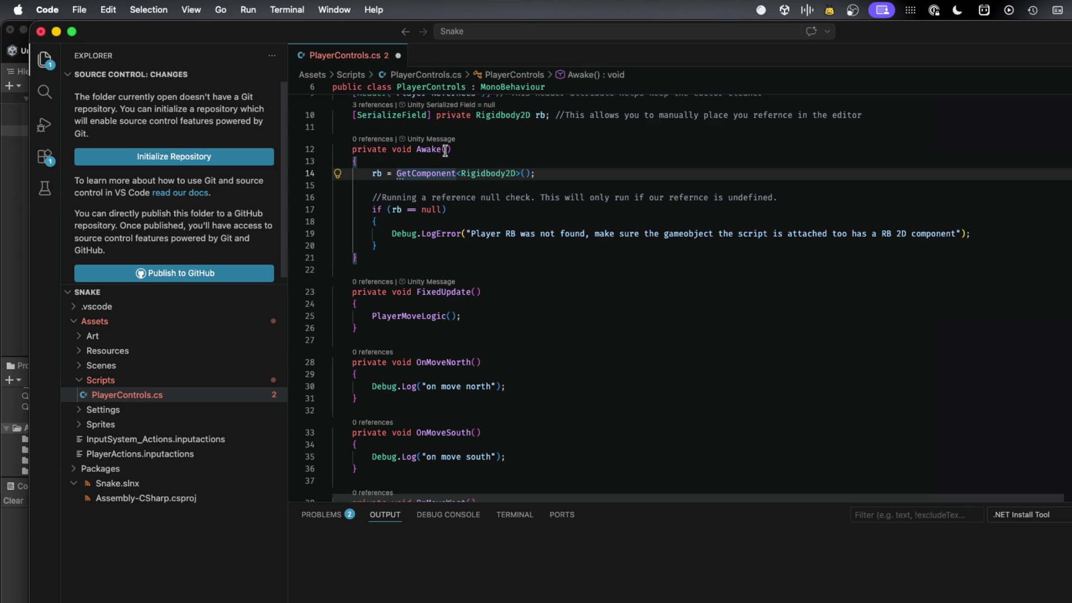
{"action": "type", "text": "Compen"}
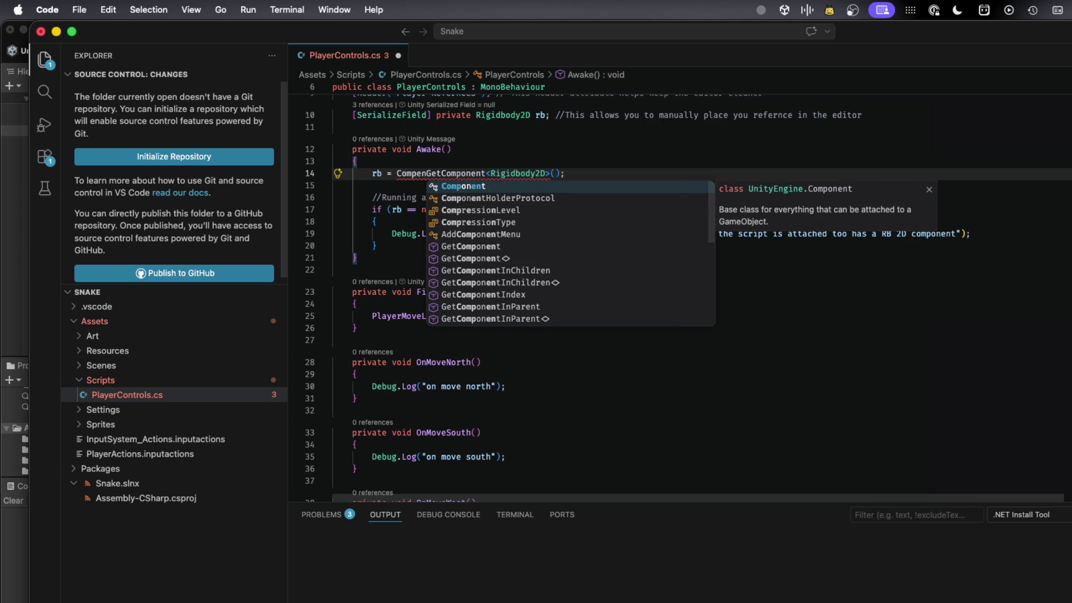
{"action": "key", "text": "Tab"}
{"action": "type", "text": "."}
{"action": "left_click", "coordinate": [473, 134]}
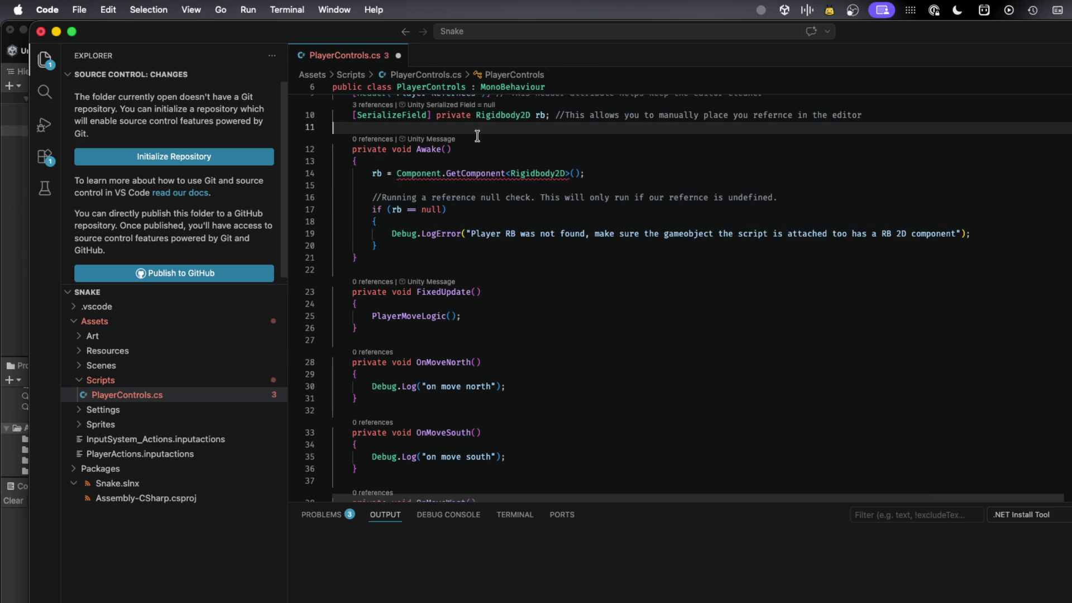
{"action": "mouse_move", "coordinate": [472, 173]}
{"action": "scroll", "coordinate": [472, 173], "scroll_direction": "up", "scroll_amount": 2}
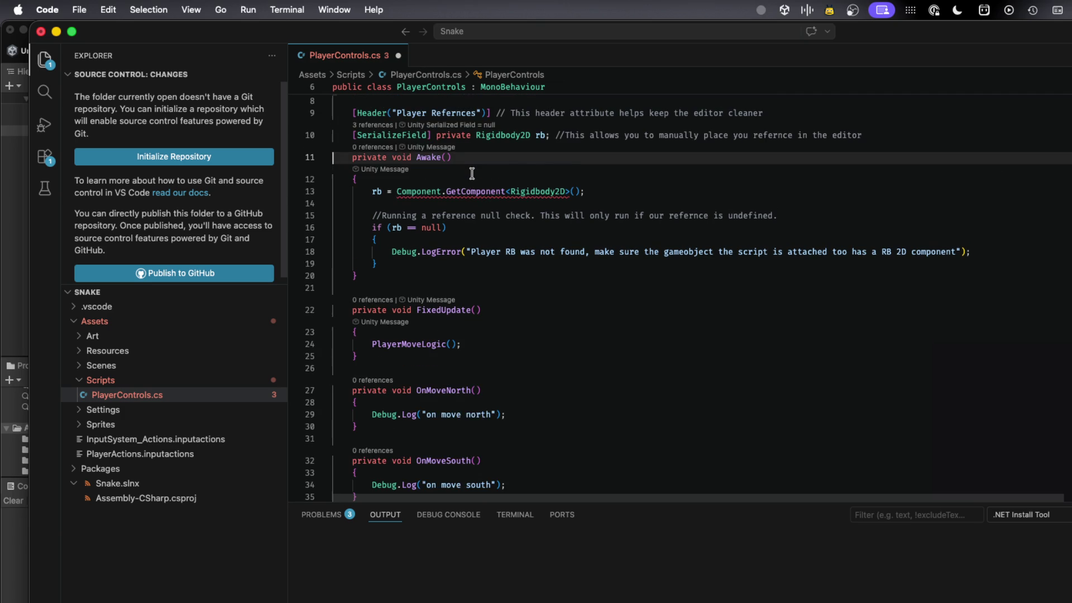
{"action": "left_click", "coordinate": [471, 186]}
{"action": "key", "text": "alt+Left"}
{"action": "key", "text": "BackSpace"}
{"action": "key", "text": "BackSpace"}
{"action": "key", "text": "BackSpace"}
{"action": "key", "text": "BackSpace"}
{"action": "key", "text": "BackSpace"}
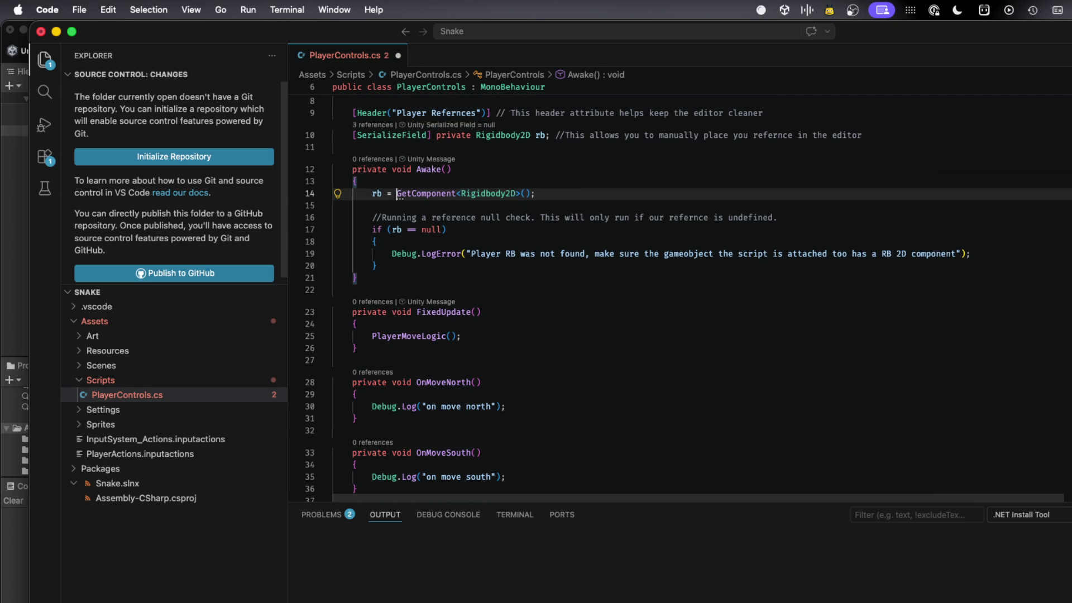
- Scroll to PlayerMoveLogic and select its movement code lines
{"action": "scroll", "coordinate": [441, 232], "scroll_direction": "down", "scroll_amount": 10}
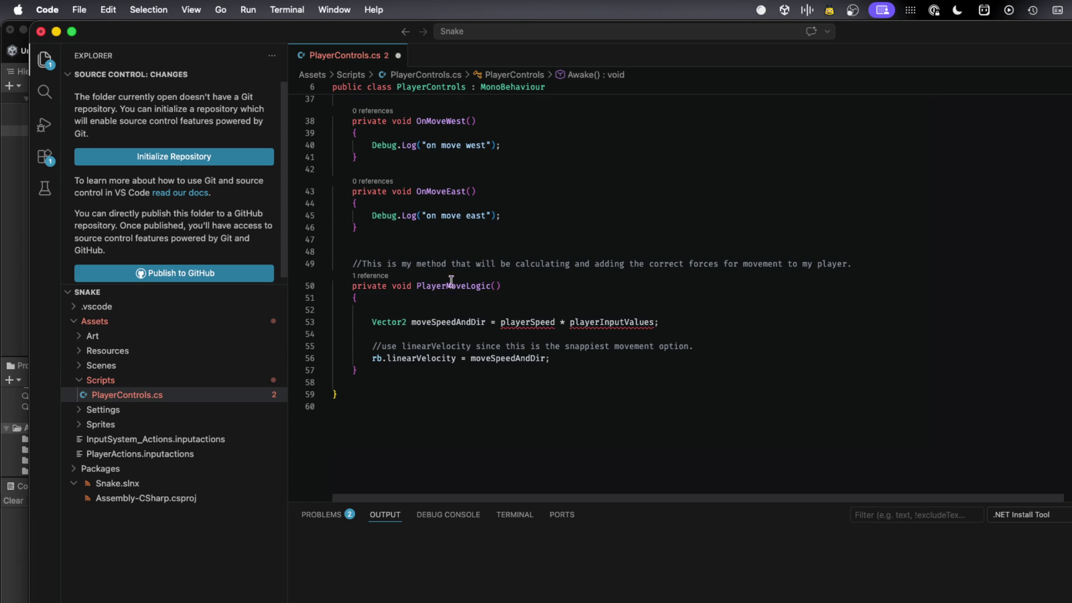
{"action": "mouse_move", "coordinate": [510, 323]}
{"action": "left_click_drag", "start_coordinate": [549, 358], "coordinate": [311, 317]}
- Comment out and save the movement lines, then play the scene, test S, and cancel the shortcut conflict
{"action": "key", "text": "super+slash"}
{"action": "key", "text": "super+s"}
{"action": "key", "text": "super+Tab"}
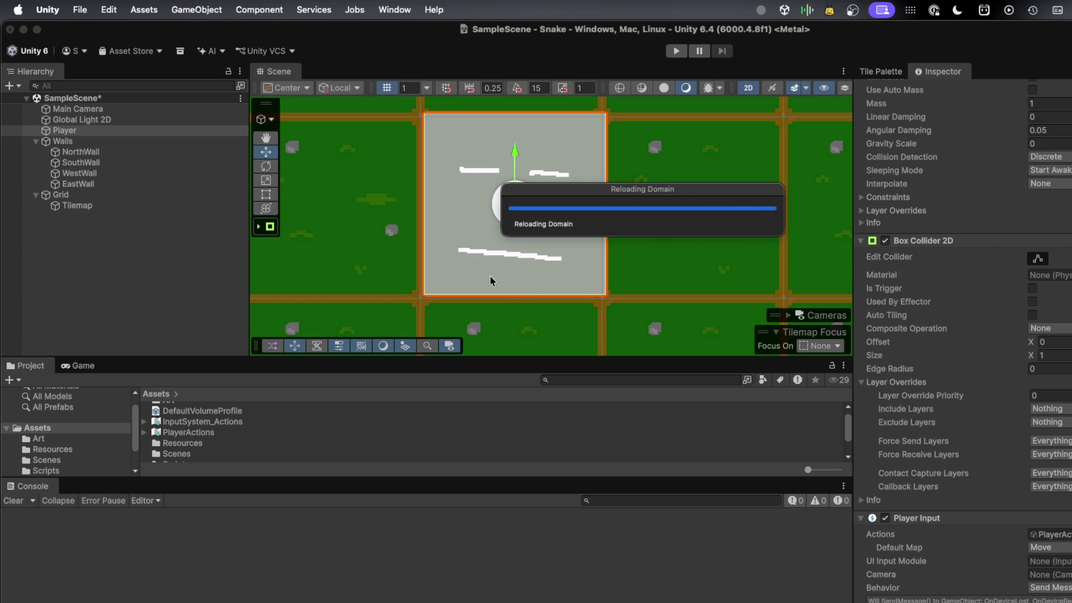
{"action": "left_click", "coordinate": [677, 51]}
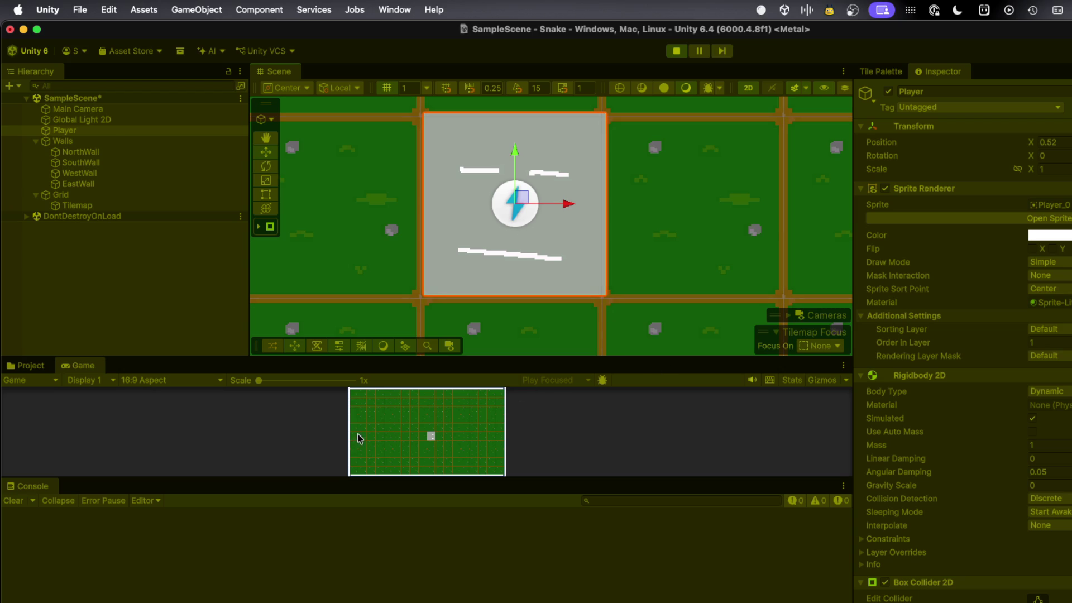
{"action": "key", "text": "s"}
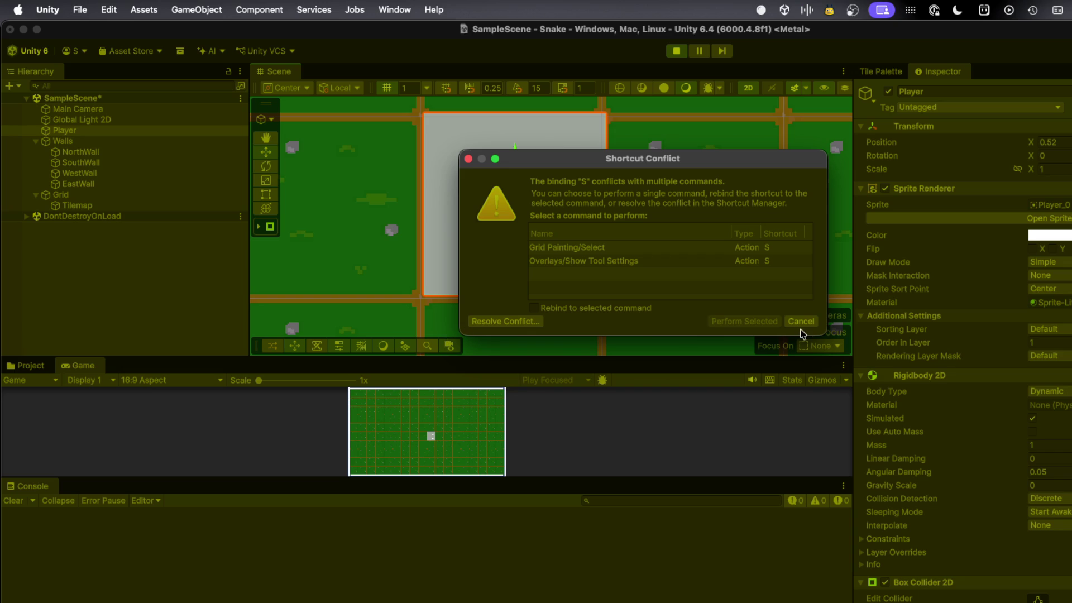
{"action": "left_click", "coordinate": [800, 322]}
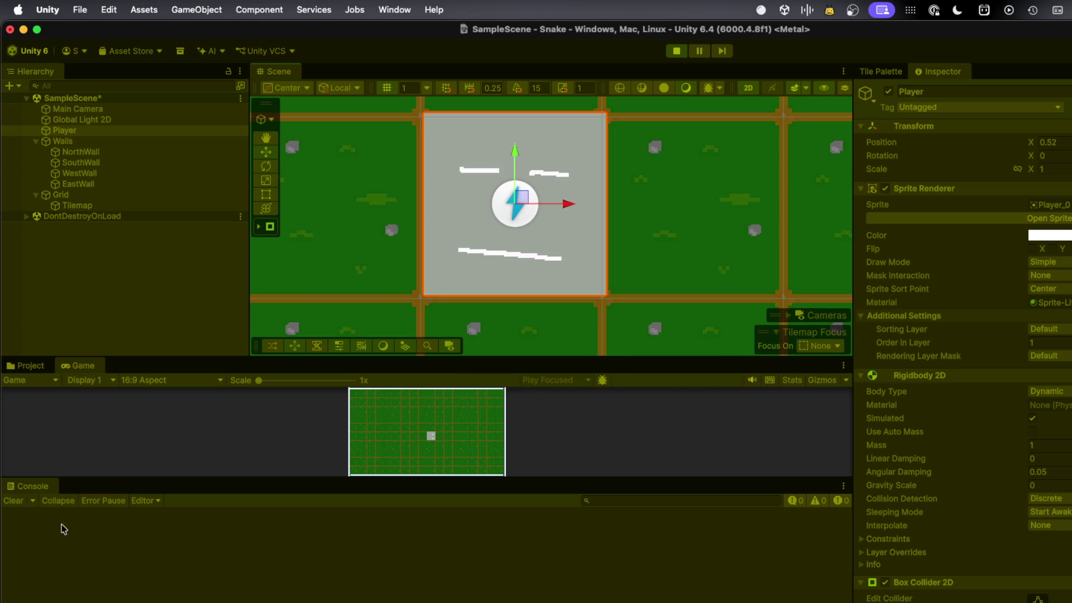
- Stop Play mode, locate the Player Input's PlayerActions asset, and open it in the Input Actions Editor
{"action": "left_click", "coordinate": [676, 51]}
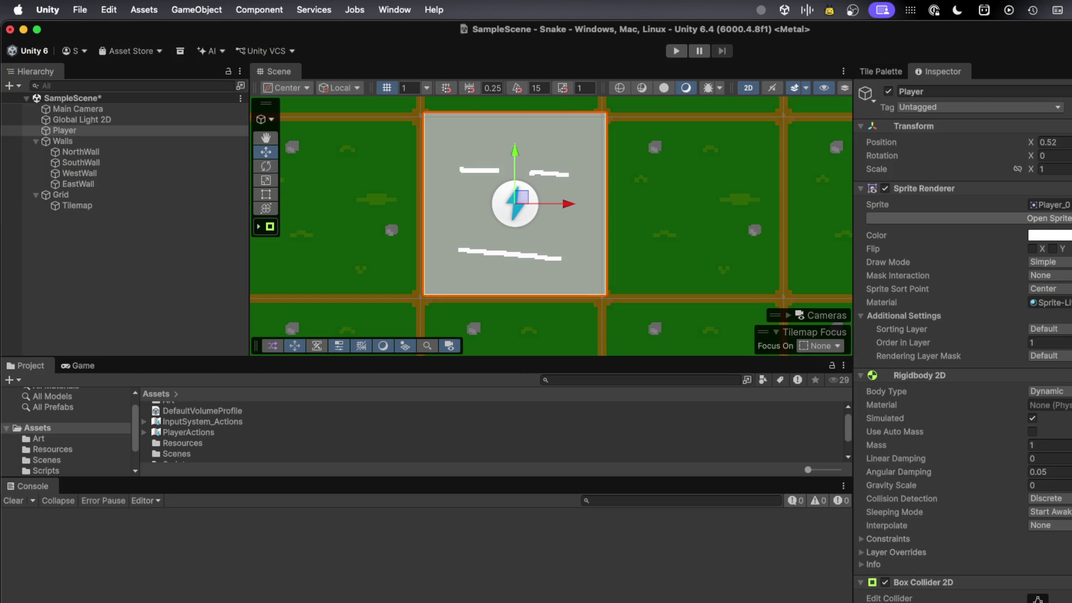
{"action": "scroll", "coordinate": [963, 335], "scroll_direction": "down", "scroll_amount": 5}
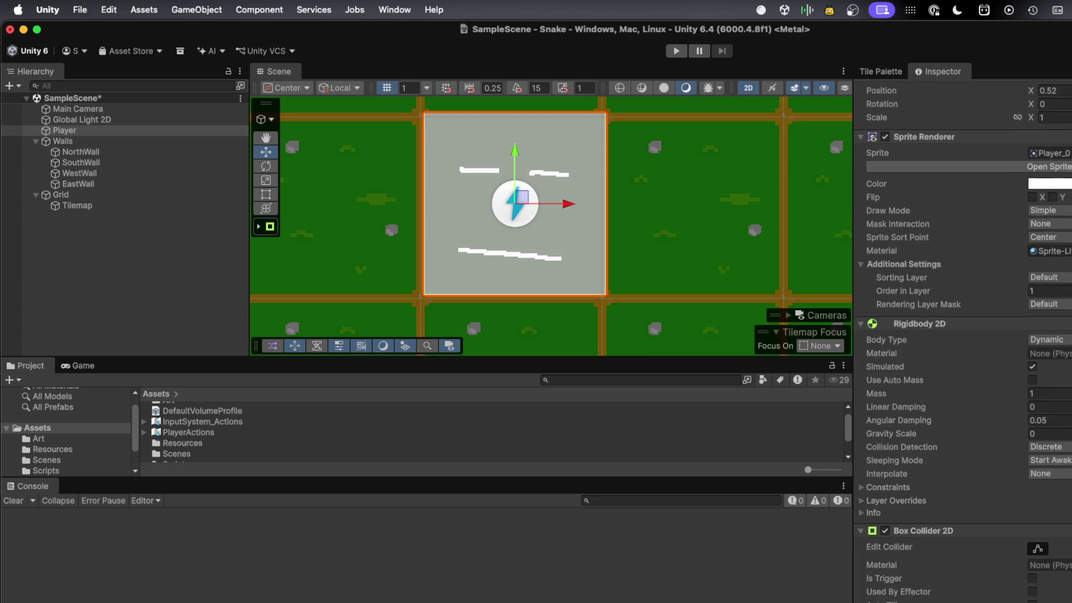
{"action": "scroll", "coordinate": [963, 340], "scroll_direction": "down", "scroll_amount": 10}
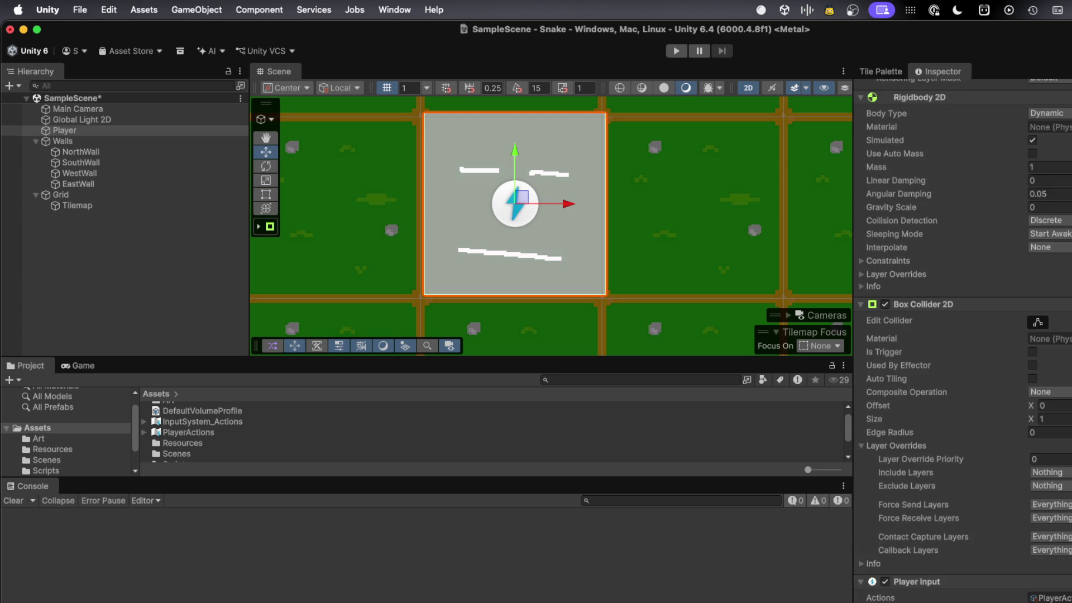
{"action": "left_click", "coordinate": [988, 586]}
{"action": "left_click", "coordinate": [1049, 570]}
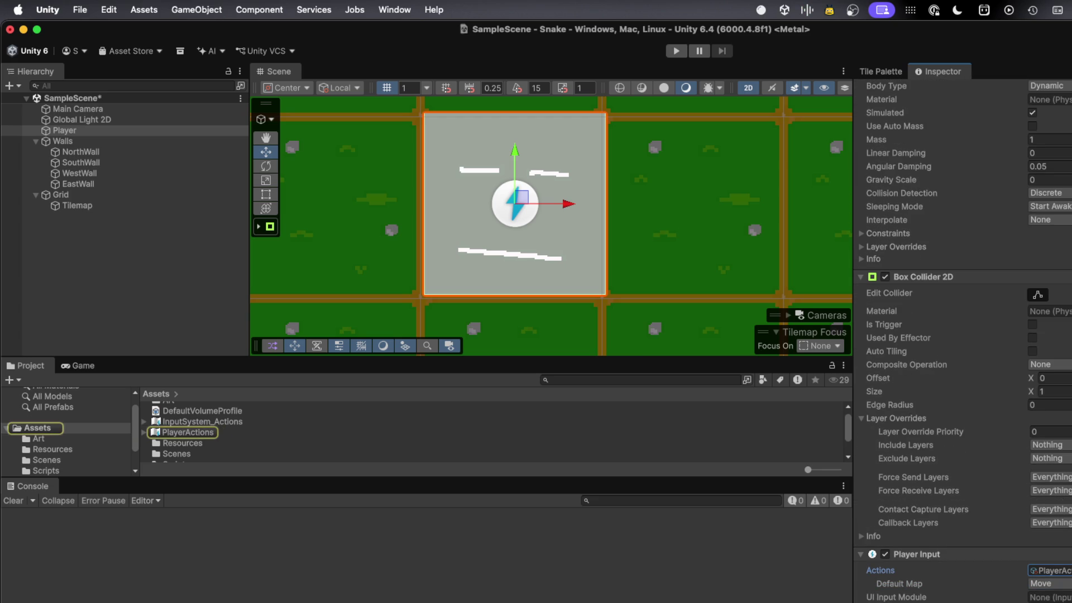
{"action": "double_click", "coordinate": [1049, 570]}
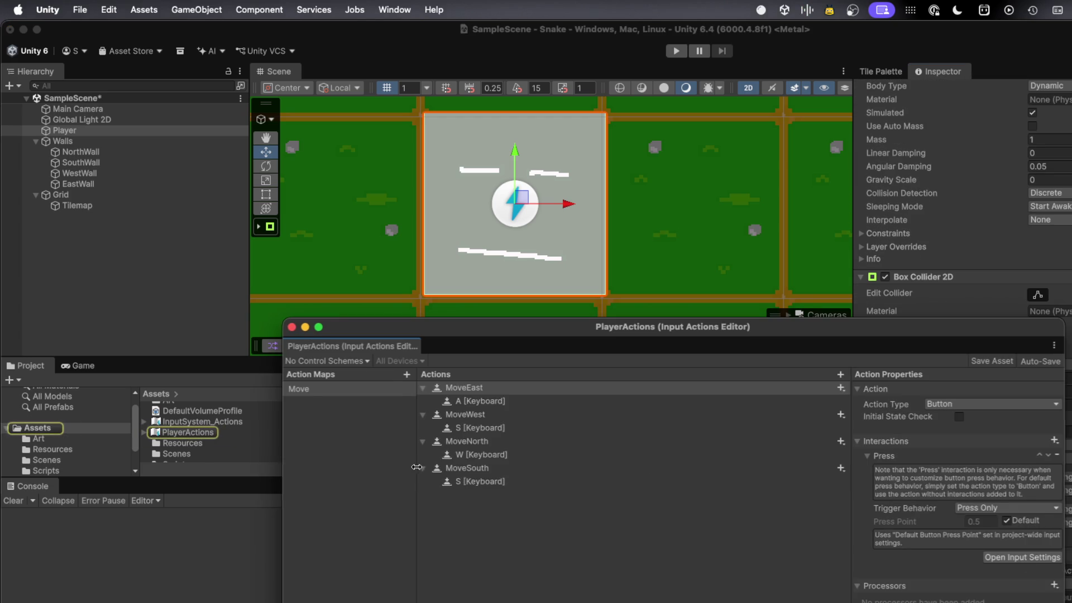
- Change MoveEast's A binding path to W [Keyboard] by searching 'w' in the path picker
{"action": "left_click", "coordinate": [482, 406]}
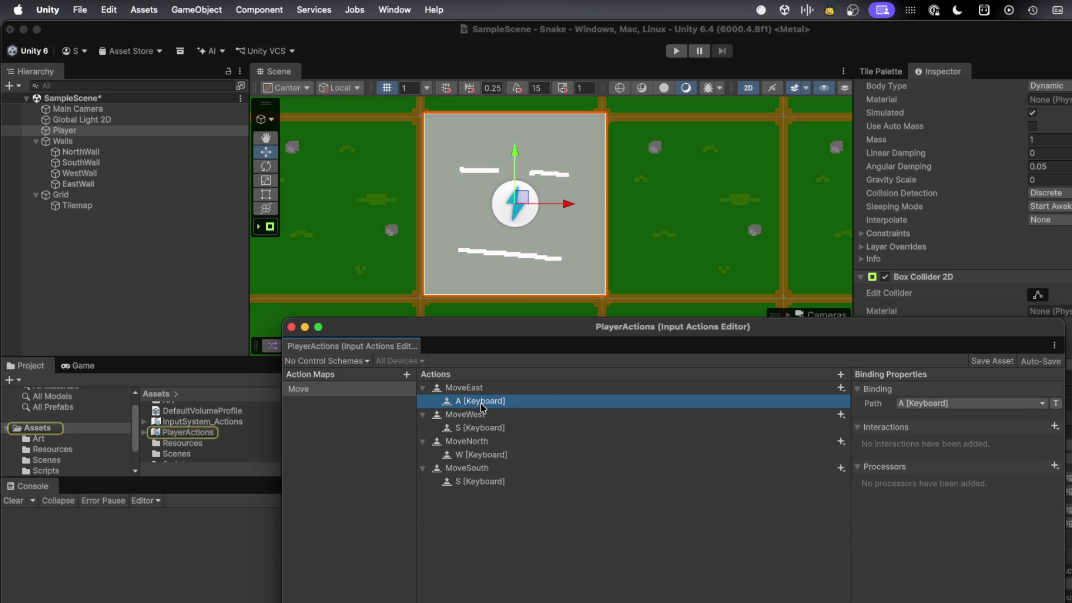
{"action": "left_click", "coordinate": [946, 404]}
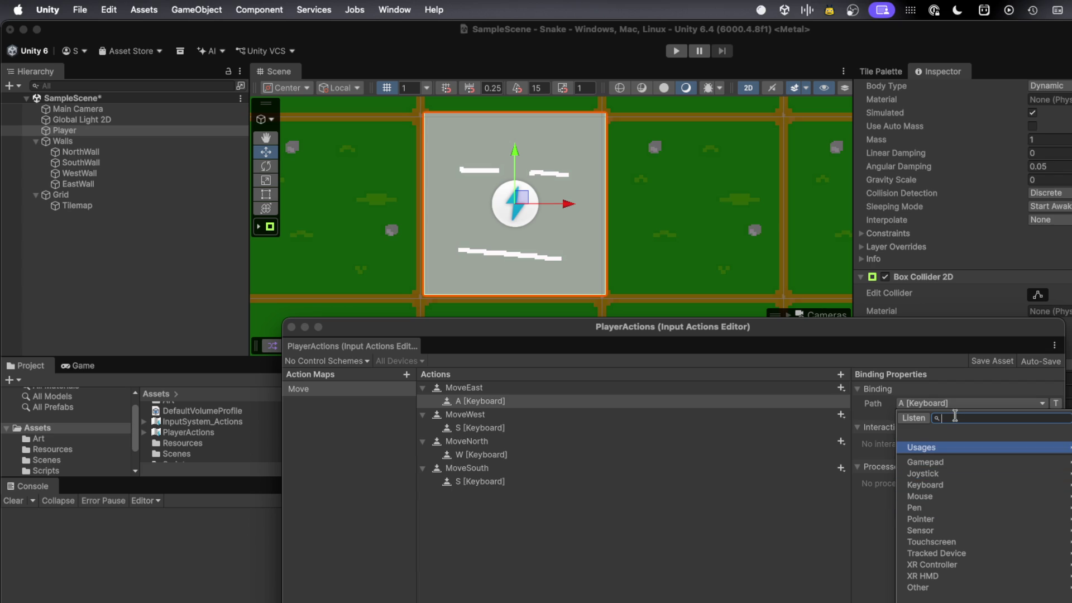
{"action": "left_click", "coordinate": [939, 485]}
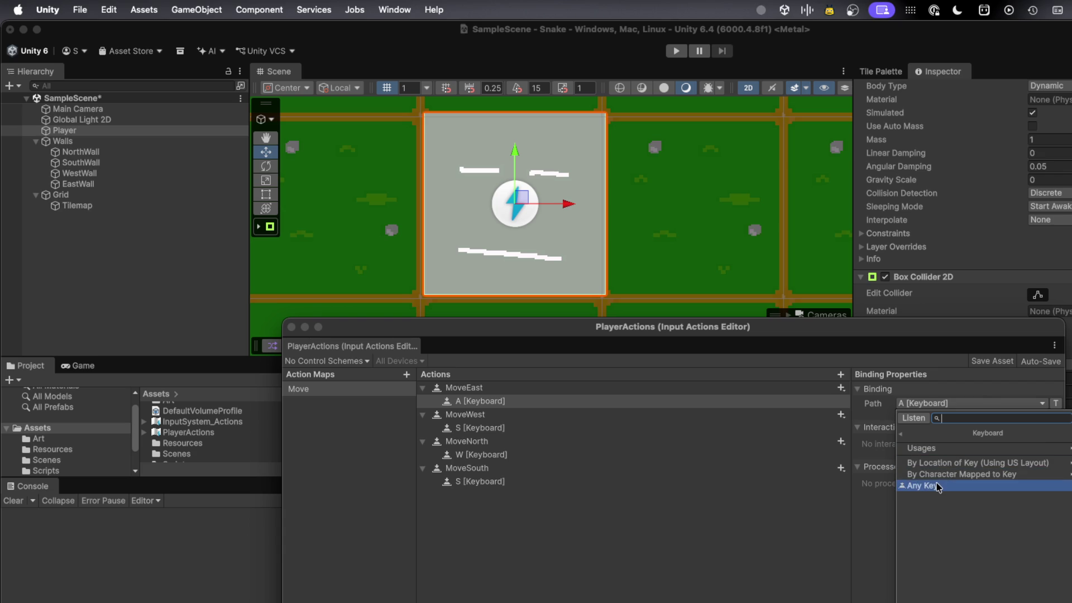
{"action": "left_click", "coordinate": [938, 485]}
{"action": "left_click", "coordinate": [916, 404]}
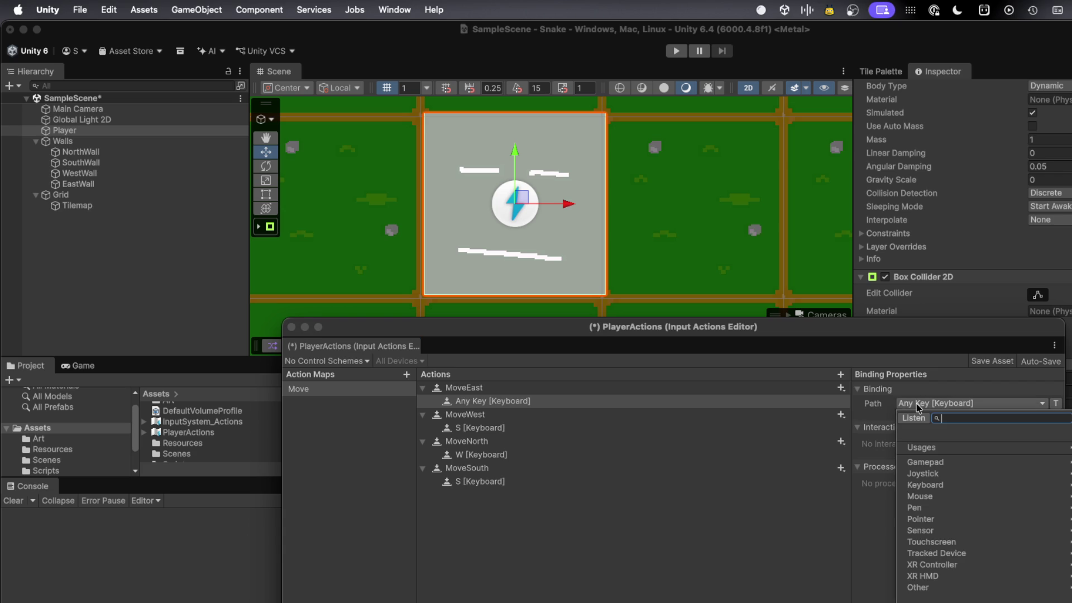
{"action": "type", "text": "w"}
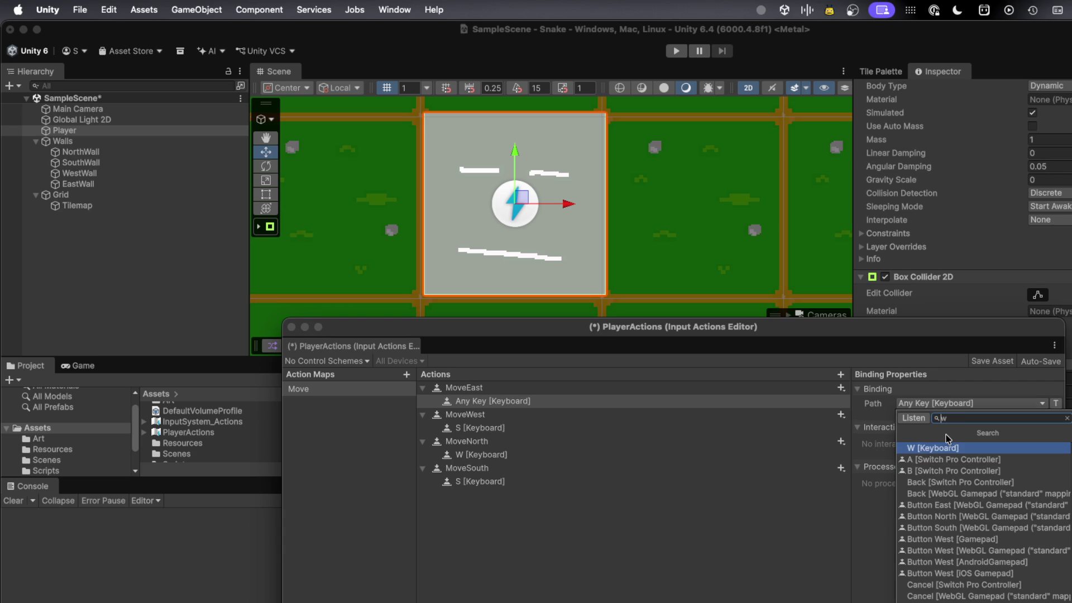
{"action": "left_click", "coordinate": [948, 448]}
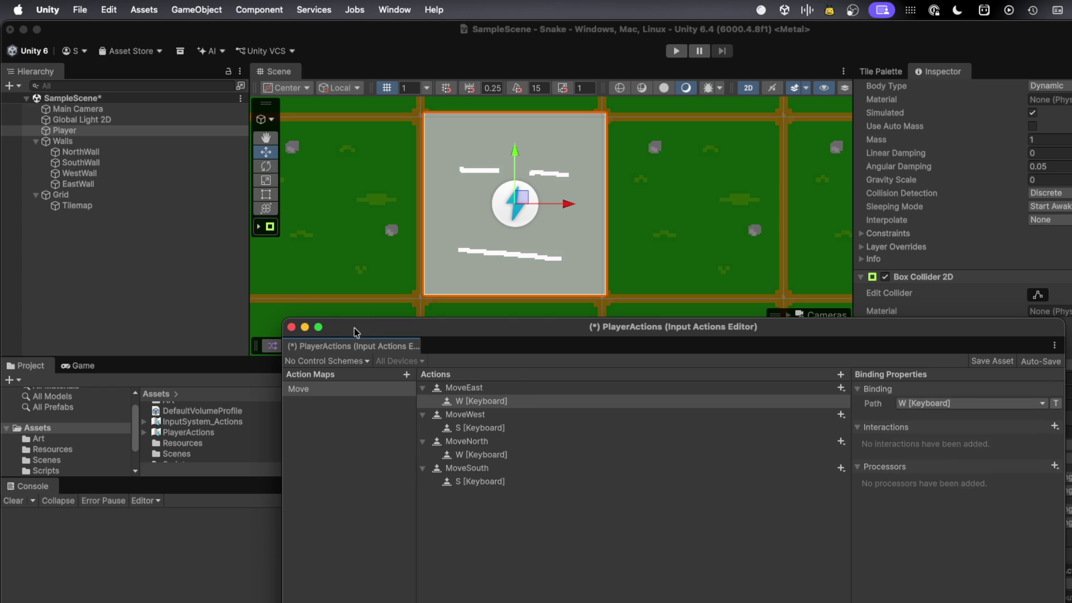
- Save the PlayerActions asset and close the Input Actions Editor
{"action": "mouse_move", "coordinate": [317, 327]}
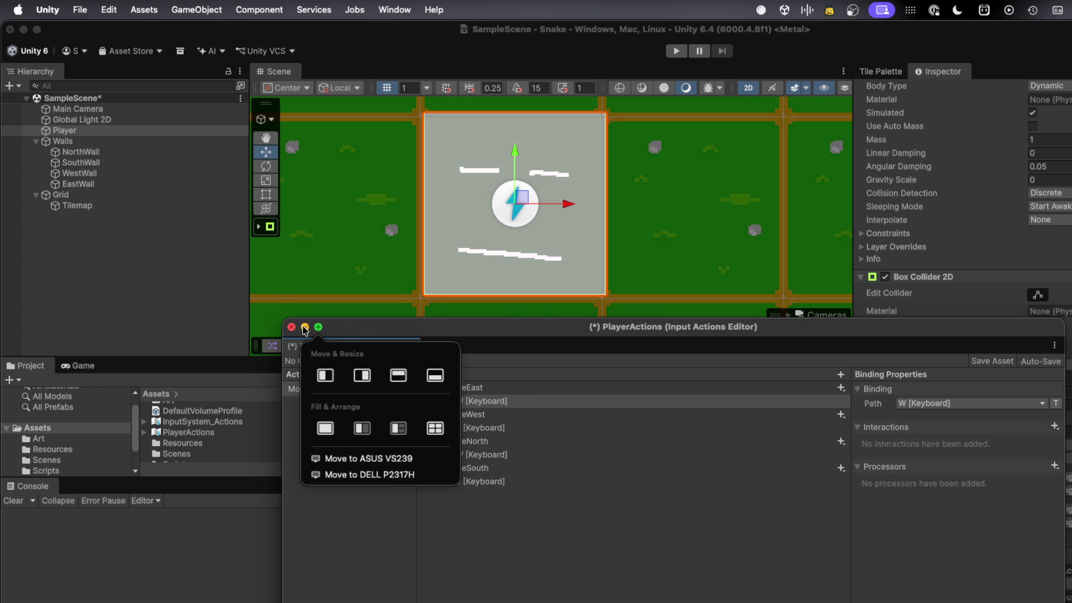
{"action": "key", "text": "super+s"}
{"action": "left_click", "coordinate": [292, 328]}
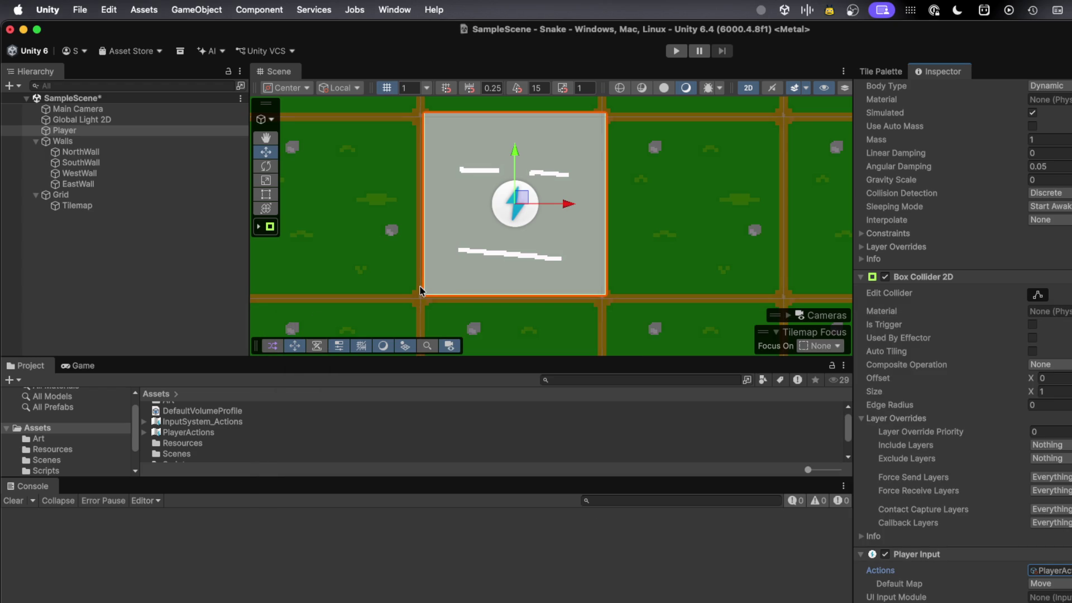
- Select the Move tool and flip between Unity and VS Code, clearing the code selection
{"action": "left_click", "coordinate": [265, 153]}
{"action": "key", "text": "super+Tab"}
{"action": "left_click", "coordinate": [457, 344]}
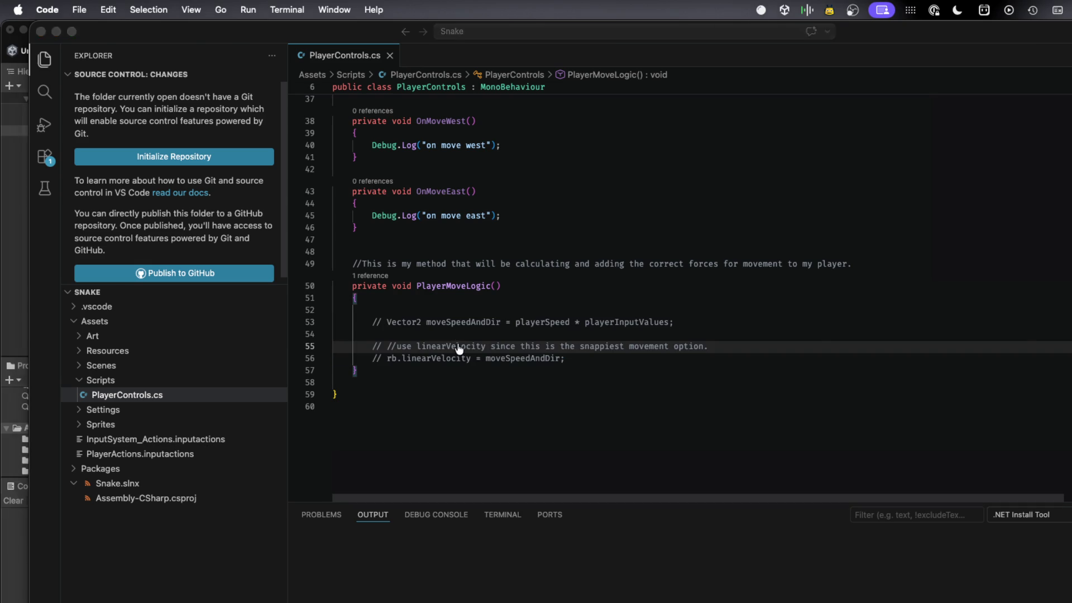
{"action": "key", "text": "super+Tab"}
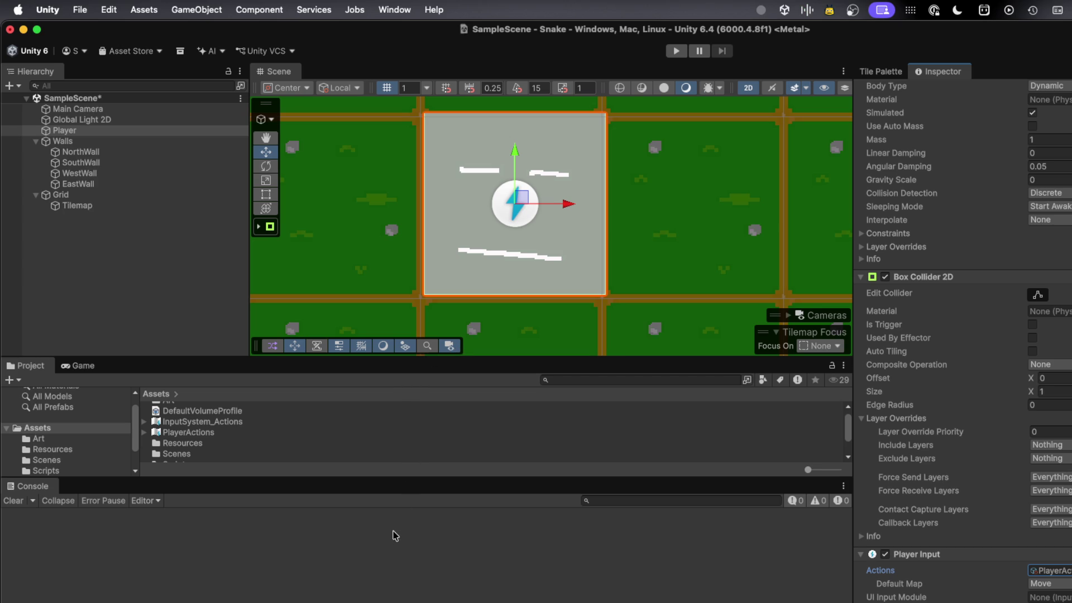
- Toggle between the tile Paint brush (B) and Move tool (W), then leave painting mode
{"action": "key", "text": "b"}
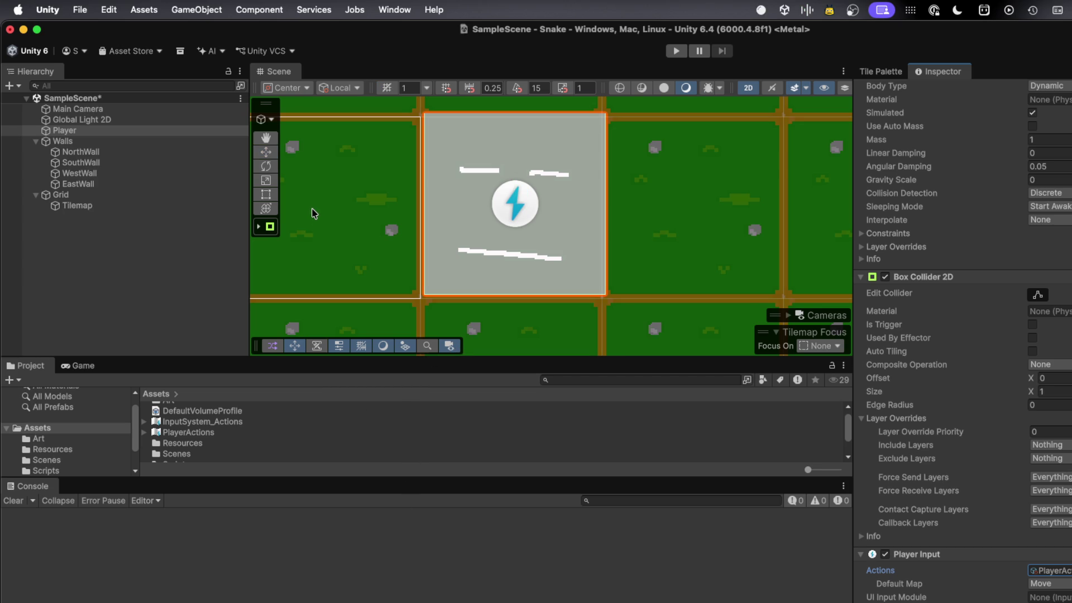
{"action": "key", "text": "w"}
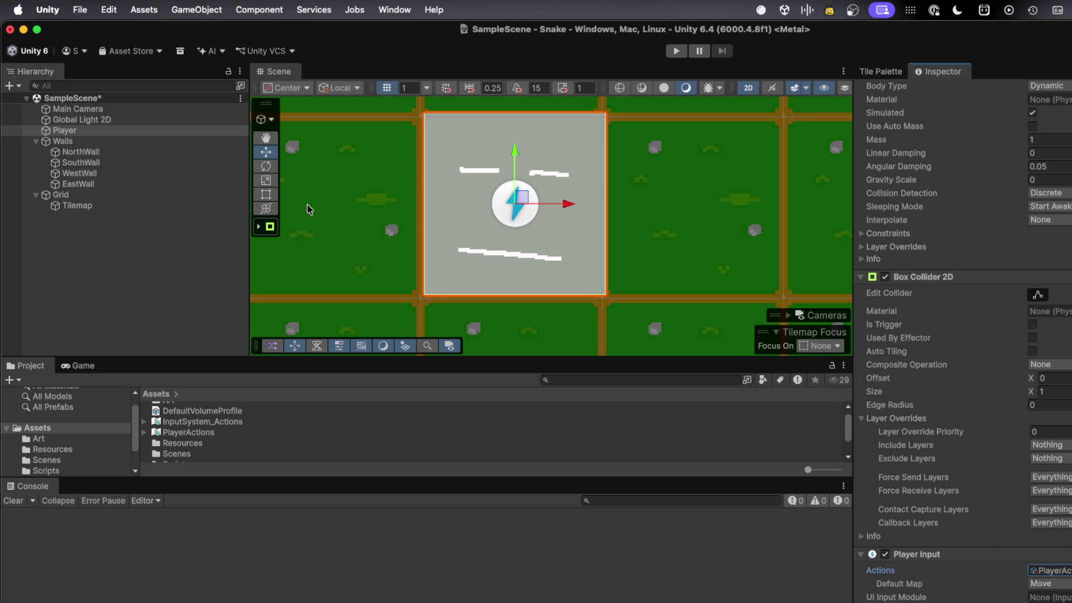
{"action": "key", "text": "b"}
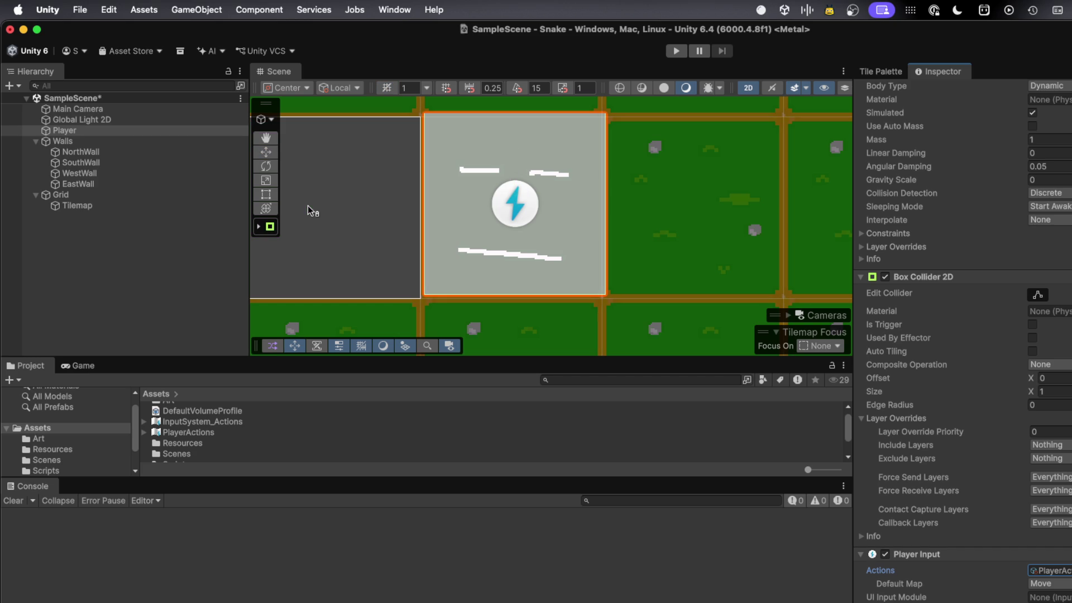
{"action": "key", "text": "Escape"}
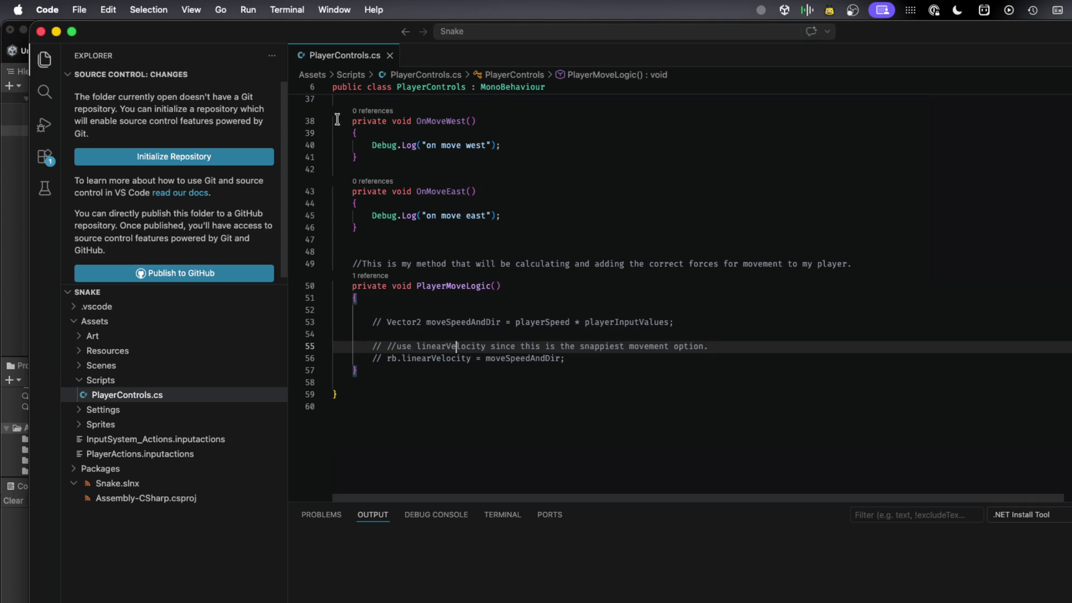
- Scroll to the top of PlayerControls.cs, select the PlayerControls class name, and return to Unity
{"action": "scroll", "coordinate": [451, 264], "scroll_direction": "up", "scroll_amount": 10}
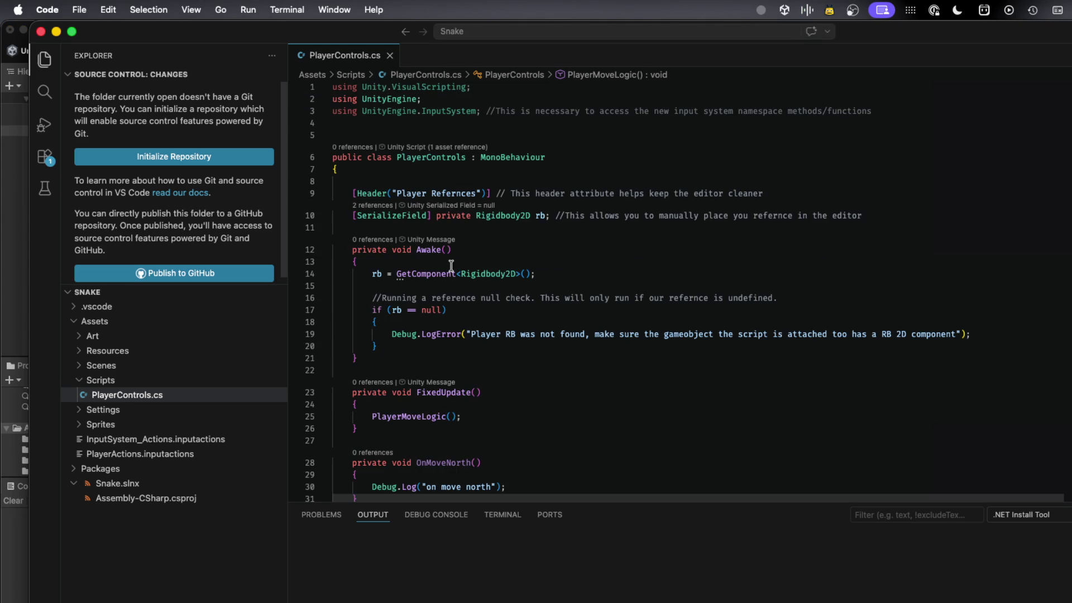
{"action": "left_click", "coordinate": [447, 157]}
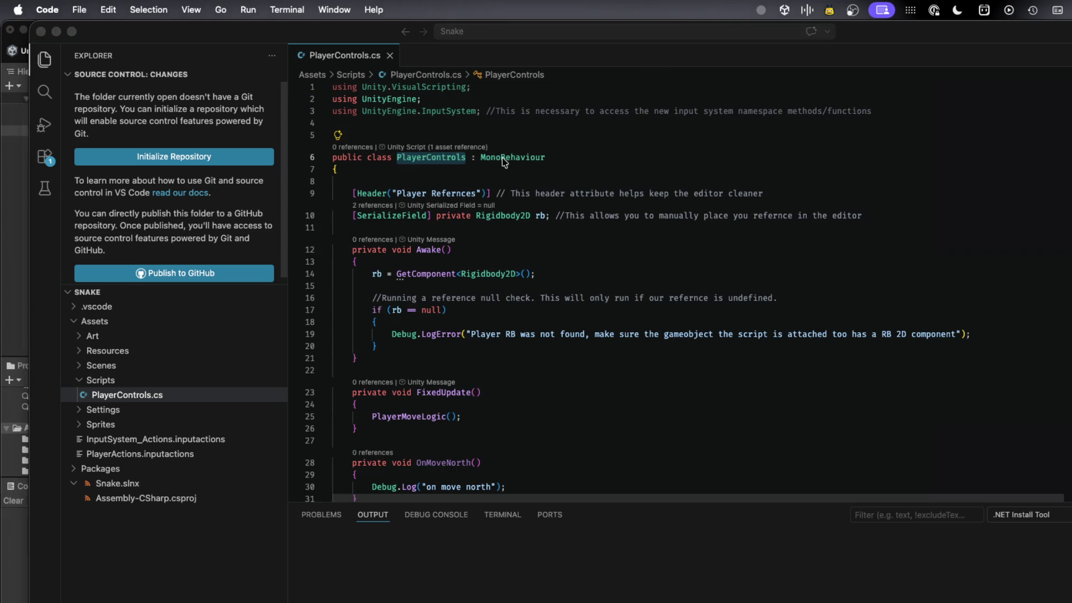
{"action": "key", "text": "super+Tab"}
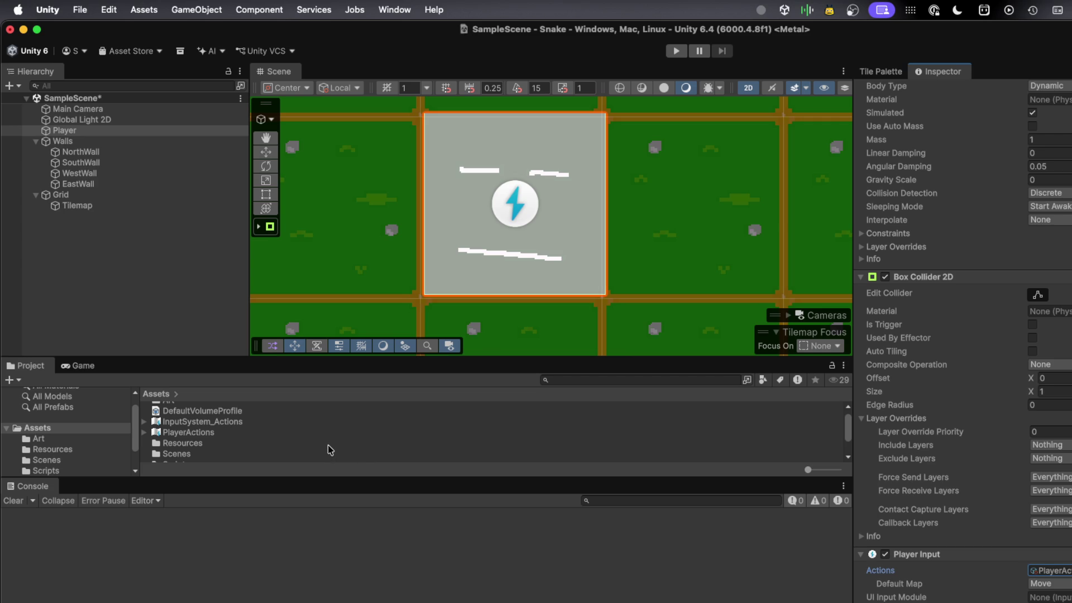
- Select the Player object in the Hierarchy and enlarge the Project panel over the Console
{"action": "left_click", "coordinate": [89, 131]}
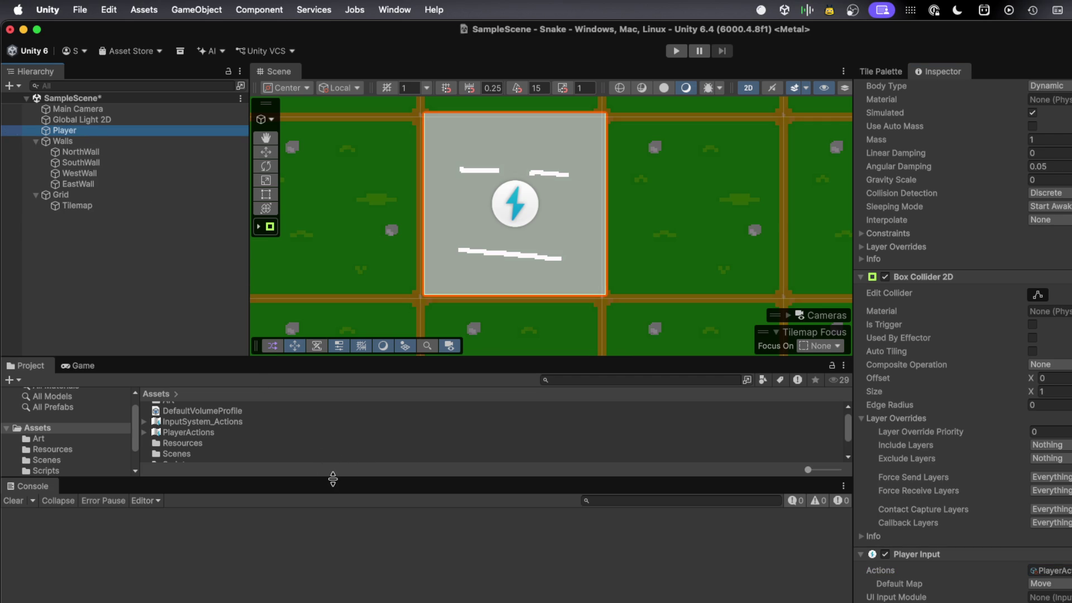
{"action": "left_click_drag", "start_coordinate": [332, 476], "coordinate": [324, 584]}
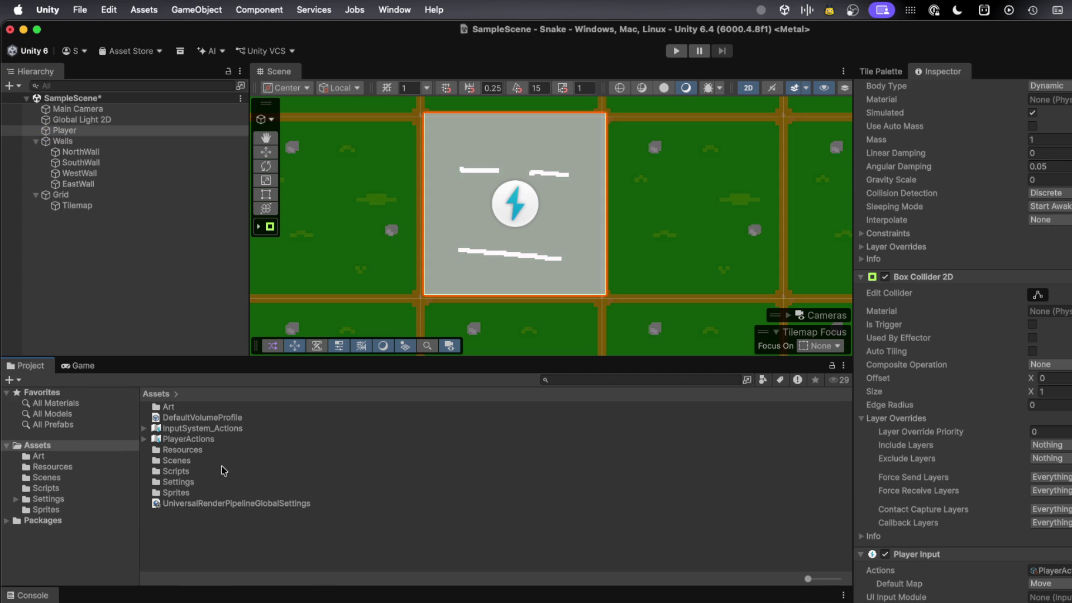
{"action": "left_click", "coordinate": [77, 132]}
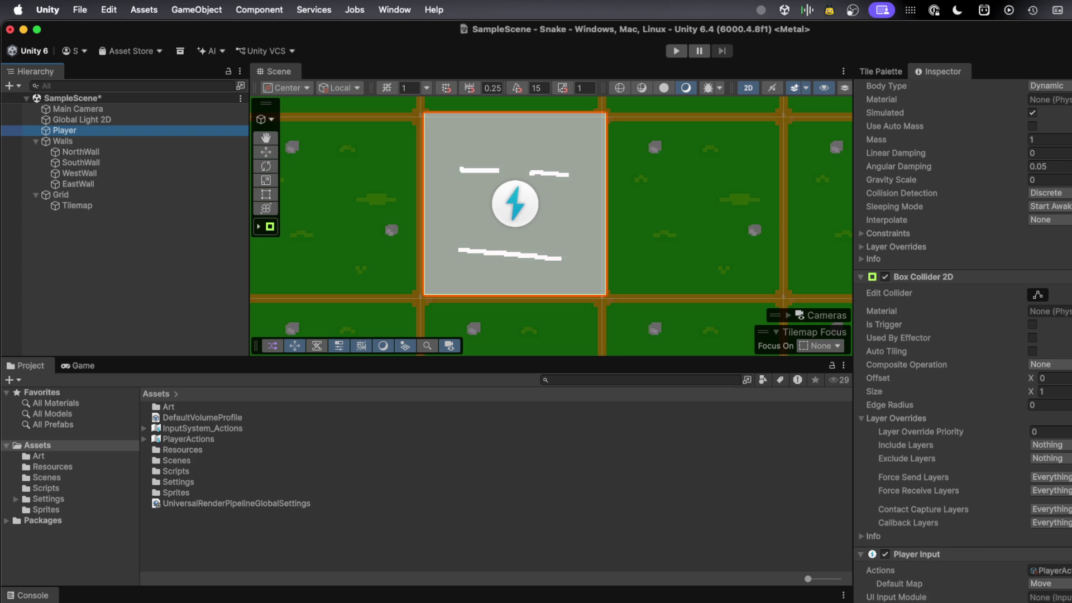
{"action": "scroll", "coordinate": [963, 335], "scroll_direction": "down", "scroll_amount": 2}
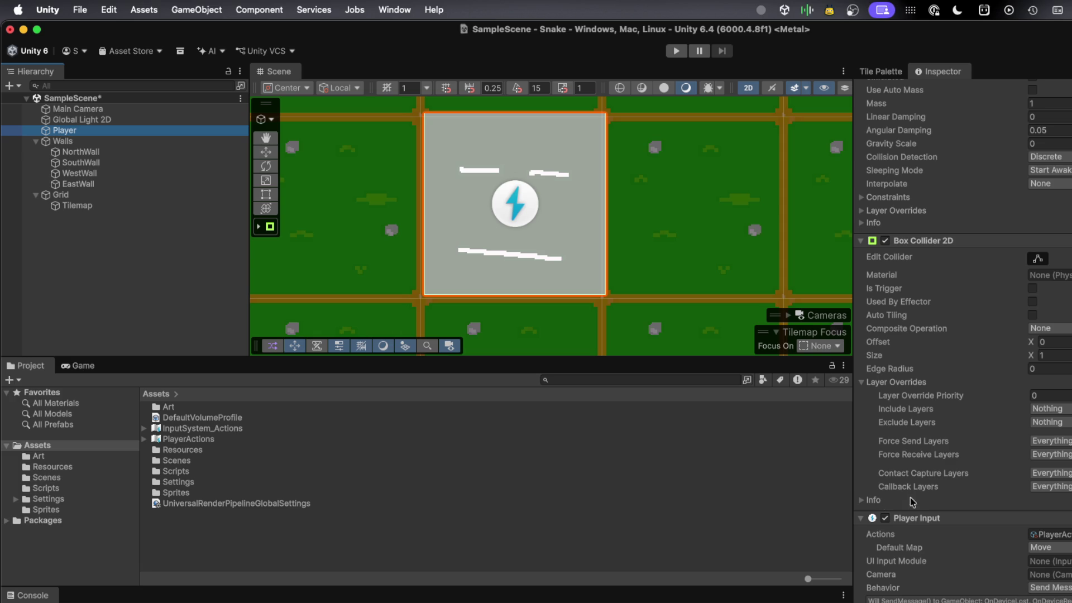
{"action": "key", "text": "super+Tab"}
- Attach the PlayerControls script from Assets/Scripts to Player, save SampleScene, and return to VS Code
{"action": "left_click", "coordinate": [35, 489]}
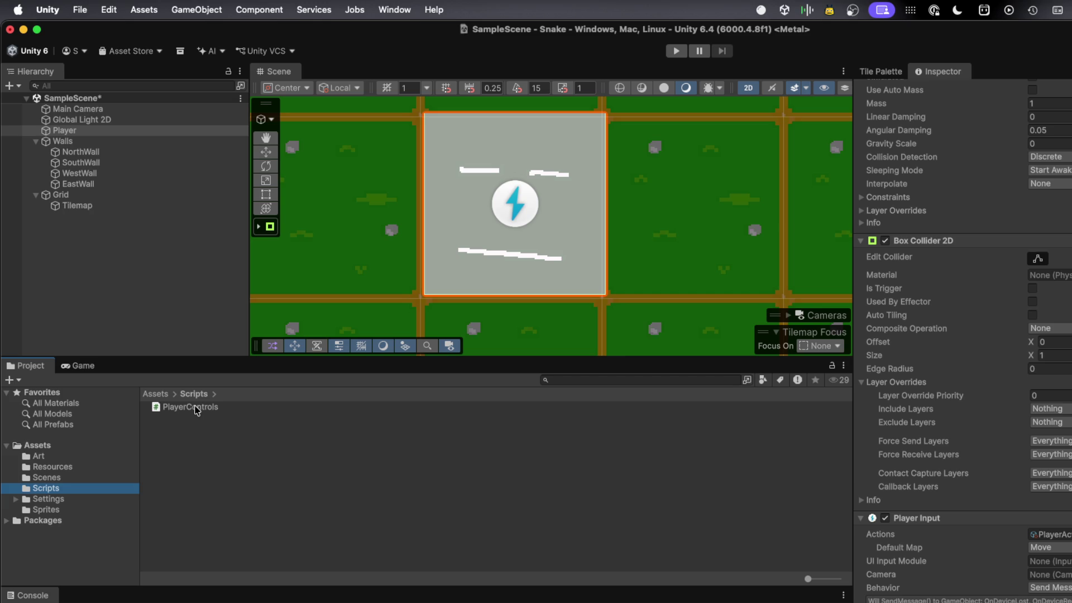
{"action": "mouse_move", "coordinate": [196, 410]}
{"action": "left_mouse_down"}
{"action": "mouse_move", "coordinate": [893, 506]}
{"action": "mouse_move", "coordinate": [946, 518]}
{"action": "mouse_move", "coordinate": [964, 558]}
{"action": "mouse_move", "coordinate": [952, 558]}
{"action": "mouse_move", "coordinate": [976, 519]}
{"action": "mouse_move", "coordinate": [936, 521]}
{"action": "mouse_move", "coordinate": [971, 521]}
{"action": "left_mouse_up"}
{"action": "scroll", "coordinate": [963, 335], "scroll_direction": "down", "scroll_amount": 4}
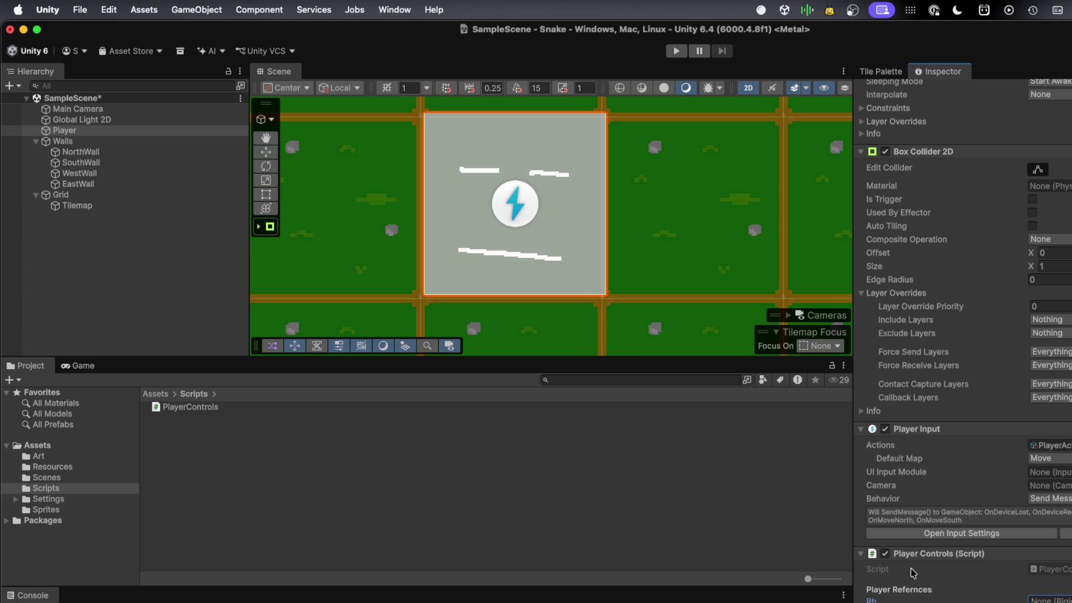
{"action": "key", "text": "super+s"}
{"action": "key", "text": "super+Tab"}
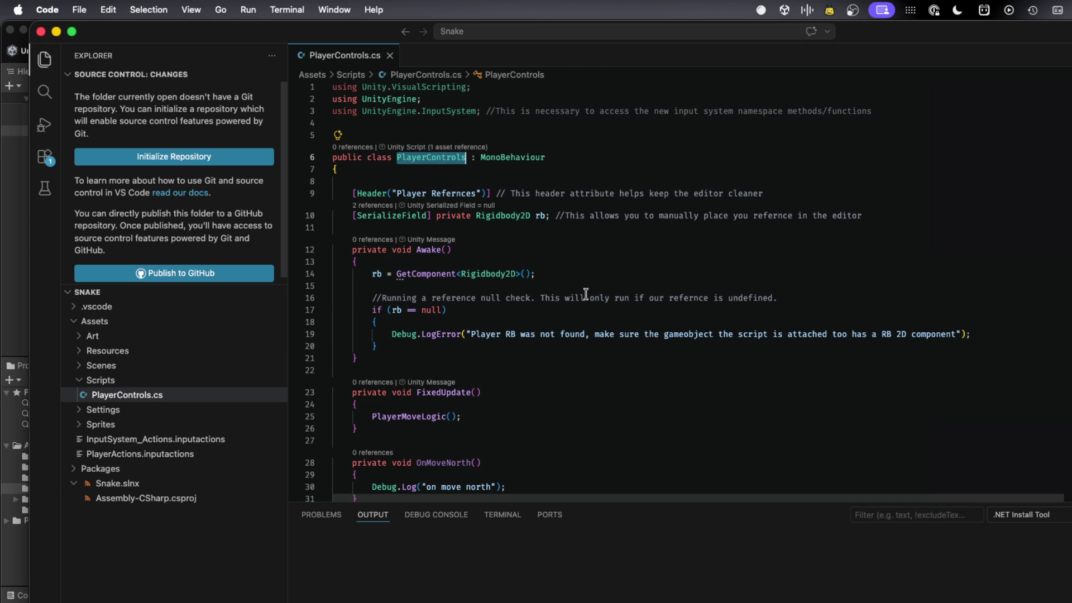
- Cut the GetComponent<Rigidbody2D> line in Awake and paste it back from clipboard history
{"action": "left_click", "coordinate": [585, 294]}
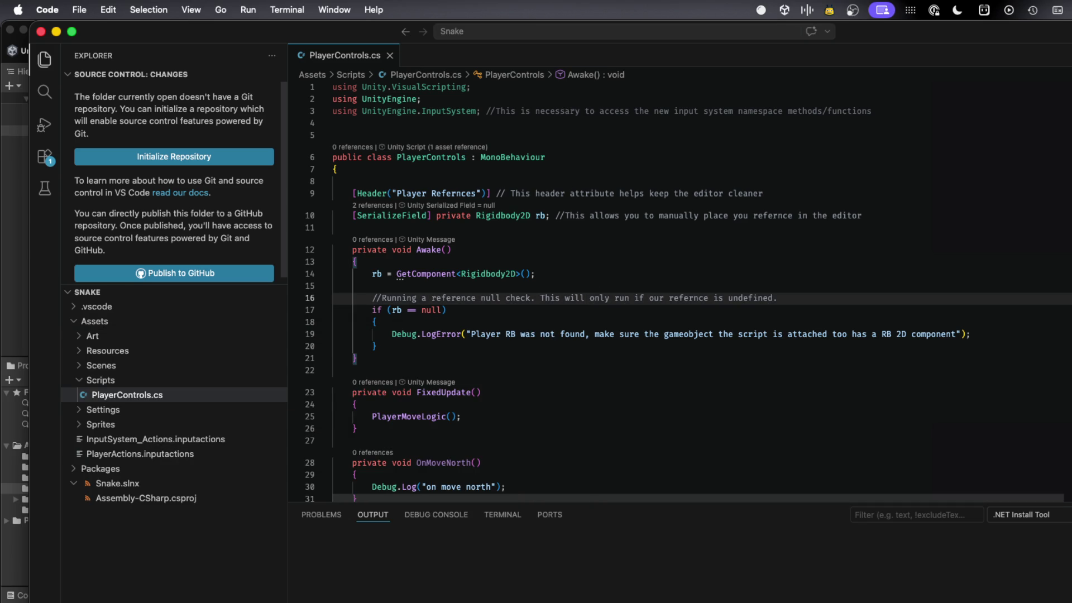
{"action": "key", "text": "super+shift+v"}
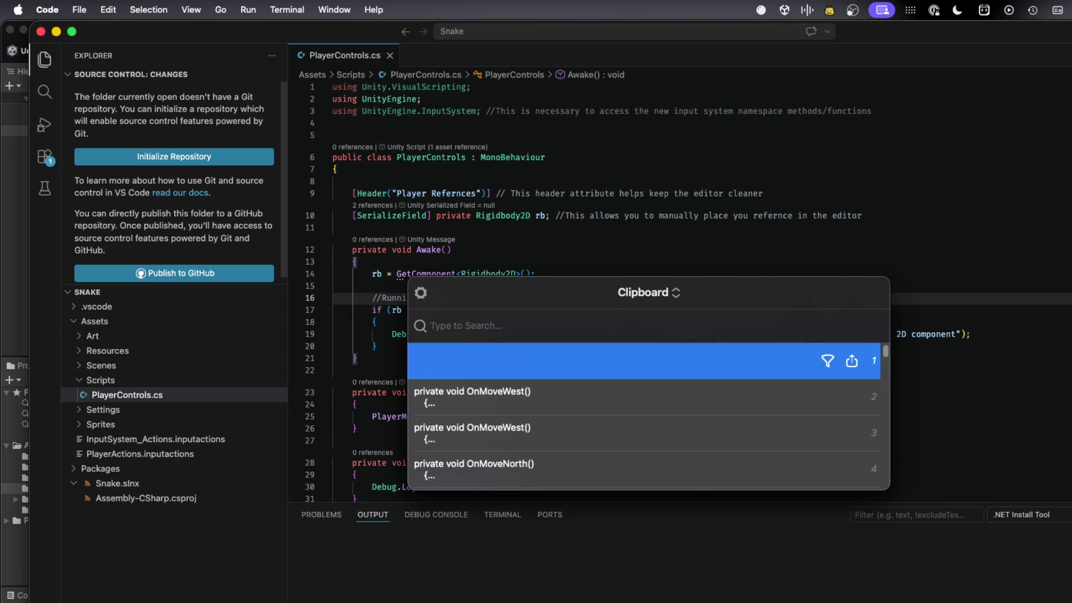
{"action": "key", "text": "Down"}
{"action": "key", "text": "Down"}
{"action": "key", "text": "Down"}
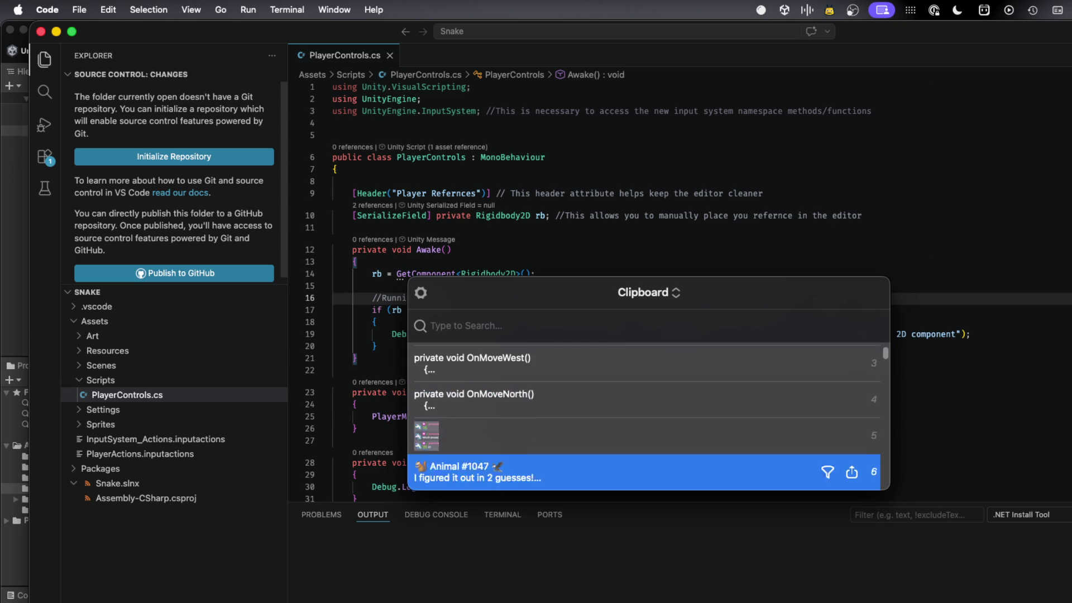
{"action": "key", "text": "Down"}
{"action": "key", "text": "Down"}
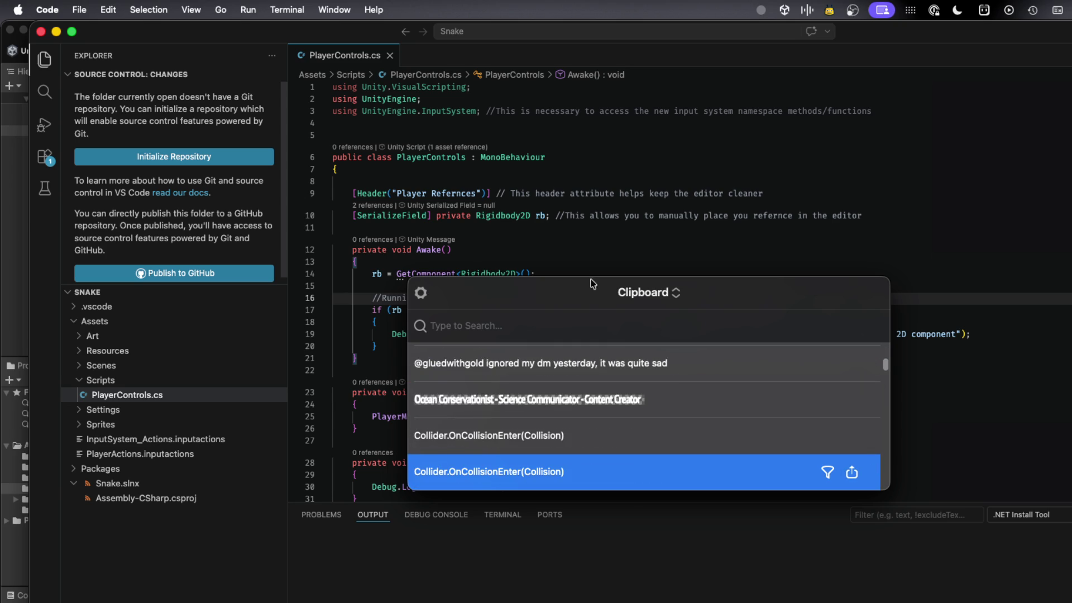
{"action": "key", "text": "Escape"}
{"action": "left_click", "coordinate": [485, 275]}
{"action": "triple_click", "coordinate": [485, 276]}
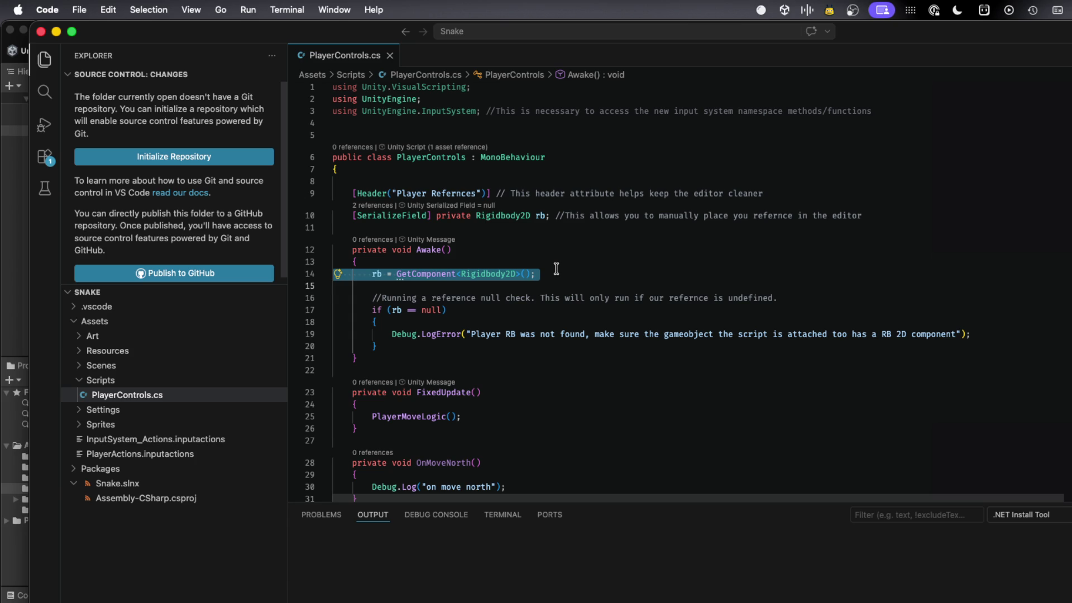
{"action": "key", "text": "BackSpace"}
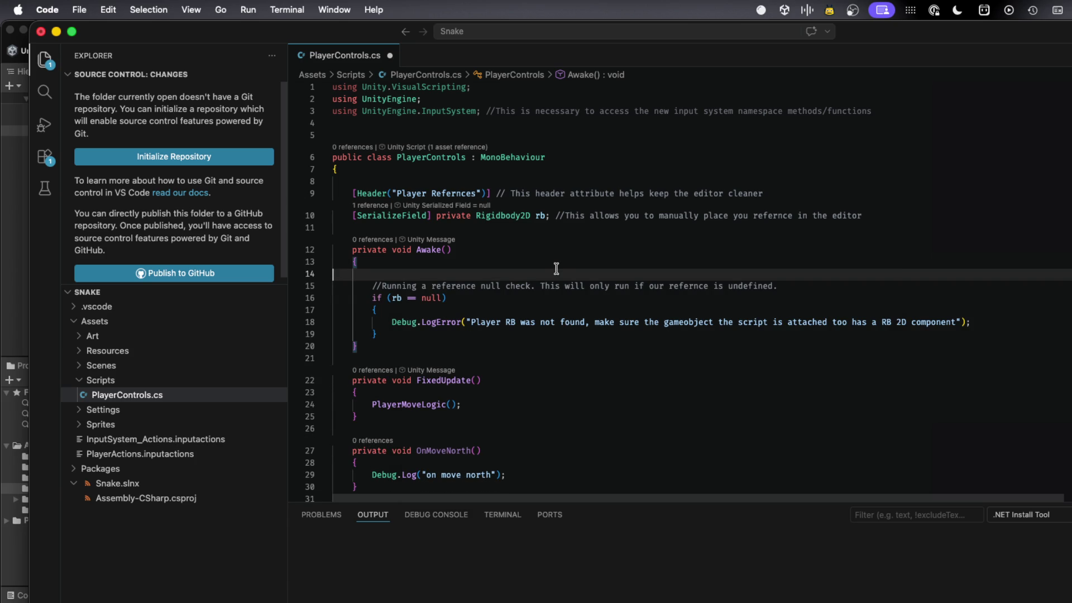
{"action": "key", "text": "super+shift+v"}
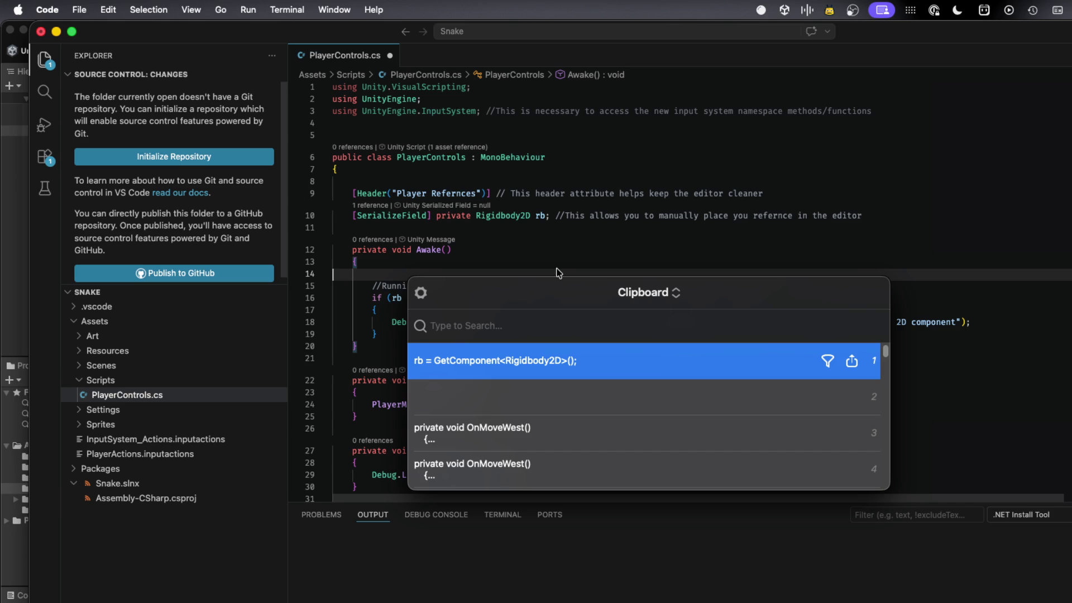
{"action": "key", "text": "Return"}
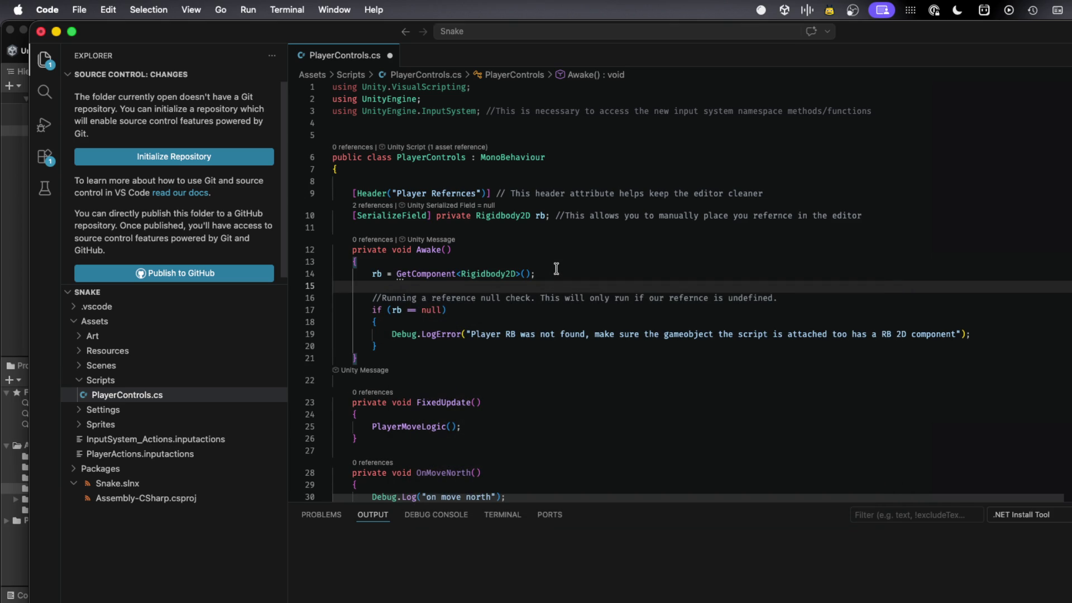
- Save PlayerControls.cs, then start the Snake game in Unity's Play mode
{"action": "key", "text": "super+s"}
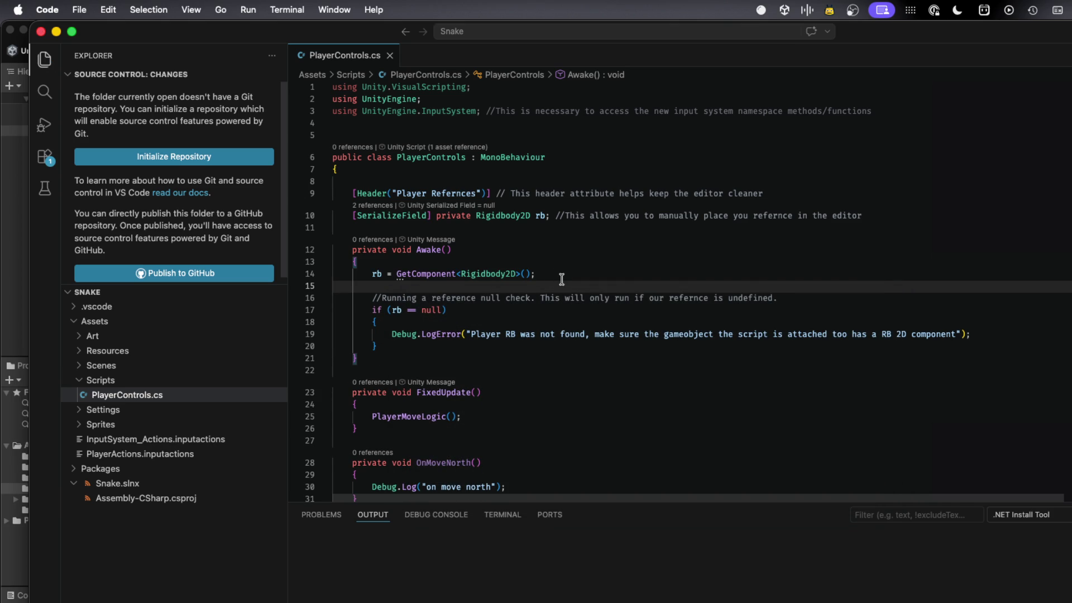
{"action": "key", "text": "super+shift+v"}
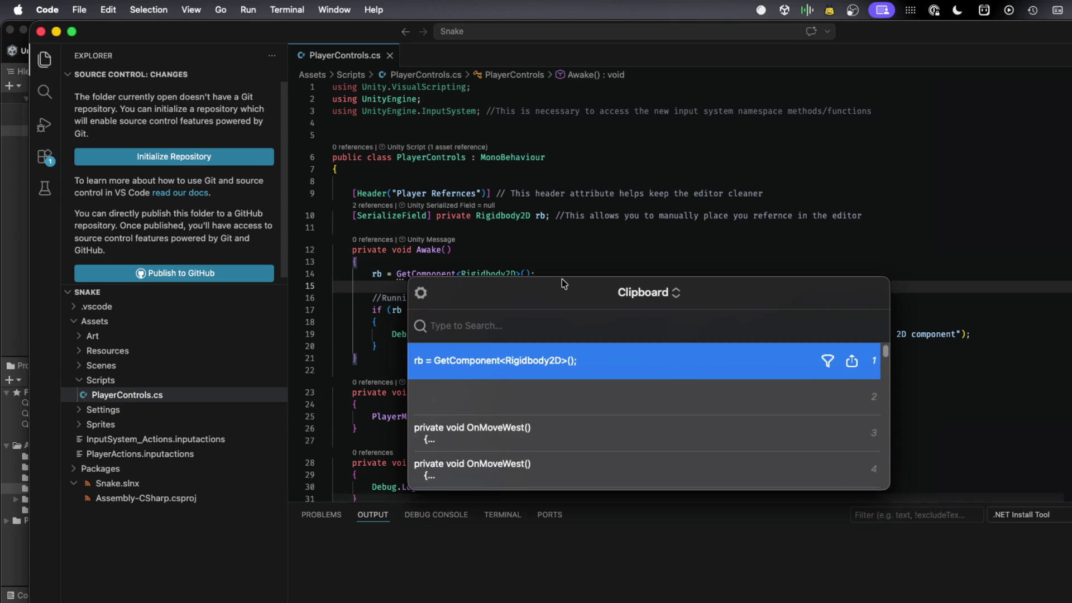
{"action": "key", "text": "Down"}
{"action": "key", "text": "Down"}
{"action": "key", "text": "Down"}
{"action": "key", "text": "Down"}
{"action": "key", "text": "Down"}
{"action": "key", "text": "Down"}
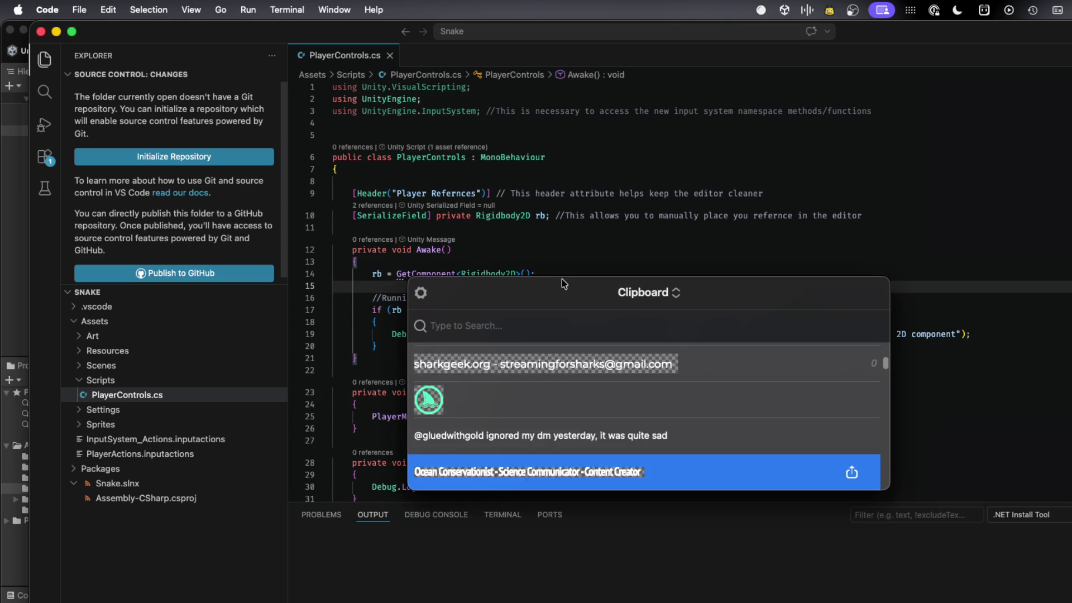
{"action": "key", "text": "Escape"}
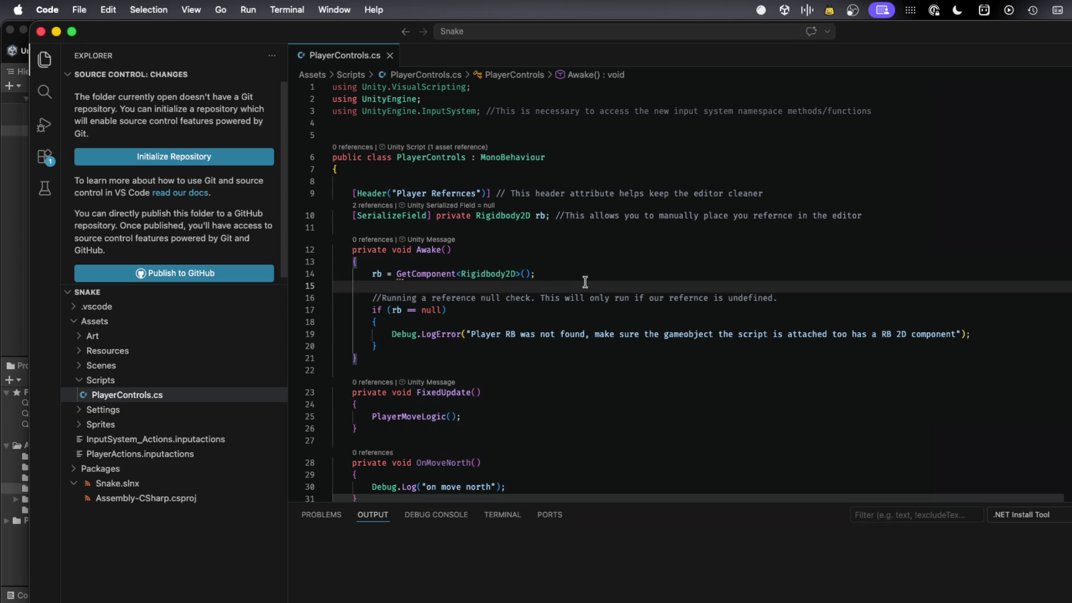
{"action": "key", "text": "super+Tab"}
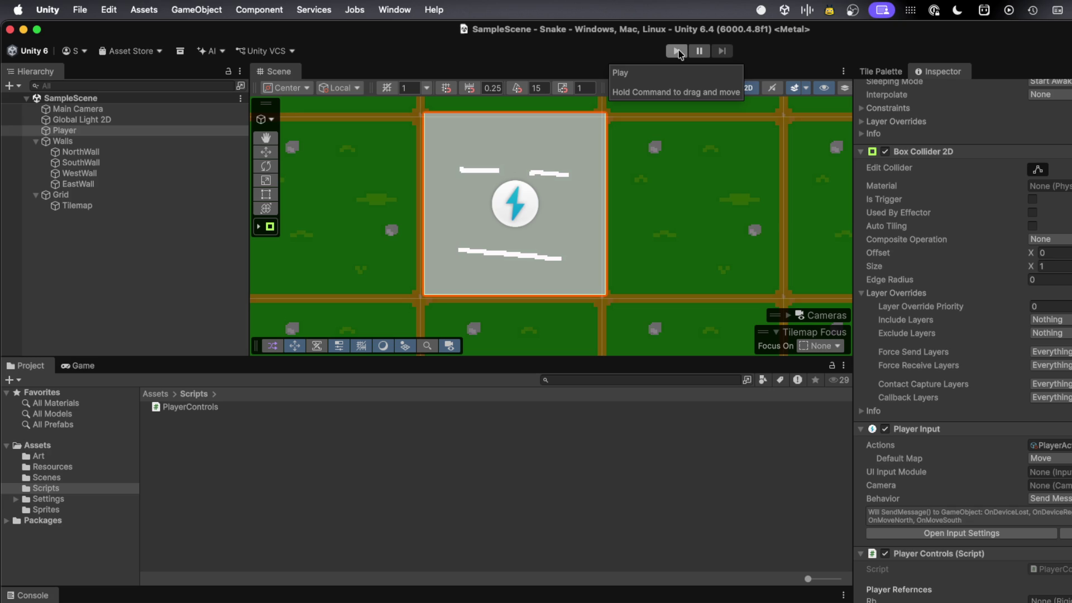
{"action": "left_click", "coordinate": [678, 52]}
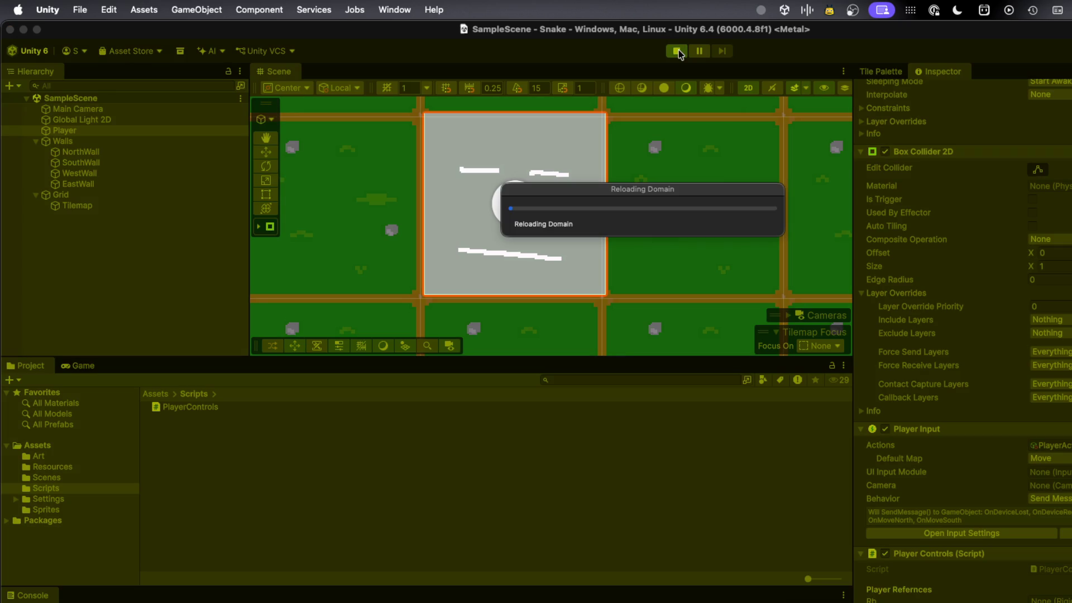
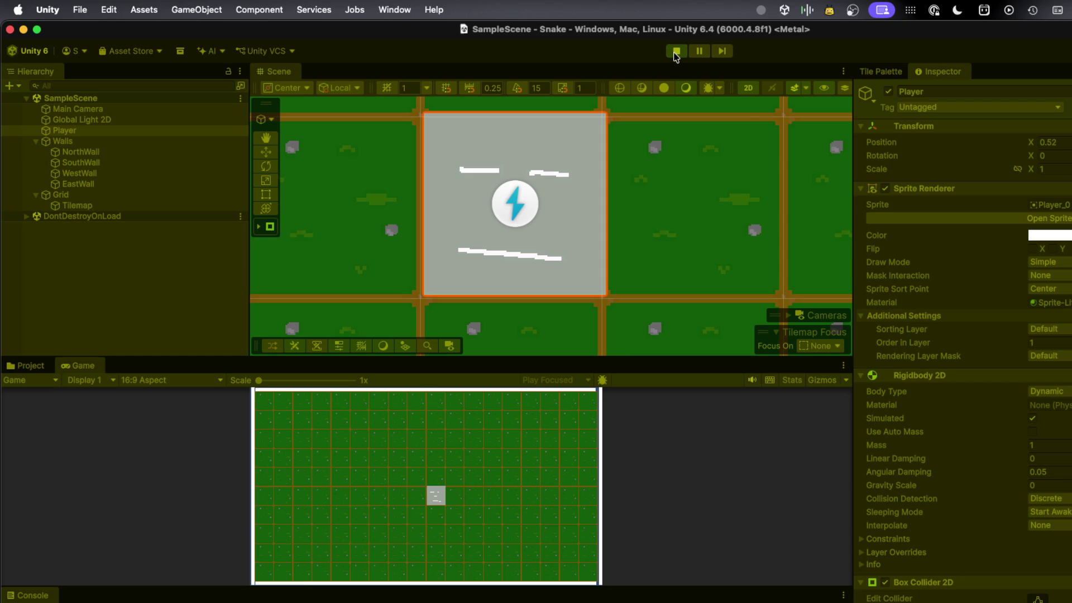
- Exit Unity Play mode and bring PlayerControls.cs forward in Visual Studio Code
{"action": "left_click", "coordinate": [675, 51]}
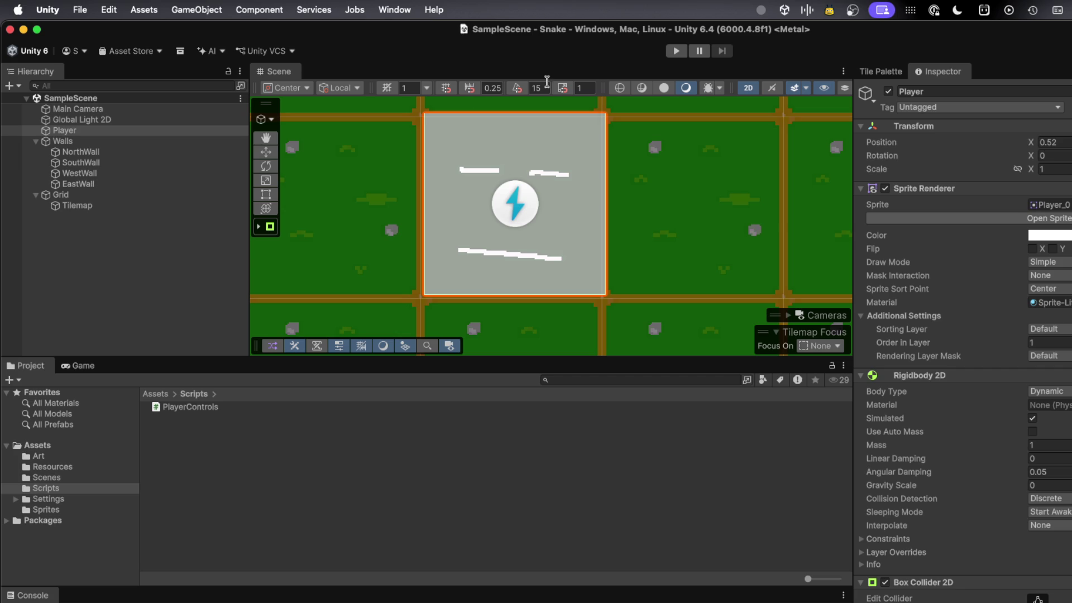
{"action": "key", "text": "super+Tab"}
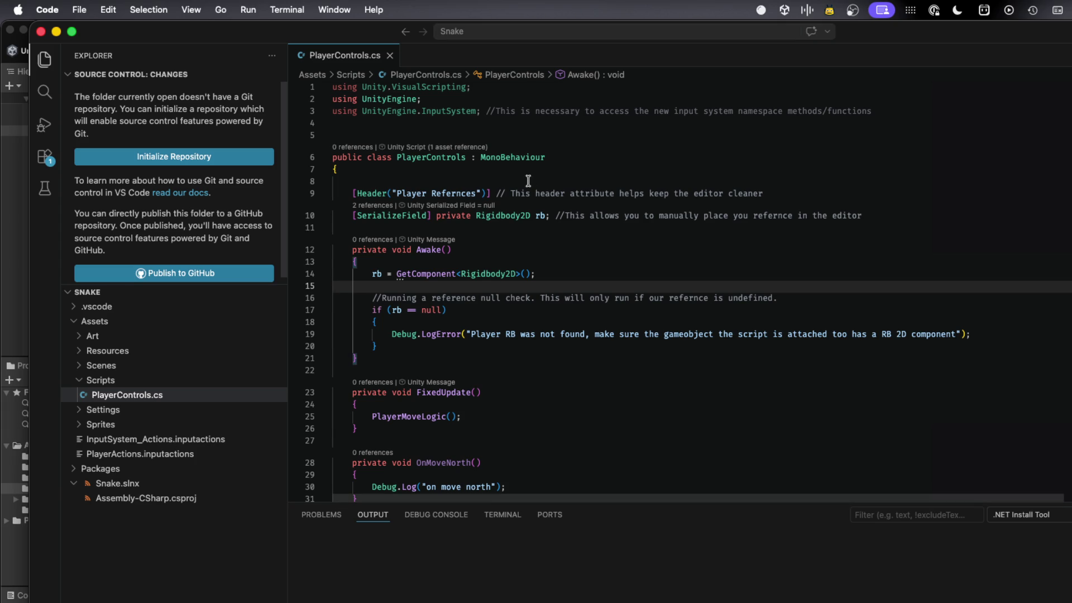
{"action": "scroll", "coordinate": [474, 325], "scroll_direction": "down", "scroll_amount": 3}
{"action": "scroll", "coordinate": [475, 325], "scroll_direction": "down", "scroll_amount": 5}
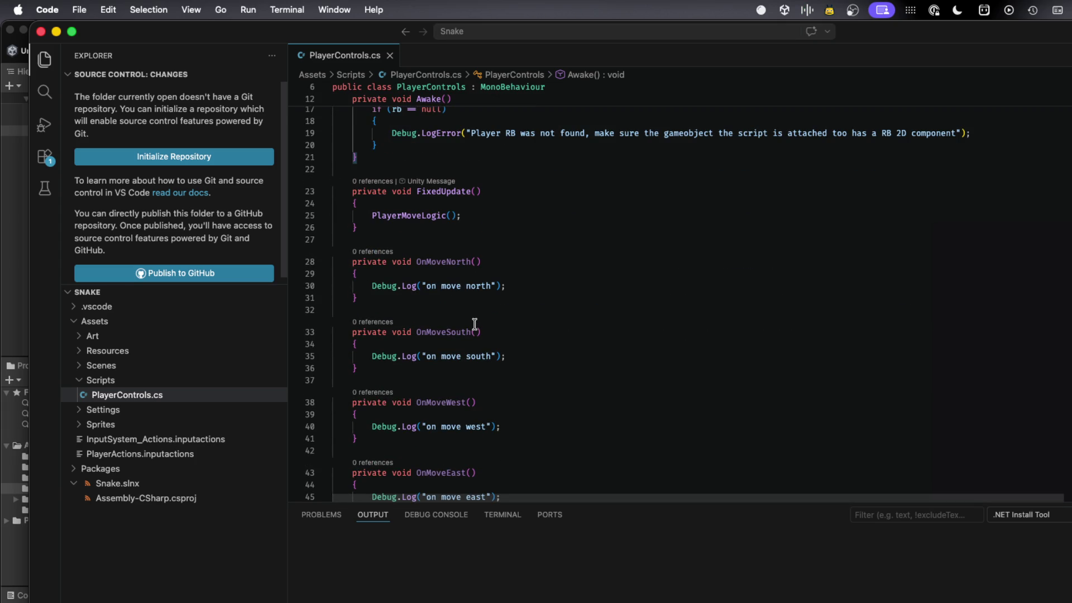
{"action": "left_click", "coordinate": [433, 215], "text": "super"}
{"action": "key", "text": "ctrl+minus"}
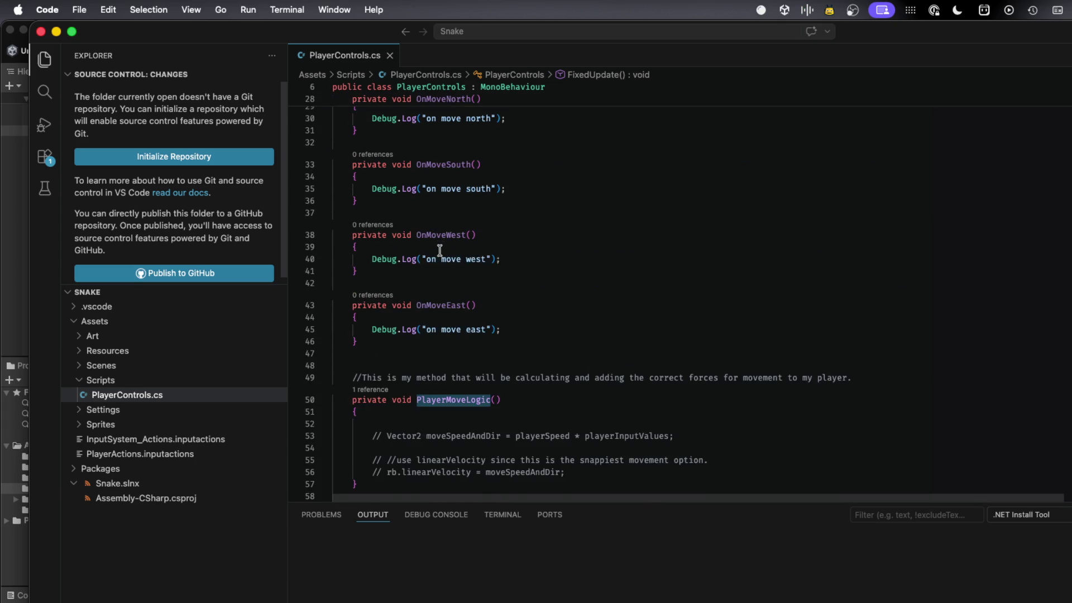
{"action": "scroll", "coordinate": [440, 251], "scroll_direction": "up", "scroll_amount": 3}
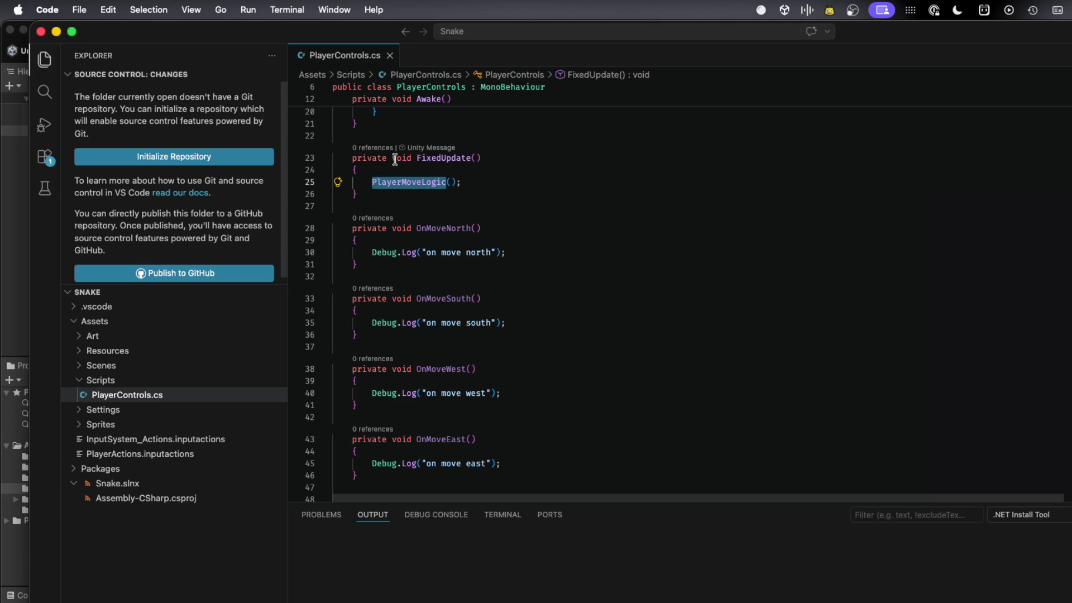
{"action": "left_click", "coordinate": [452, 158]}
{"action": "scroll", "coordinate": [480, 282], "scroll_direction": "down", "scroll_amount": 5}
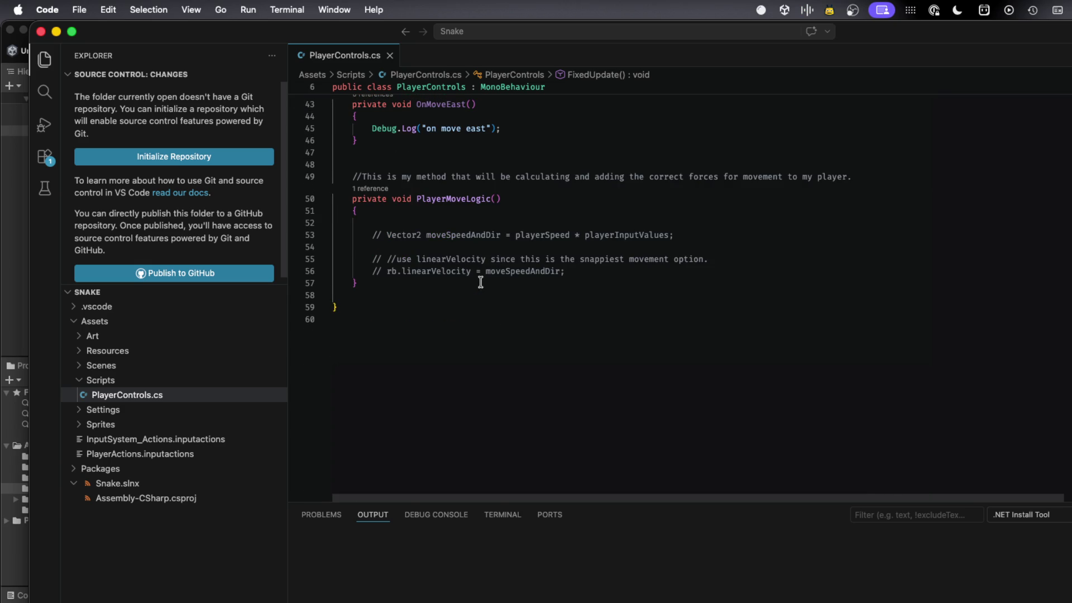
{"action": "scroll", "coordinate": [480, 282], "scroll_direction": "up", "scroll_amount": 8}
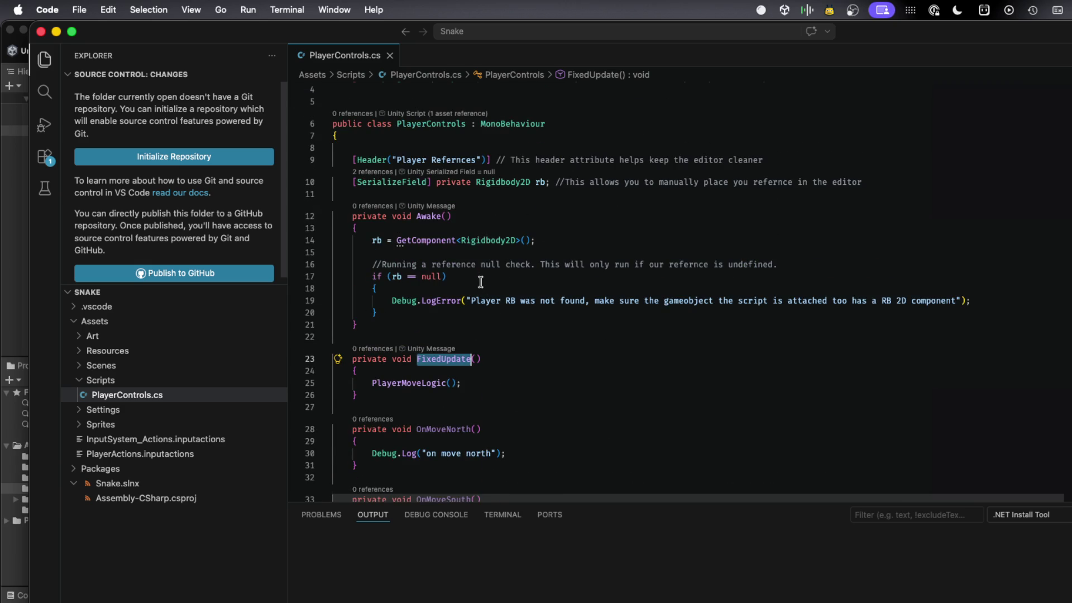
{"action": "scroll", "coordinate": [480, 282], "scroll_direction": "up", "scroll_amount": 2}
{"action": "scroll", "coordinate": [482, 271], "scroll_direction": "down", "scroll_amount": 4}
{"action": "scroll", "coordinate": [482, 271], "scroll_direction": "down", "scroll_amount": 6}
{"action": "scroll", "coordinate": [481, 271], "scroll_direction": "down", "scroll_amount": 3}
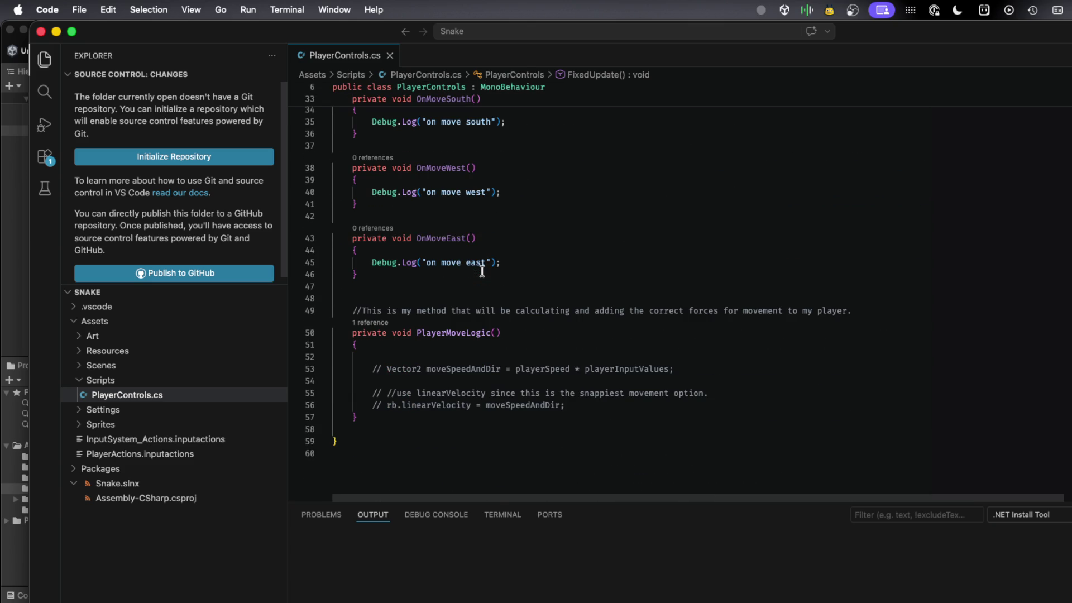
{"action": "scroll", "coordinate": [482, 271], "scroll_direction": "up", "scroll_amount": 2}
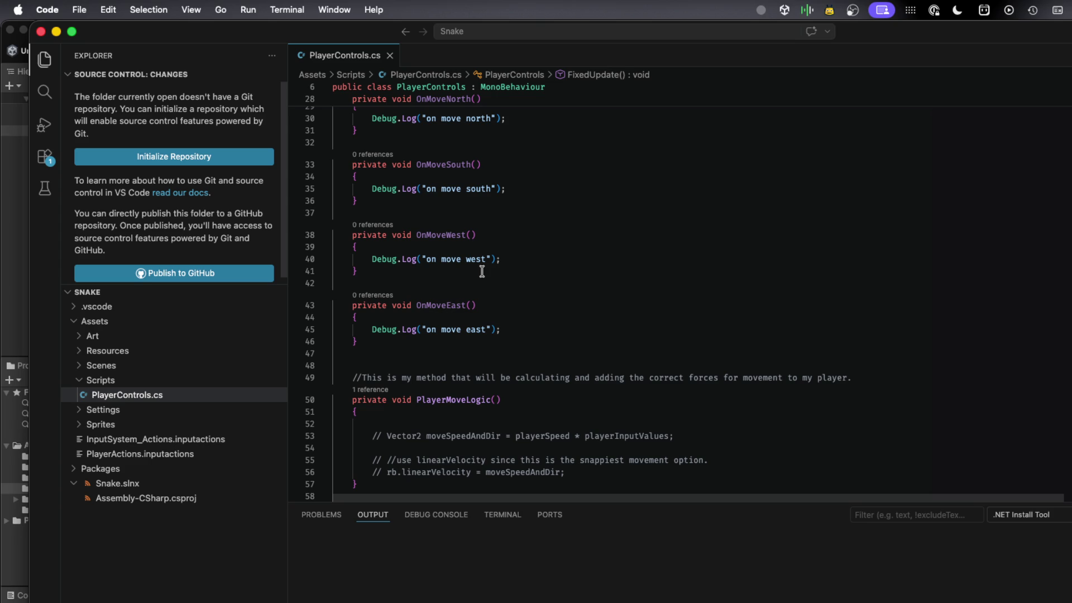
{"action": "scroll", "coordinate": [481, 271], "scroll_direction": "up", "scroll_amount": 9}
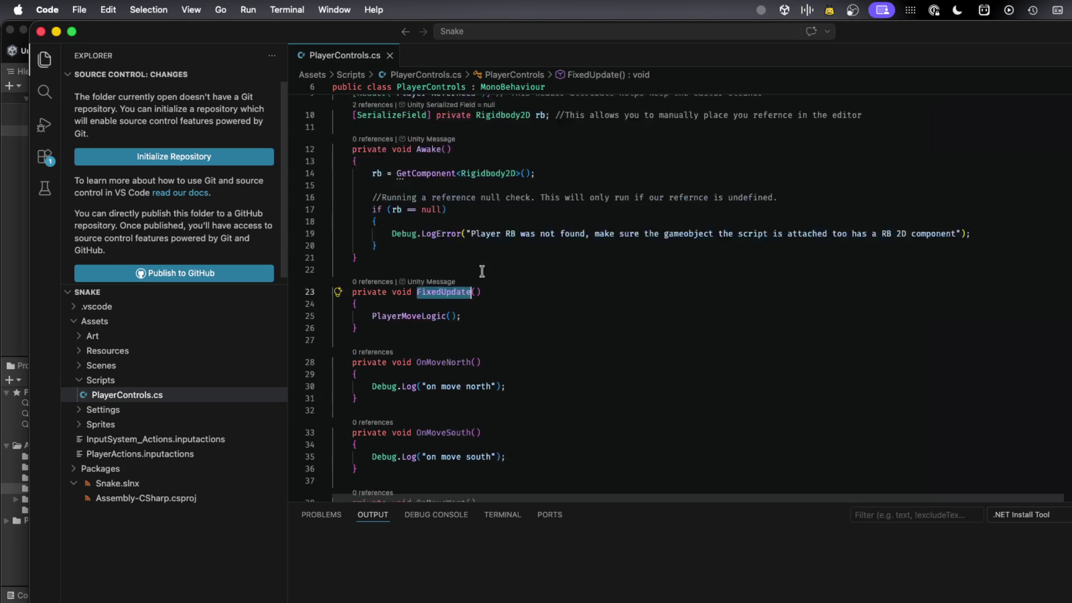
{"action": "scroll", "coordinate": [482, 271], "scroll_direction": "down", "scroll_amount": 5}
{"action": "scroll", "coordinate": [482, 271], "scroll_direction": "down", "scroll_amount": 2}
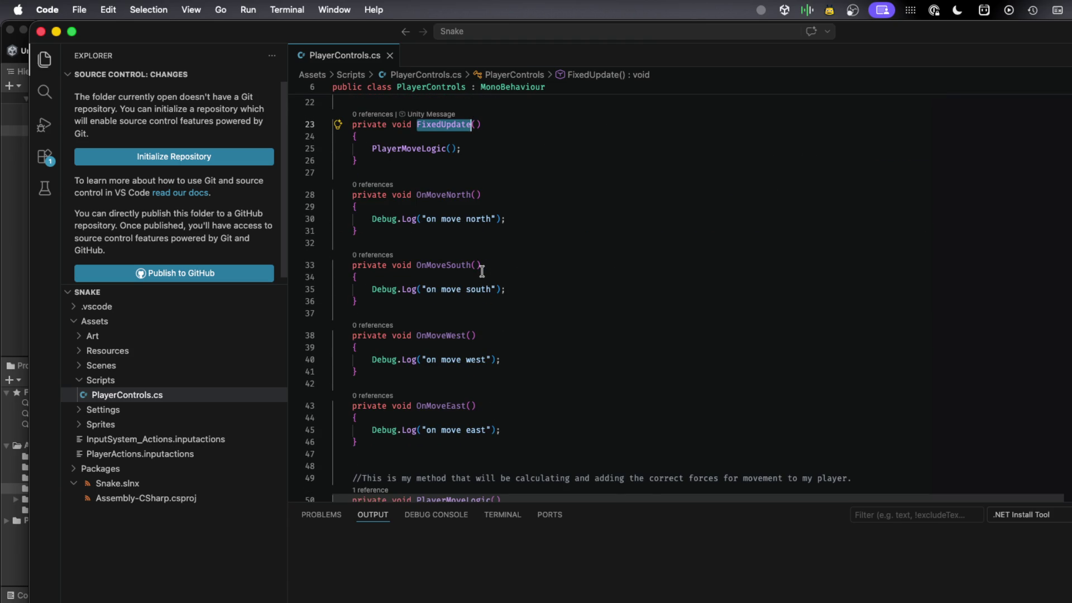
{"action": "scroll", "coordinate": [482, 271], "scroll_direction": "down", "scroll_amount": 1}
- Remove the half-typed 'private void Plae' line after OnMoveEast, leaving one blank line before PlayerMoveLogic
{"action": "left_click", "coordinate": [410, 409]}
{"action": "key", "text": "Return"}
{"action": "key", "text": "Return"}
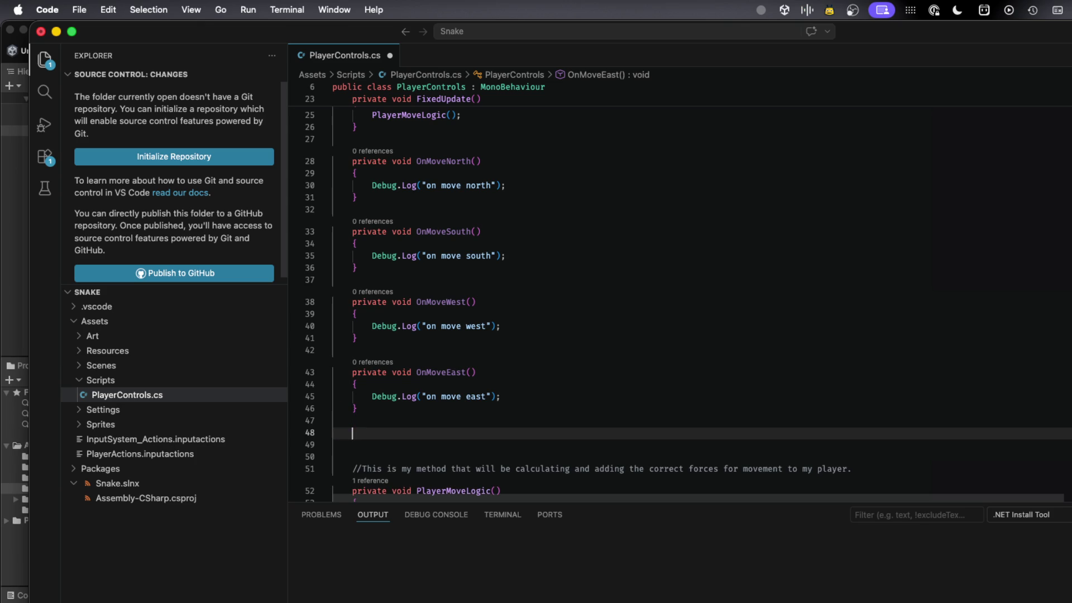
{"action": "type", "text": "private"}
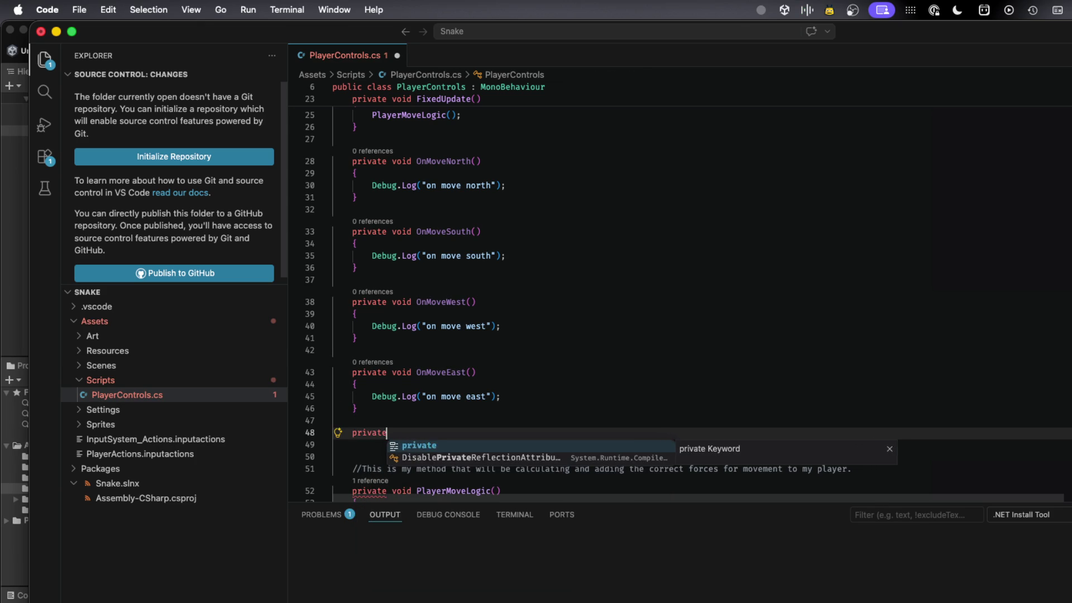
{"action": "type", "text": " void"}
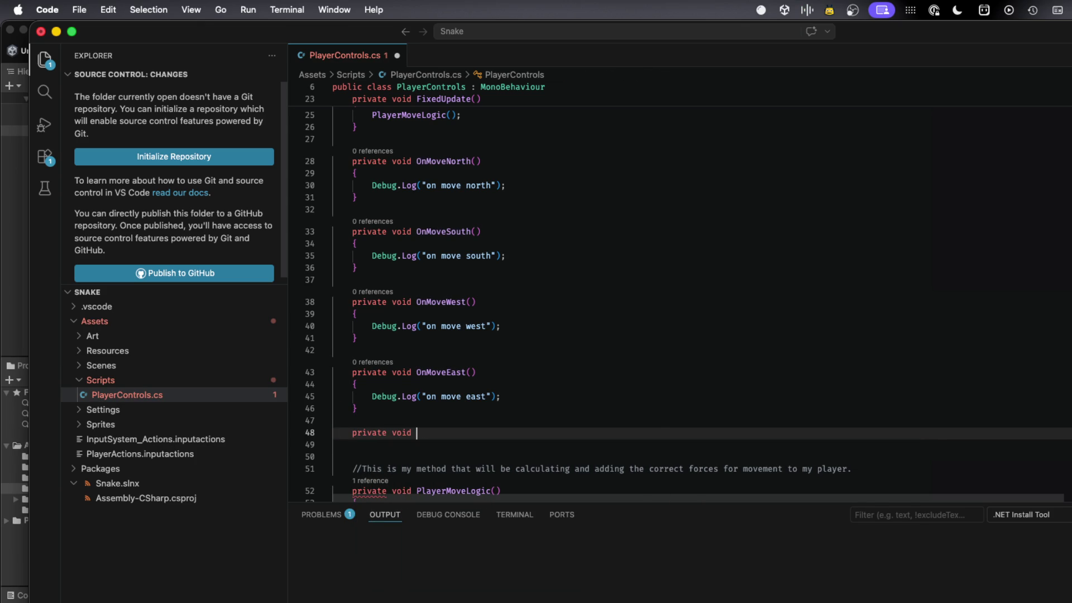
{"action": "type", "text": " Plae"}
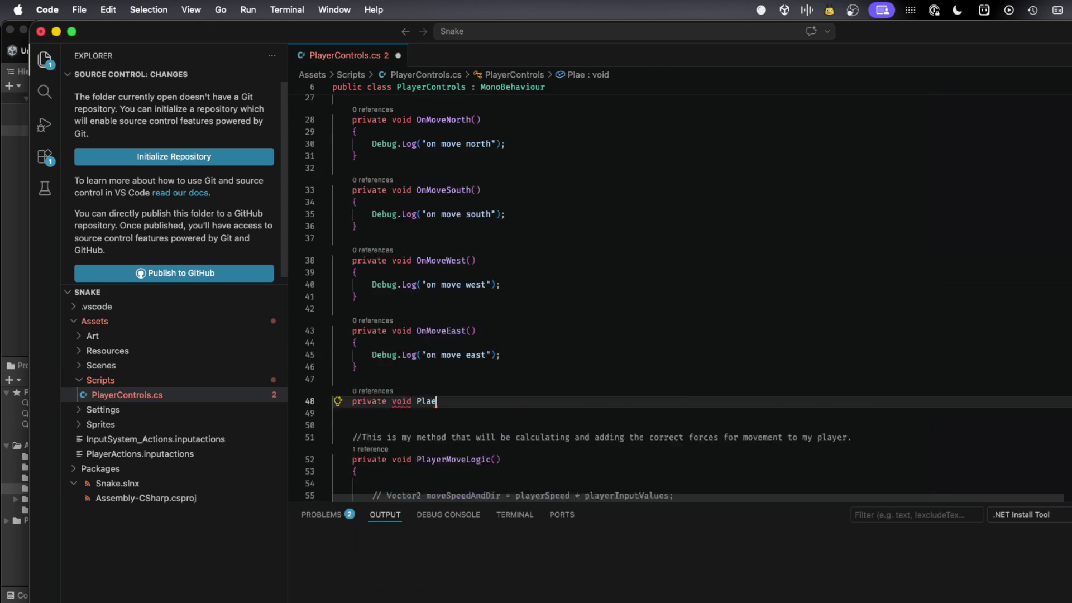
{"action": "scroll", "coordinate": [424, 391], "scroll_direction": "down", "scroll_amount": 3}
{"action": "left_click", "coordinate": [311, 337]}
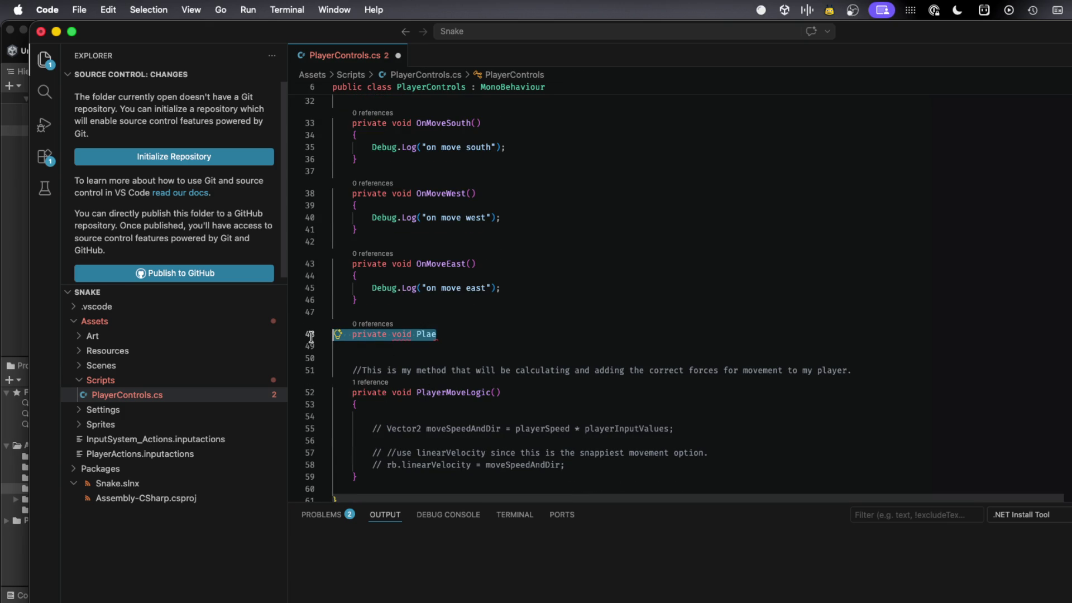
{"action": "key", "text": "BackSpace"}
{"action": "key", "text": "BackSpace"}
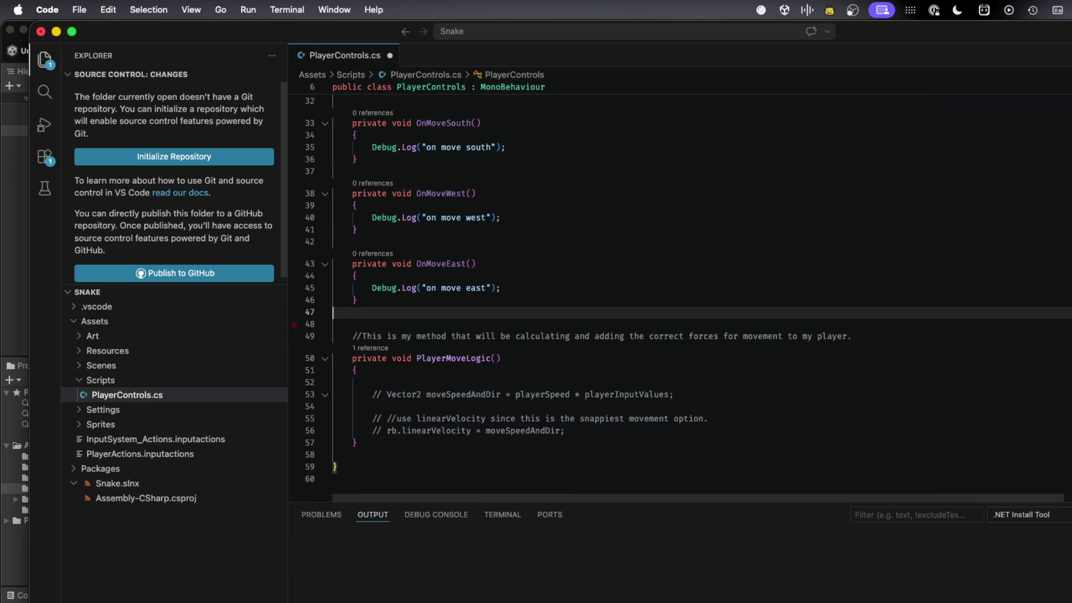
{"action": "key", "text": "BackSpace"}
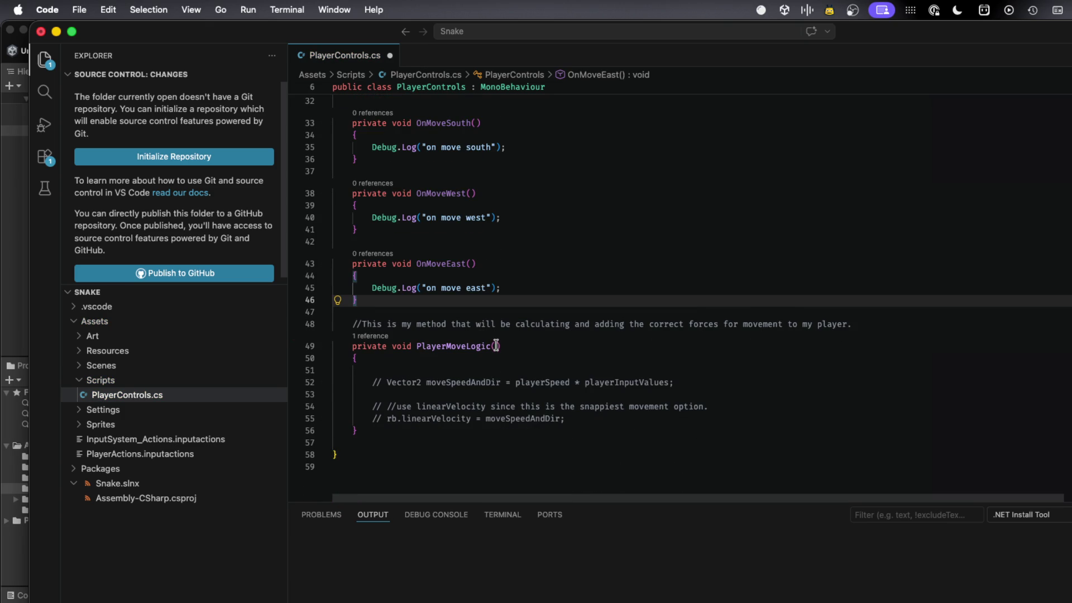
{"action": "left_click", "coordinate": [495, 347]}
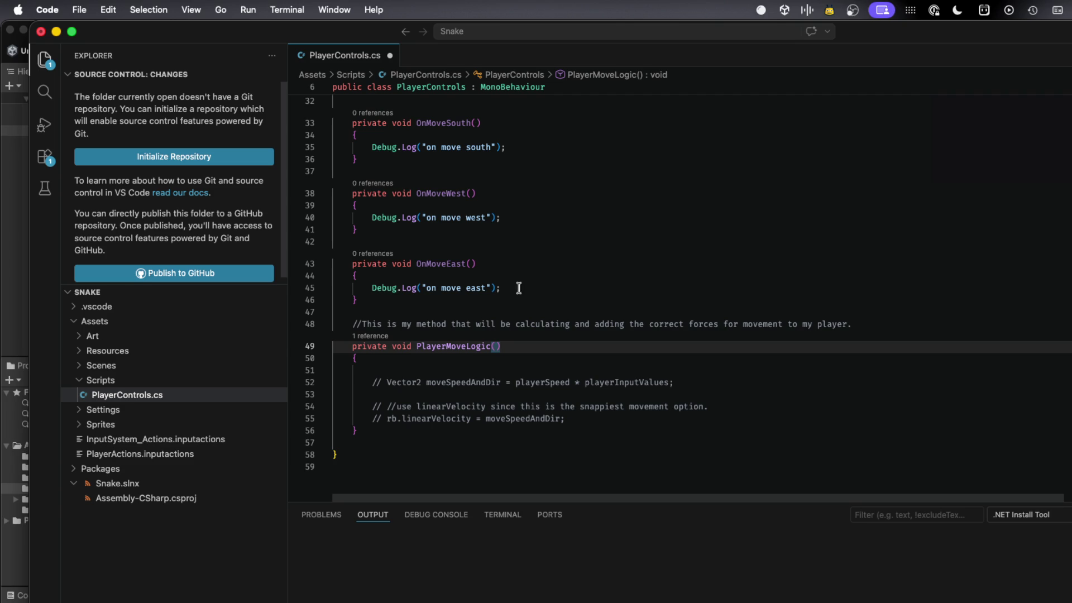
{"action": "left_click", "coordinate": [507, 275]}
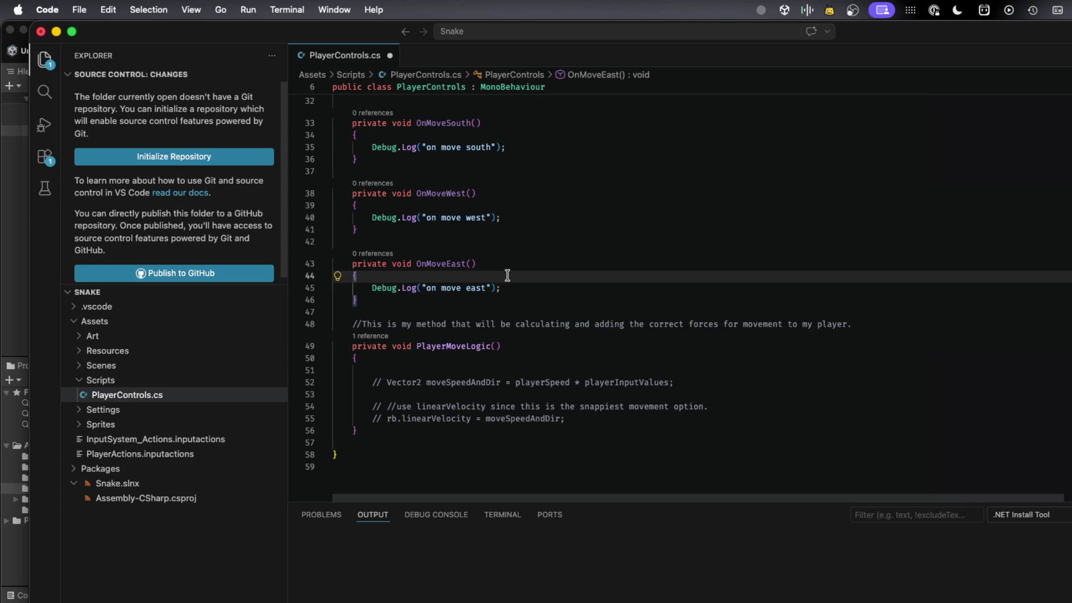
- Start a new first line in PlayerMoveLogic and try, then erase, a PlayerControls.mov statement
{"action": "left_click", "coordinate": [541, 357]}
{"action": "key", "text": "Return"}
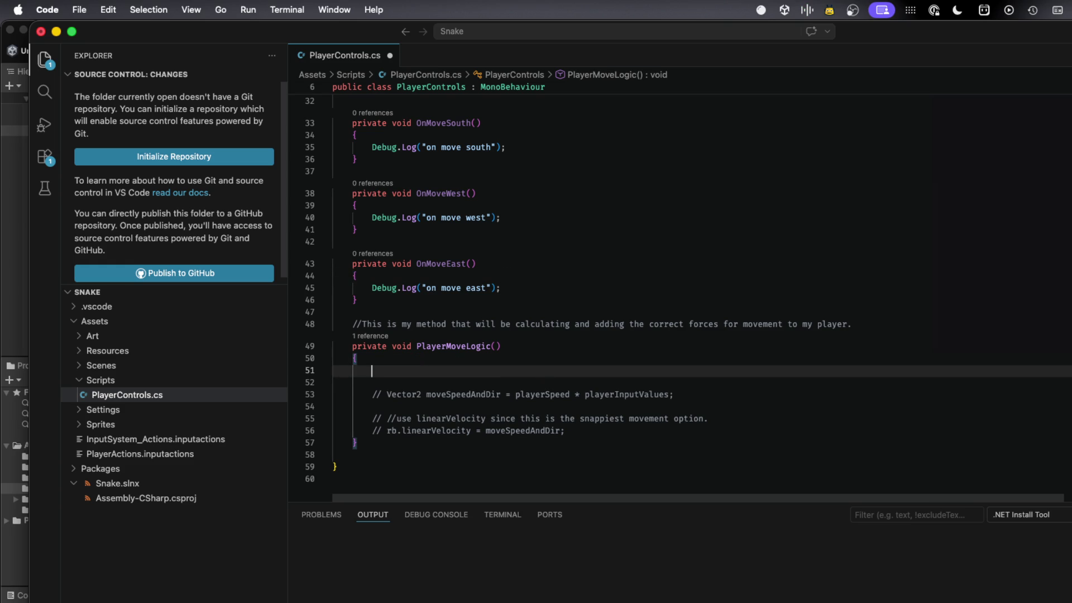
{"action": "type", "text": "p"}
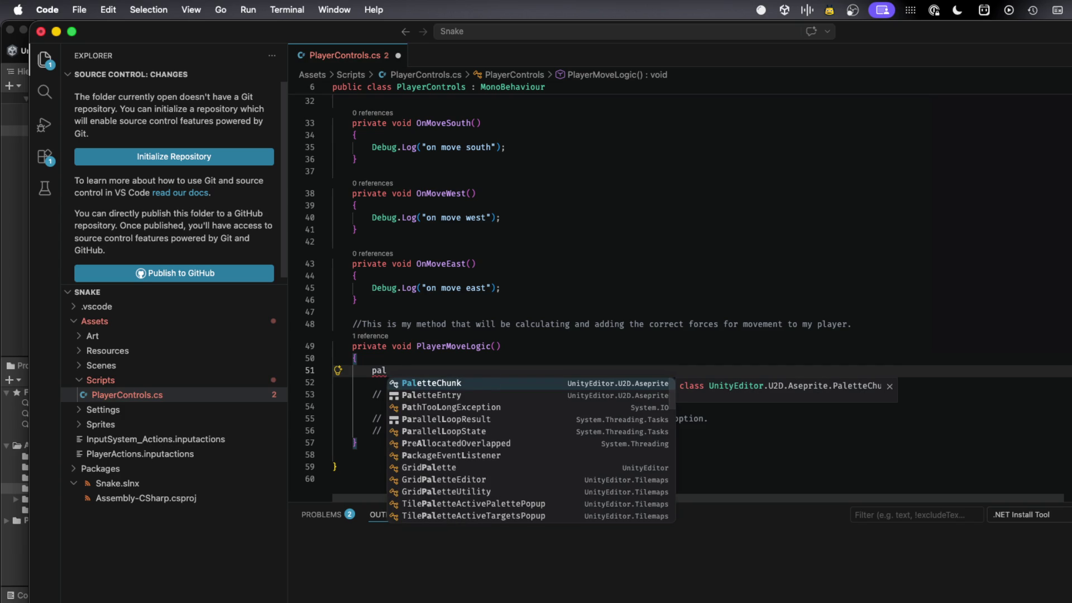
{"action": "type", "text": "laye"}
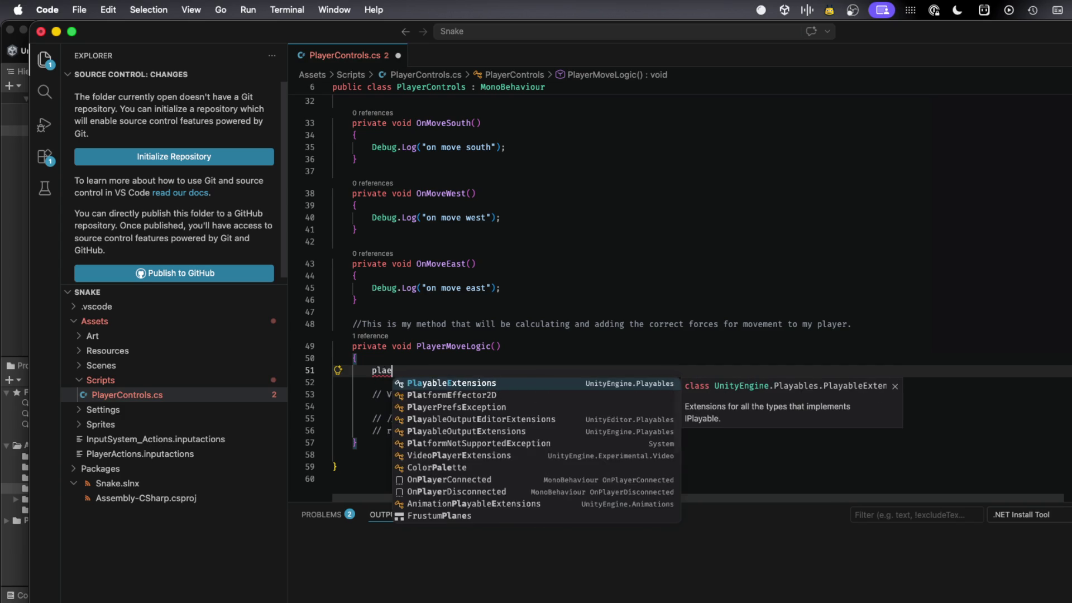
{"action": "key", "text": "Tab"}
{"action": "type", "text": "."}
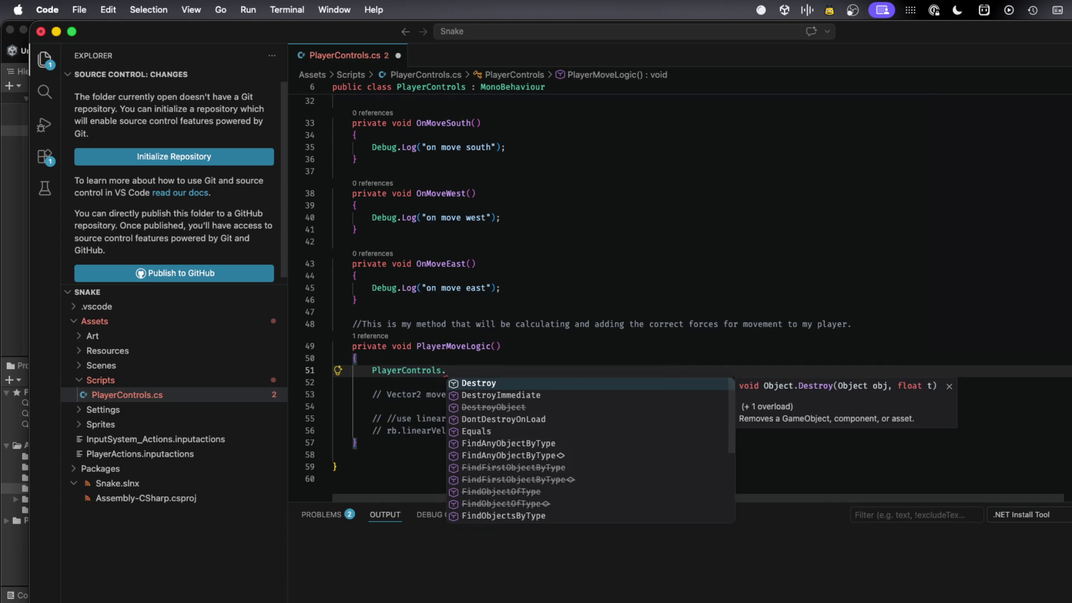
{"action": "type", "text": "mov"}
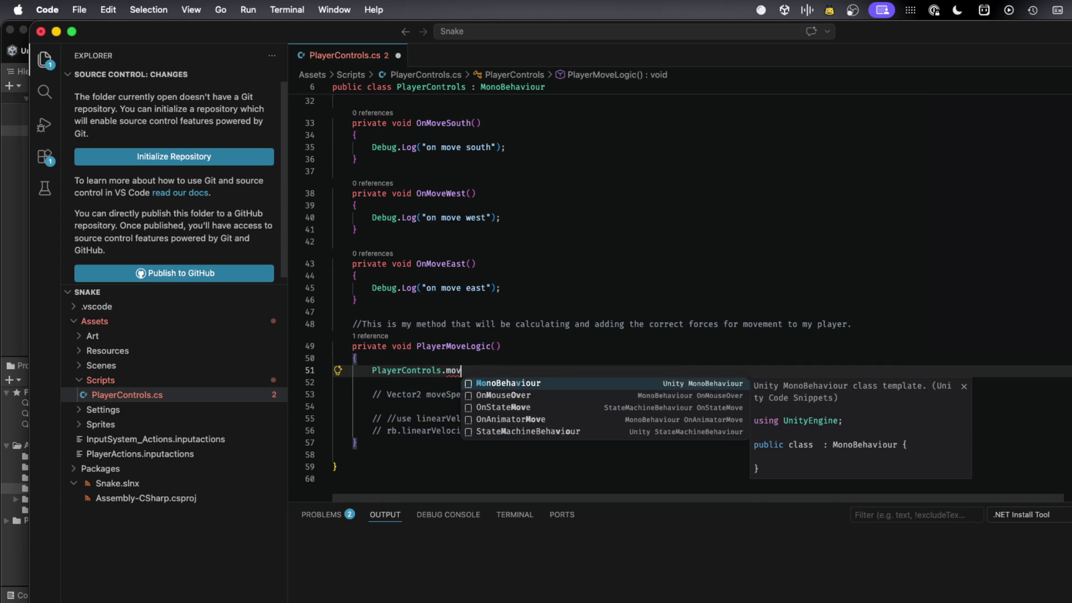
{"action": "key", "text": "BackSpace"}
{"action": "key", "text": "BackSpace"}
{"action": "key", "text": "BackSpace"}
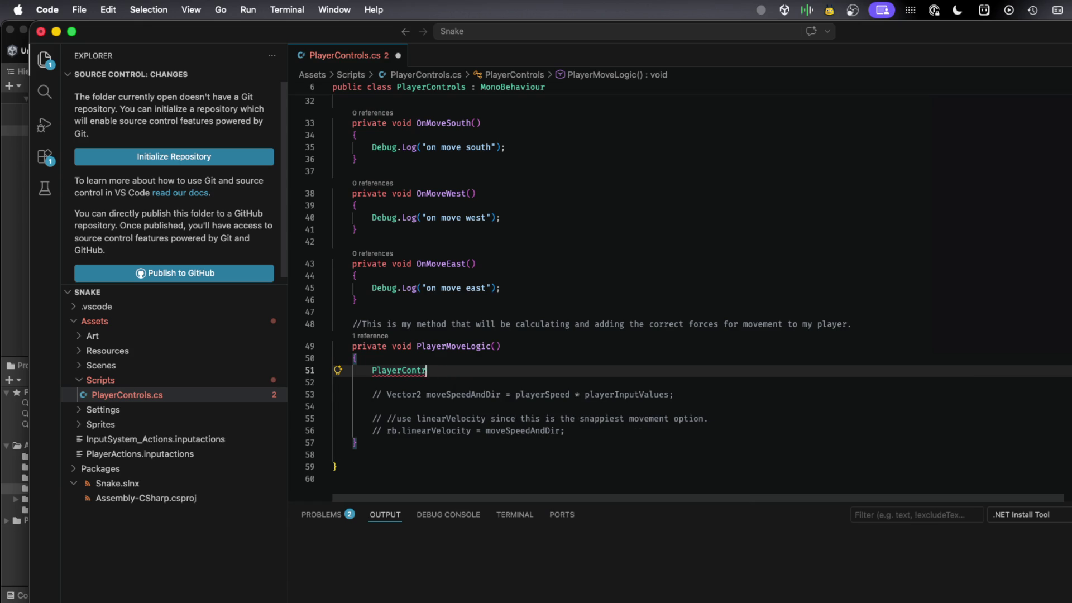
{"action": "key", "text": "BackSpace"}
- Write a trial transform.Translate; statement on that line
{"action": "type", "text": "tran"}
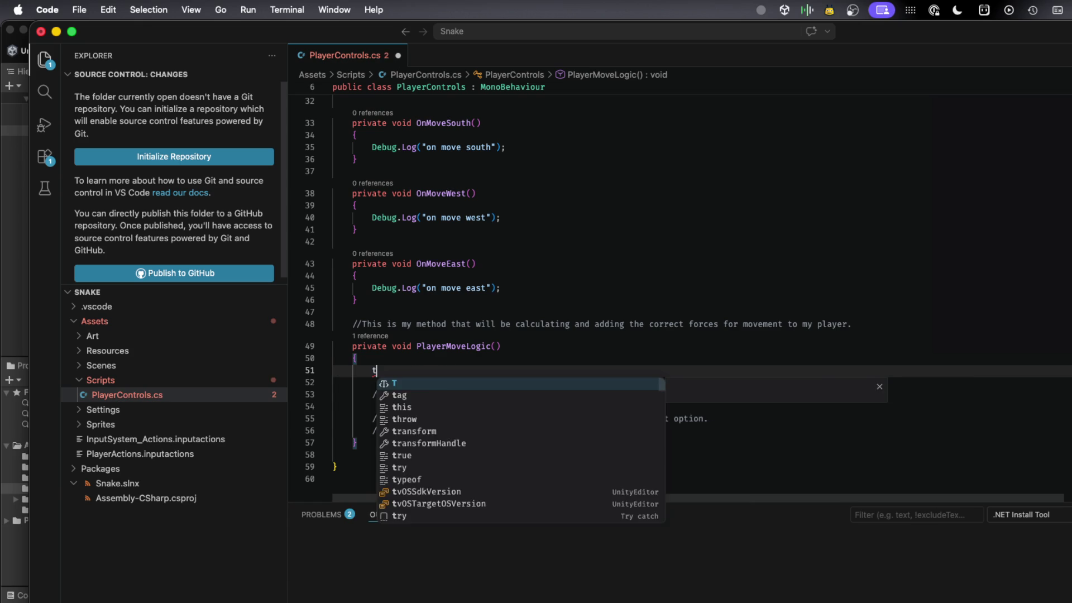
{"action": "key", "text": "Tab"}
{"action": "type", "text": ".t"}
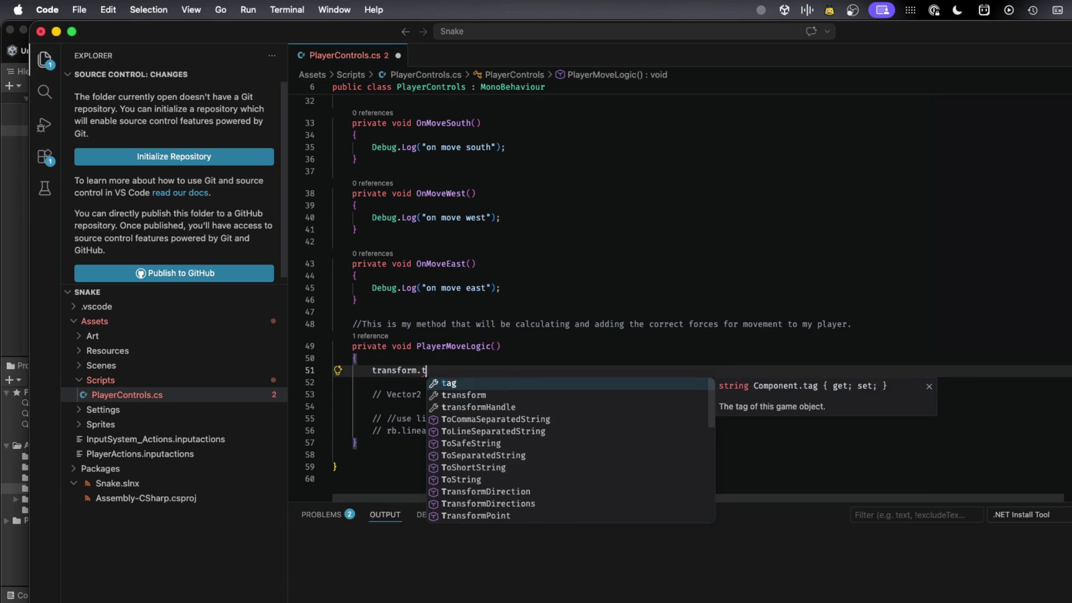
{"action": "type", "text": "ransl"}
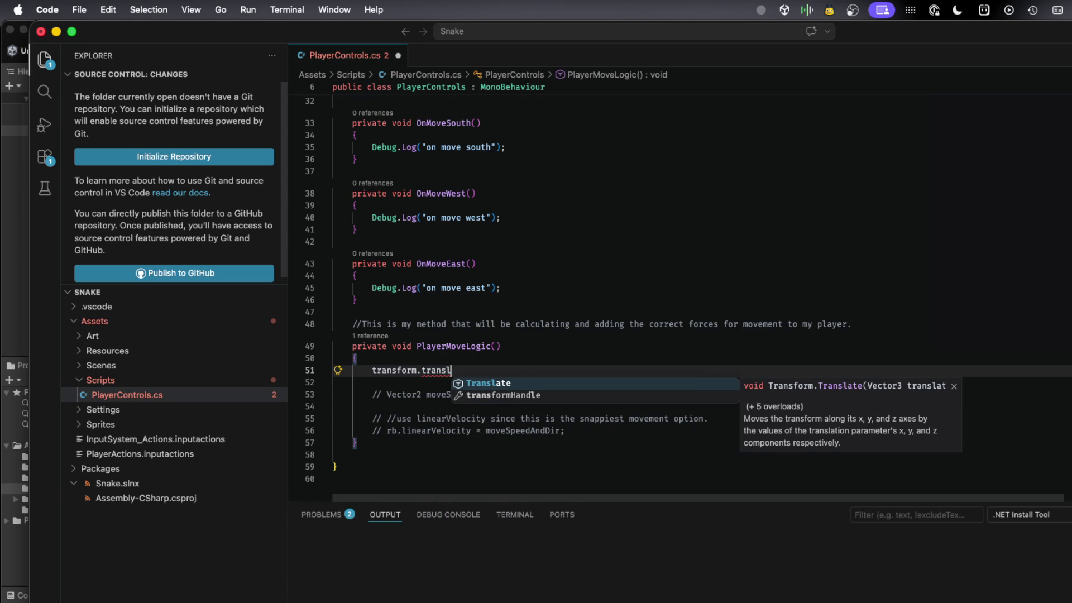
{"action": "key", "text": "Tab"}
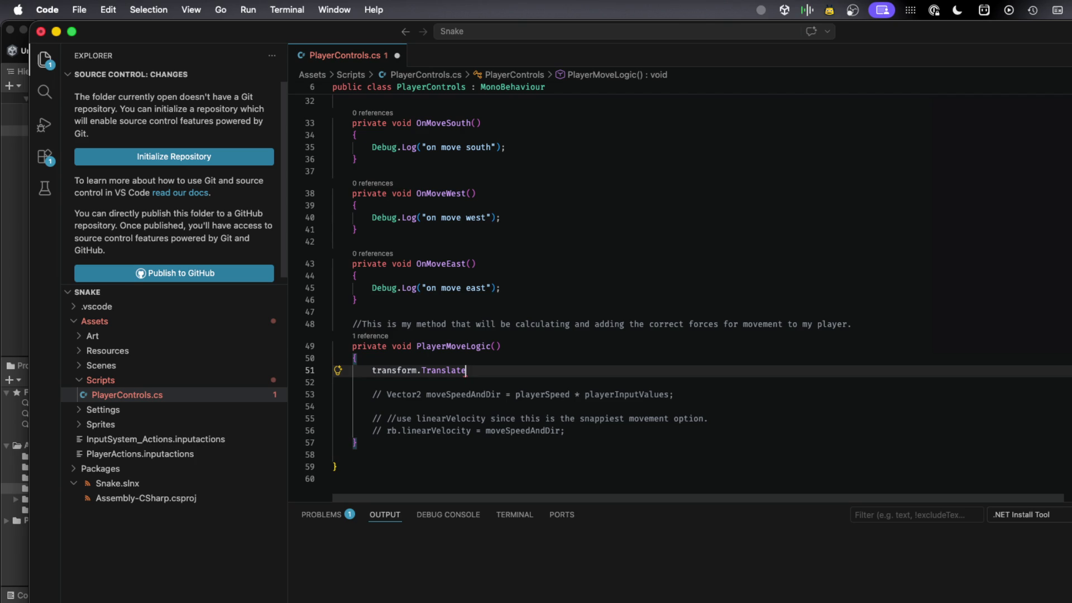
{"action": "type", "text": "("}
{"action": "key", "text": "BackSpace"}
{"action": "type", "text": "<>"}
{"action": "key", "text": "BackSpace"}
{"action": "type", "text": ";"}
- Delete the transform.Translate; statement, leaving PlayerMoveLogic's first line empty
{"action": "mouse_move", "coordinate": [453, 371]}
{"action": "left_click_drag", "start_coordinate": [482, 372], "coordinate": [372, 373]}
{"action": "left_click", "coordinate": [373, 371]}
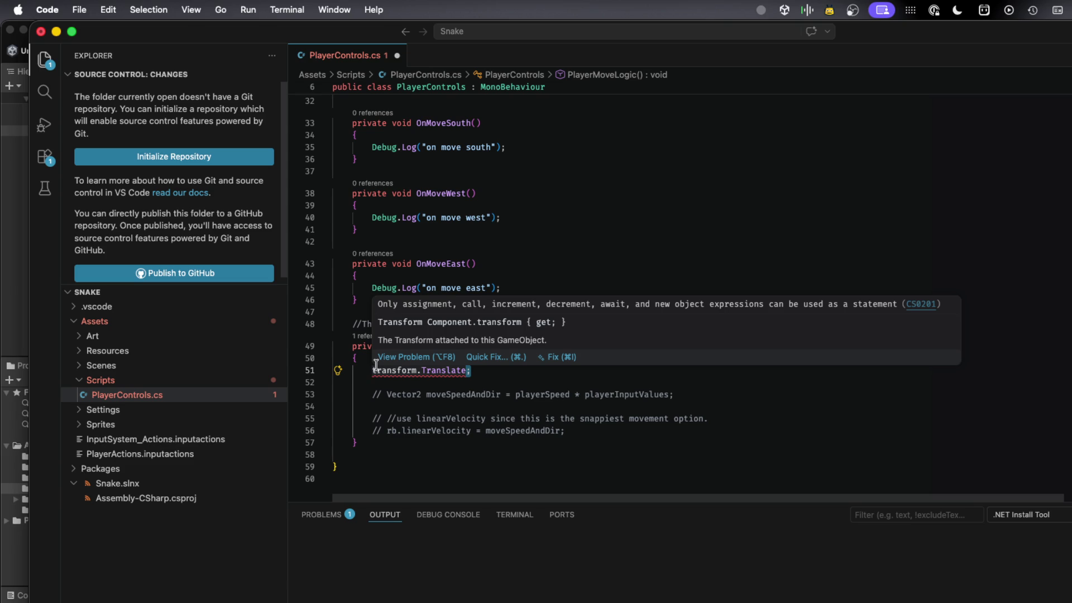
{"action": "key", "text": "BackSpace"}
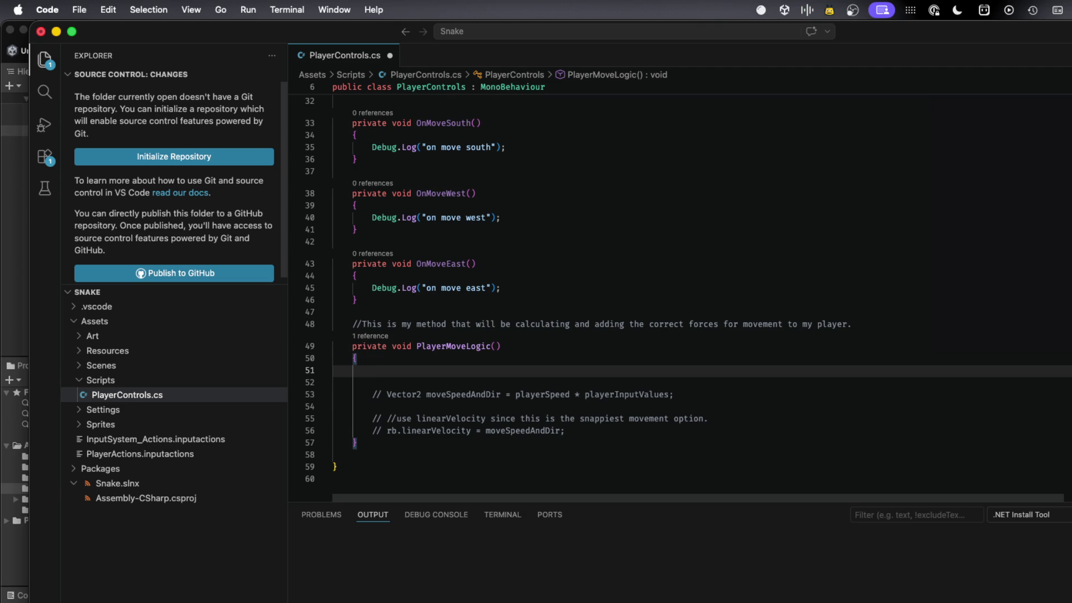
{"action": "scroll", "coordinate": [381, 367], "scroll_direction": "up", "scroll_amount": 10}
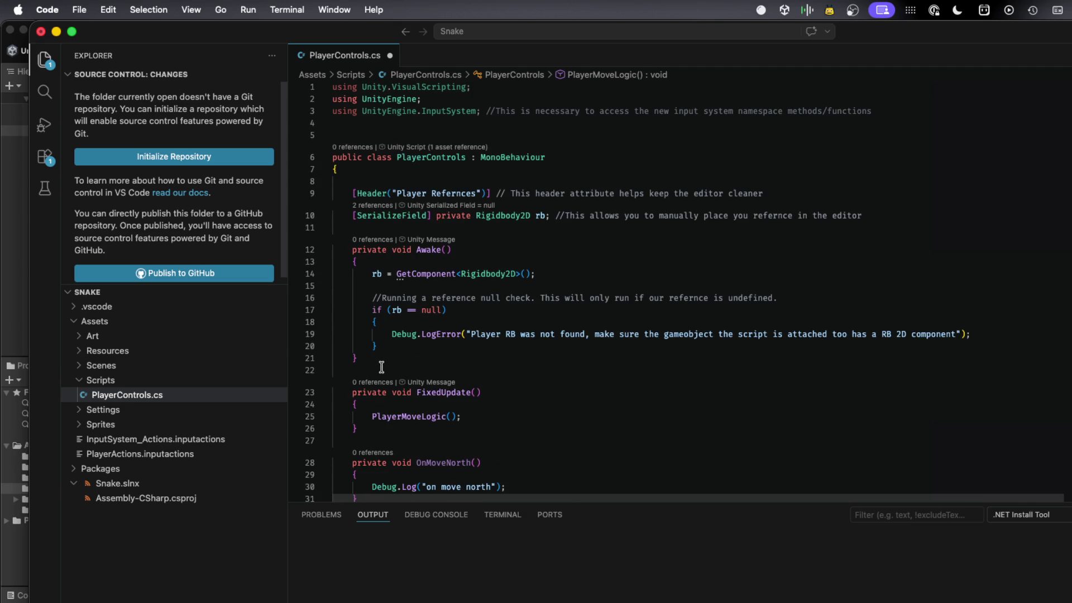
{"action": "mouse_move", "coordinate": [394, 339]}
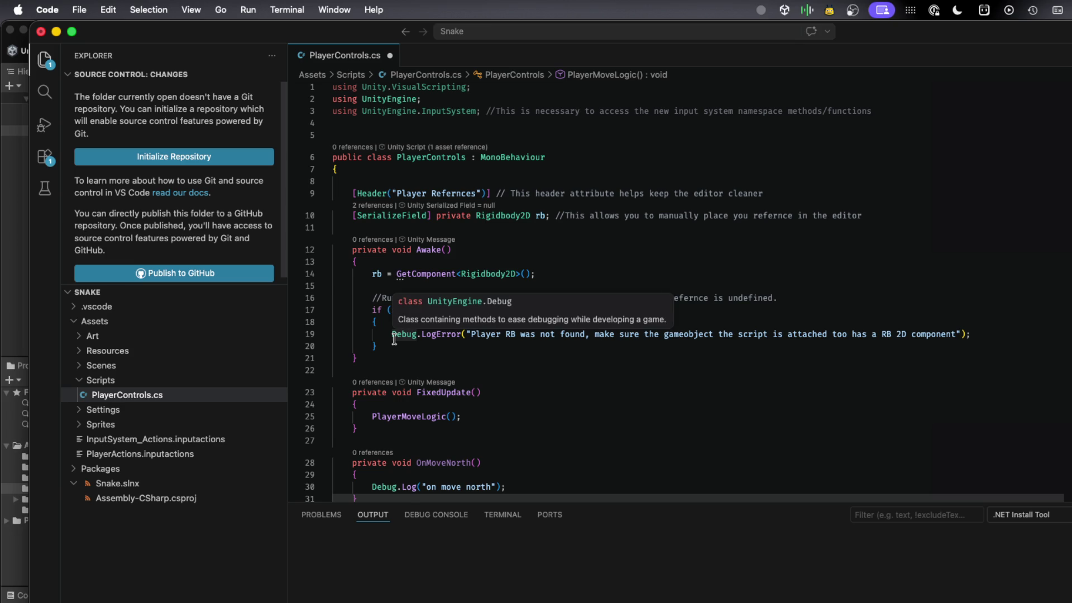
{"action": "scroll", "coordinate": [394, 339], "scroll_direction": "down", "scroll_amount": 10}
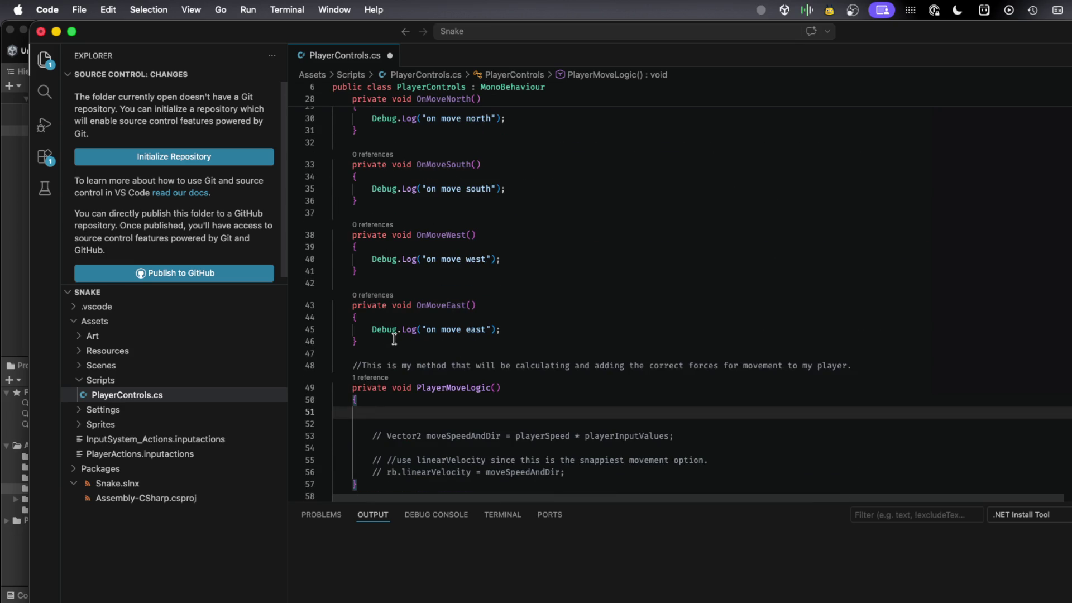
{"action": "scroll", "coordinate": [394, 339], "scroll_direction": "up", "scroll_amount": 10}
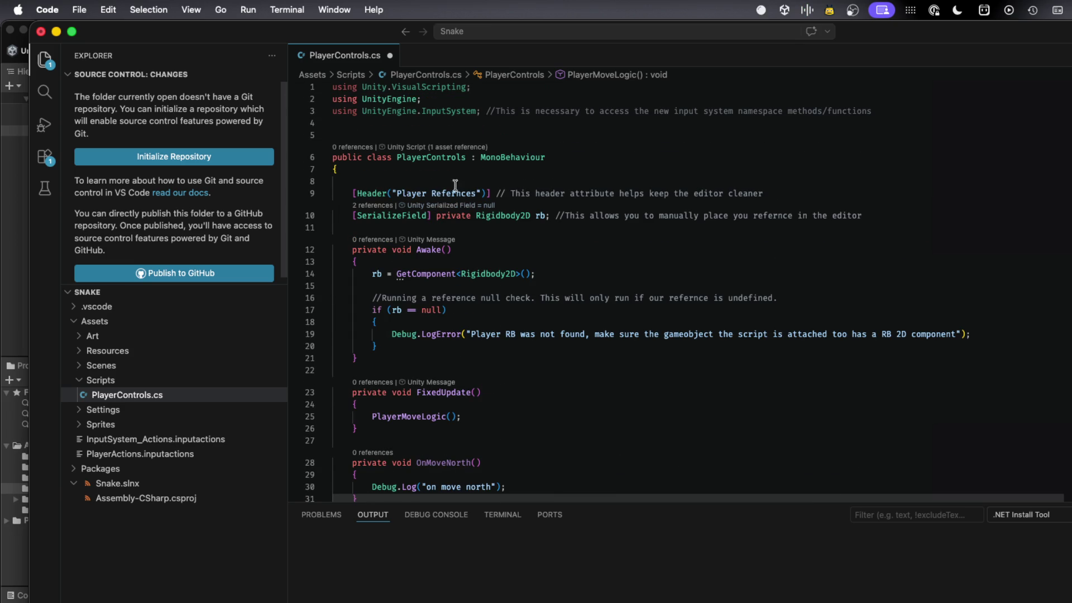
{"action": "left_click", "coordinate": [534, 176]}
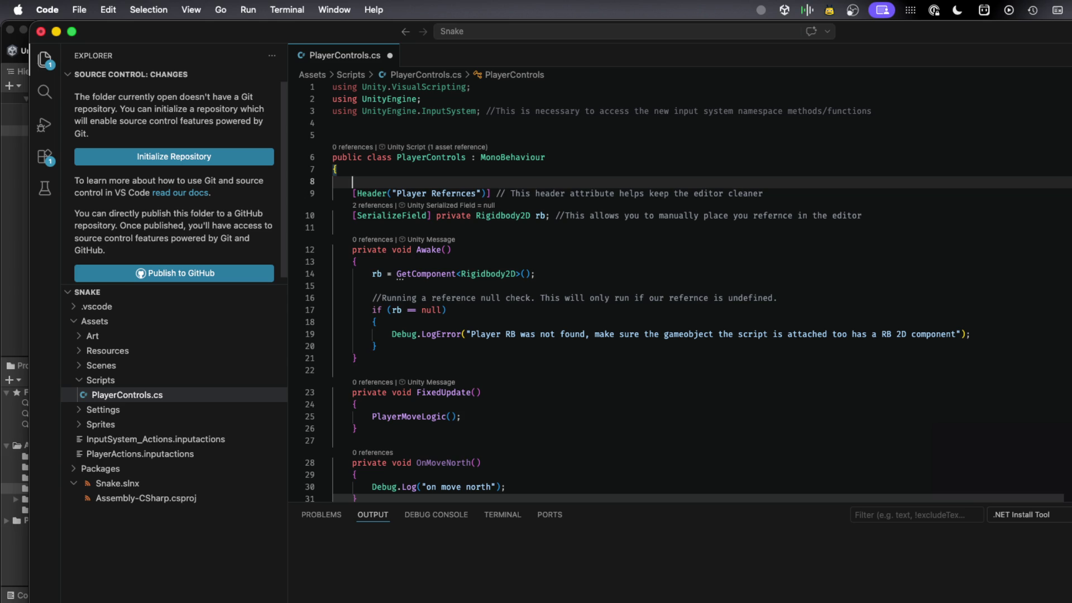
- Declare 'private float direction;' on line 8 with a blank line after it, and save
{"action": "type", "text": "priu"}
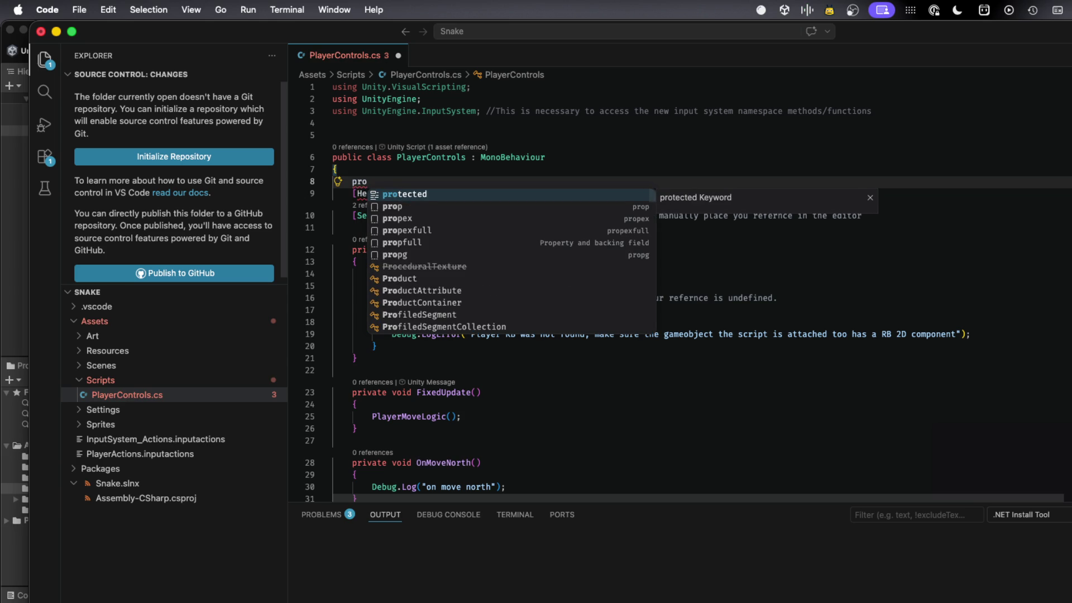
{"action": "key", "text": "BackSpace"}
{"action": "type", "text": "cate"}
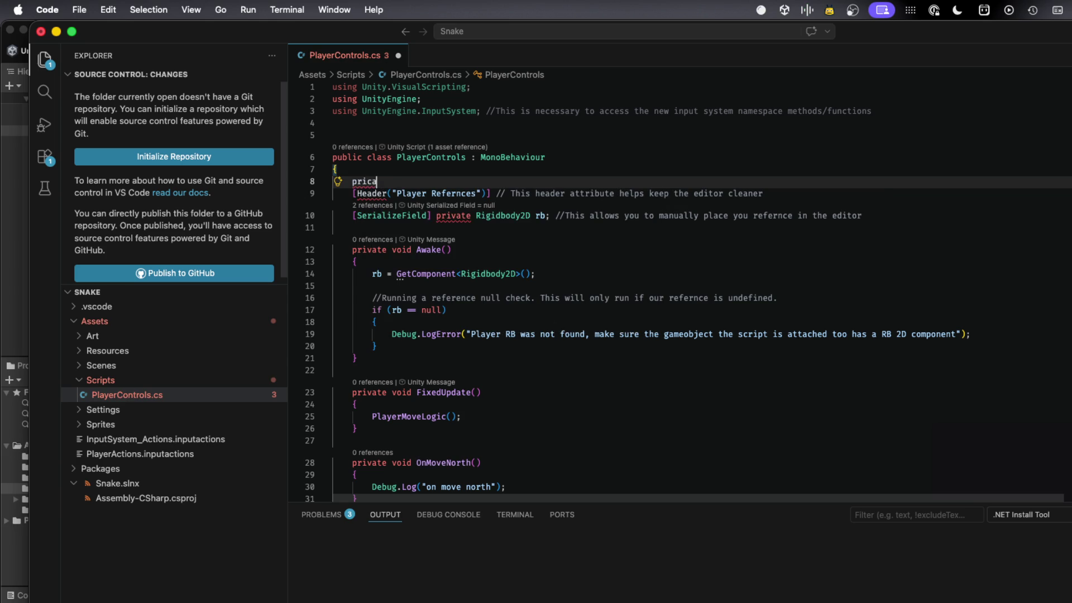
{"action": "key", "text": "BackSpace"}
{"action": "key", "text": "BackSpace"}
{"action": "key", "text": "BackSpace"}
{"action": "type", "text": "va"}
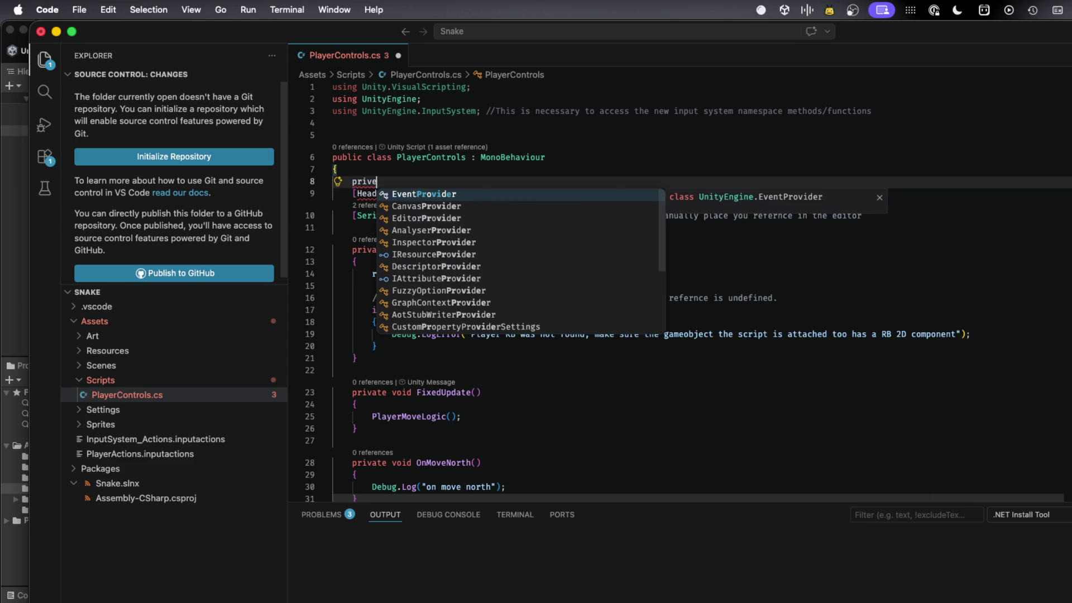
{"action": "type", "text": "te float "}
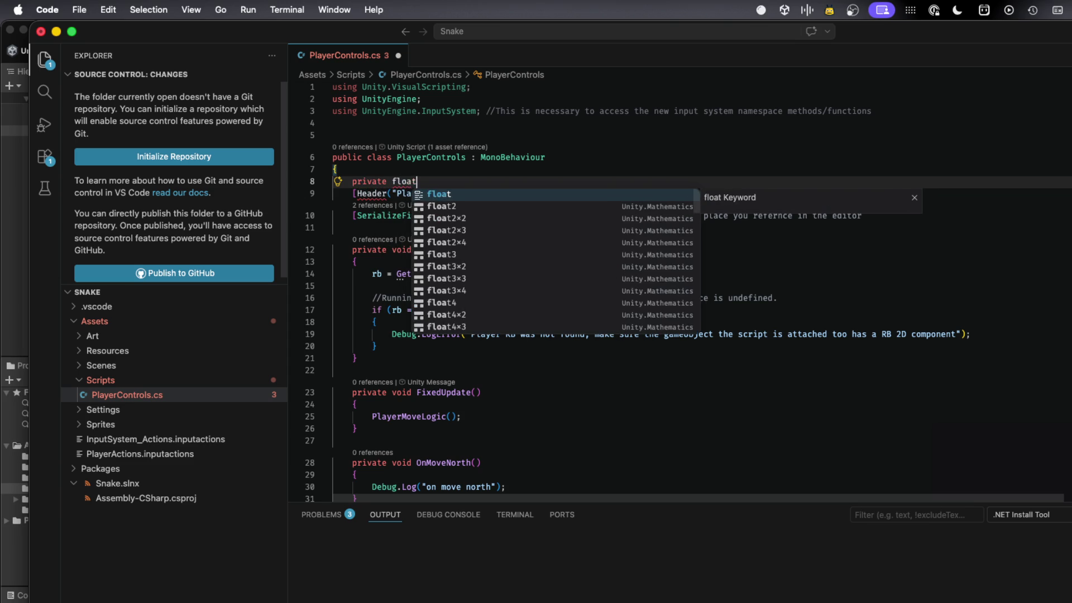
{"action": "type", "text": "= "}
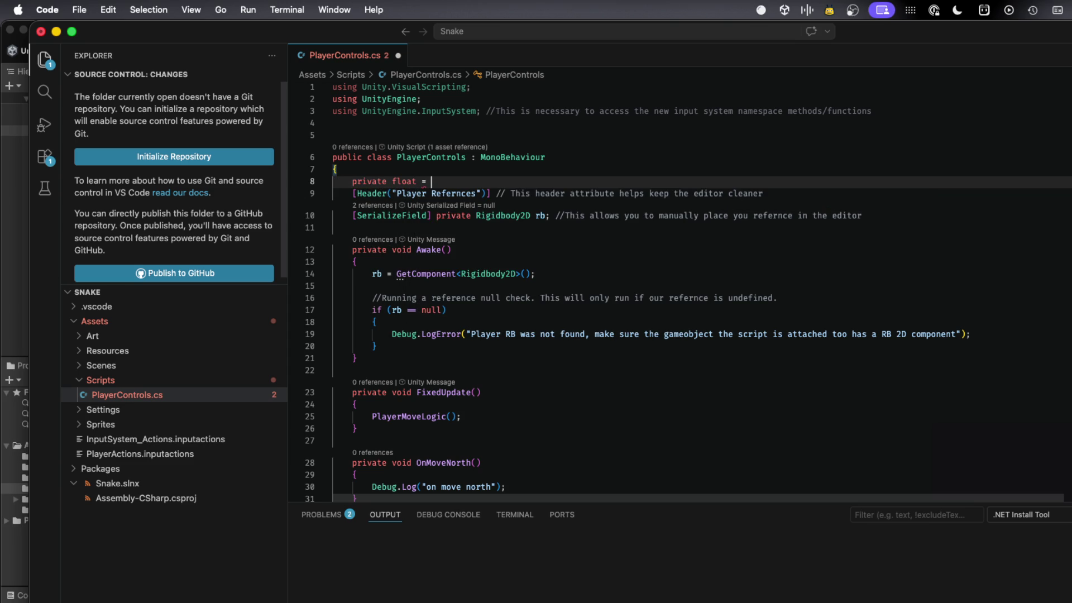
{"action": "type", "text": "("}
{"action": "key", "text": "BackSpace"}
{"action": "key", "text": "BackSpace"}
{"action": "key", "text": "BackSpace"}
{"action": "type", "text": "direction;"}
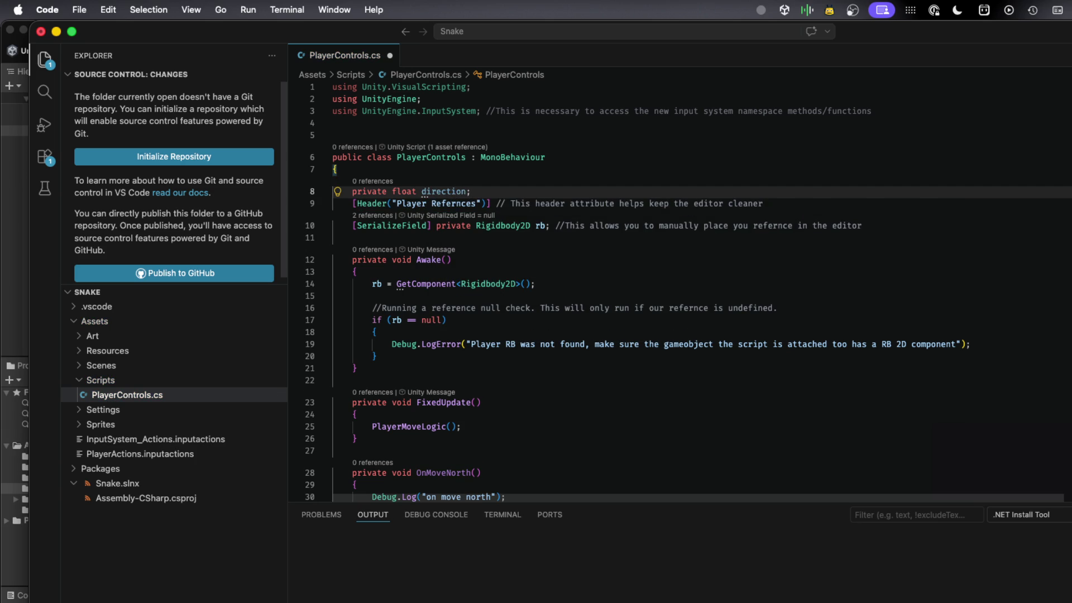
{"action": "key", "text": "Return"}
{"action": "key", "text": "super+s"}
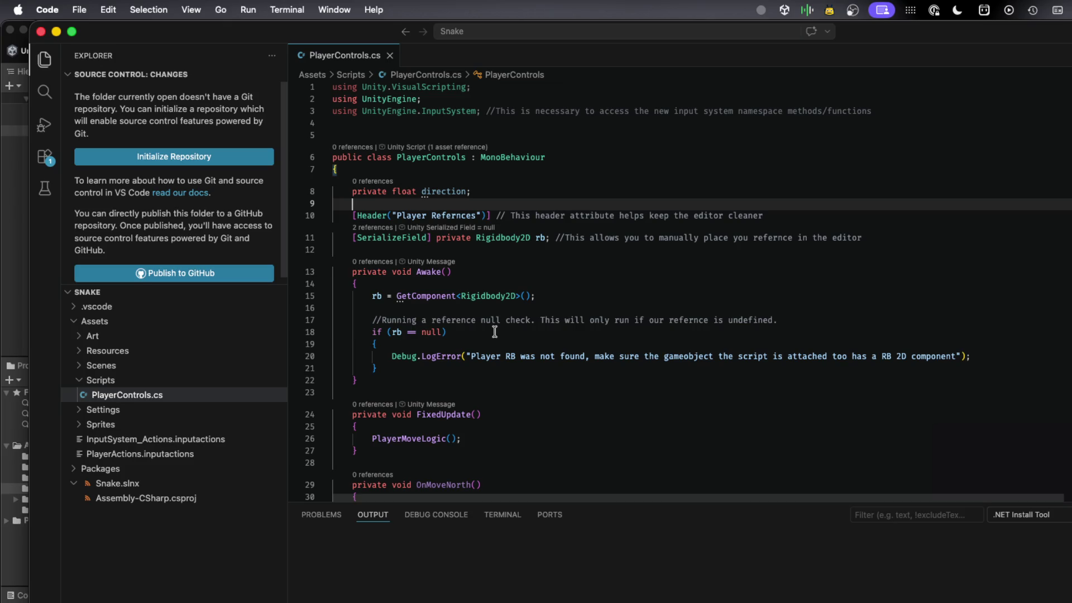
- Select the whole PlayerMoveLogic(); call line in FixedUpdate
{"action": "scroll", "coordinate": [494, 331], "scroll_direction": "down", "scroll_amount": 2}
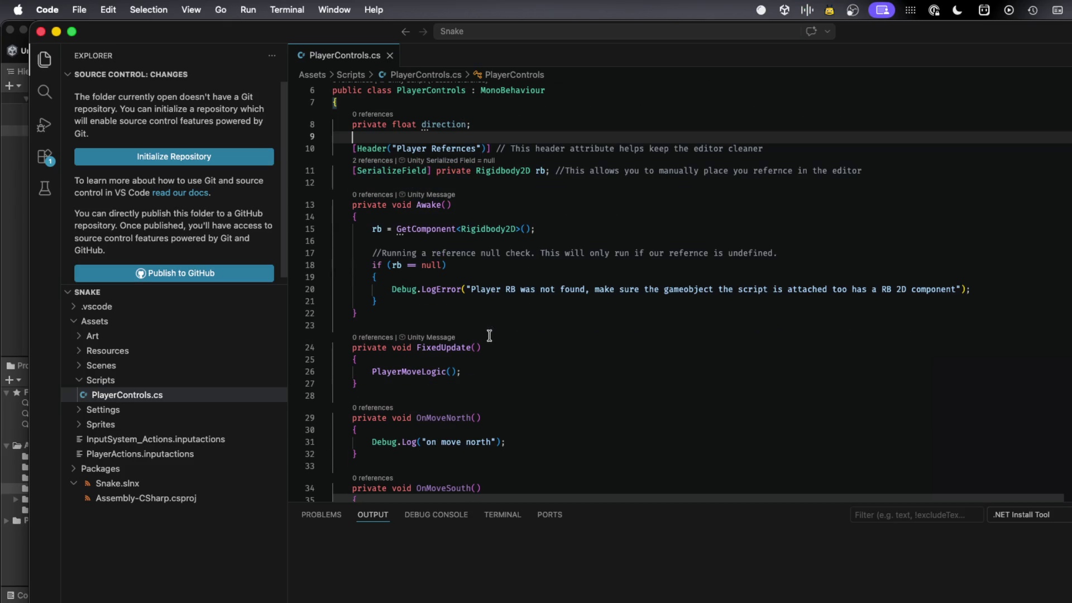
{"action": "left_click", "coordinate": [492, 371]}
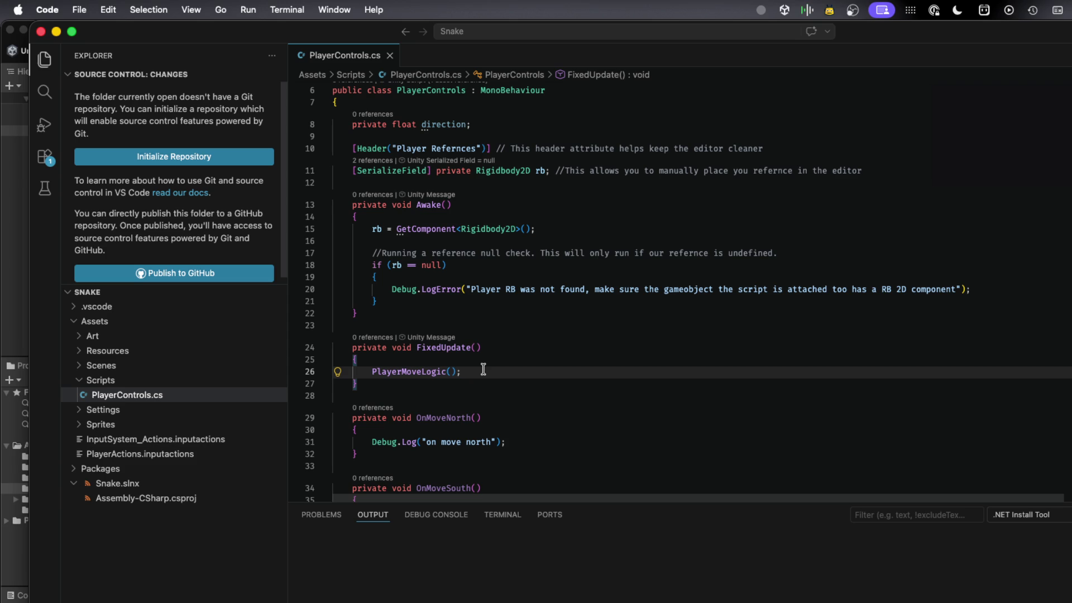
{"action": "scroll", "coordinate": [484, 369], "scroll_direction": "down", "scroll_amount": 3}
{"action": "scroll", "coordinate": [483, 369], "scroll_direction": "down", "scroll_amount": 2}
{"action": "scroll", "coordinate": [483, 369], "scroll_direction": "down", "scroll_amount": 2}
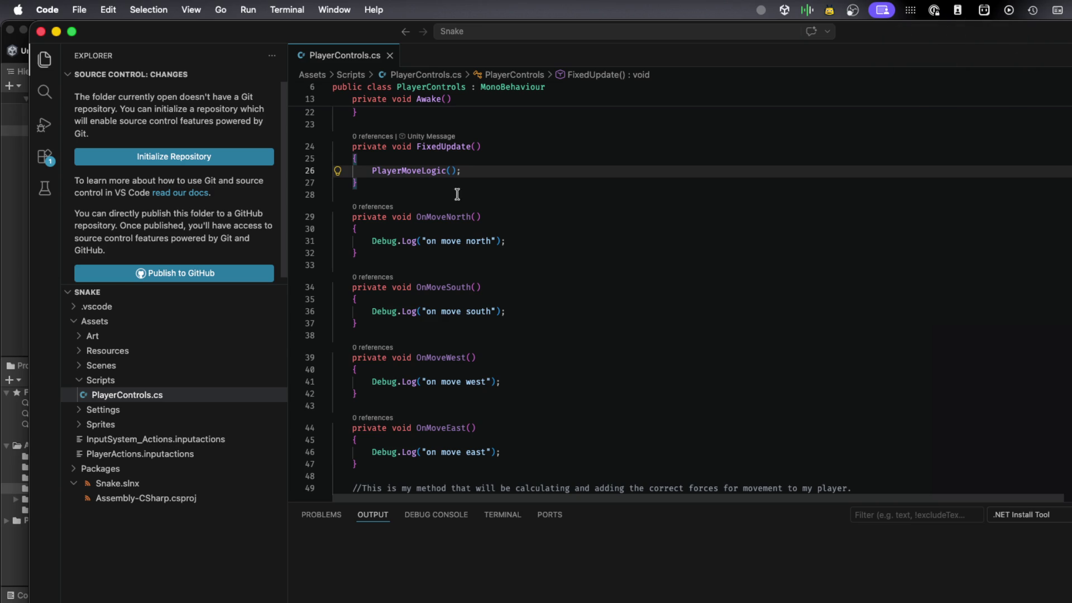
{"action": "triple_click", "coordinate": [440, 172]}
{"action": "key", "text": "cmd+c"}
- Replace the Debug.Log lines in OnMoveNorth, OnMoveSouth and OnMoveWest with PlayerMoveLogic();
{"action": "triple_click", "coordinate": [473, 241]}
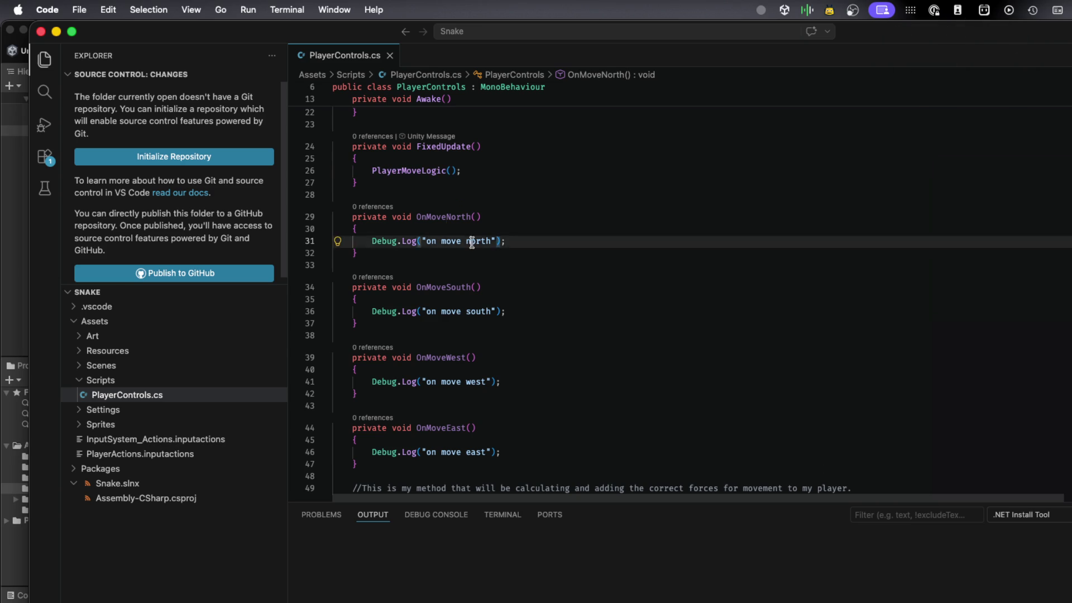
{"action": "key", "text": "cmd+v"}
{"action": "triple_click", "coordinate": [441, 311]}
{"action": "key", "text": "cmd+v"}
{"action": "left_click", "coordinate": [414, 381]}
{"action": "triple_click", "coordinate": [414, 382]}
{"action": "key", "text": "cmd+v"}
- Try passing 'w' to the west call and giving OnMoveEast a Direction<string> parameter
{"action": "left_click", "coordinate": [492, 439]}
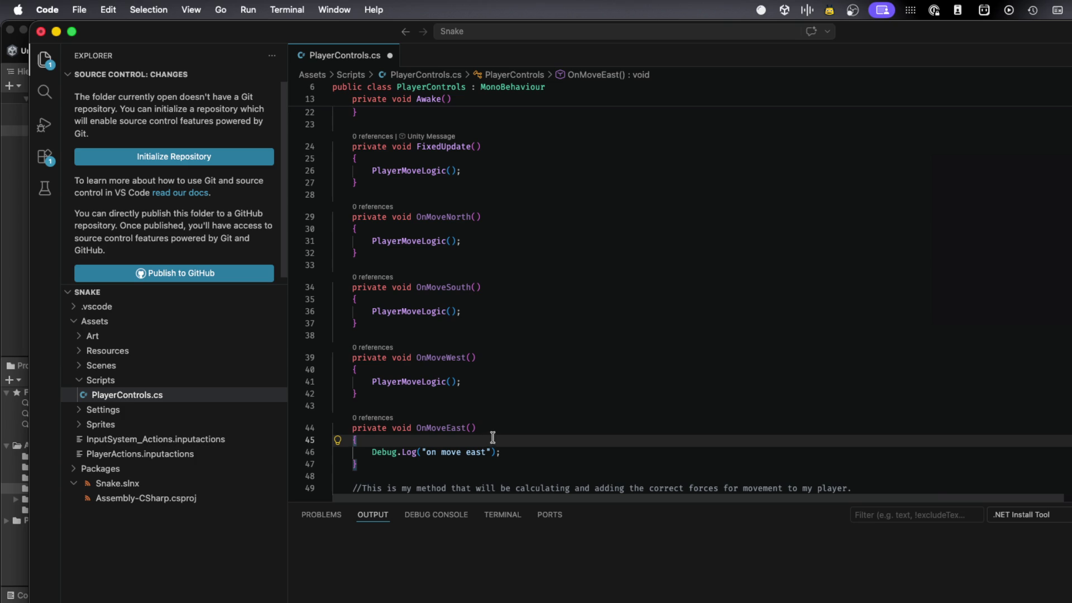
{"action": "left_click", "coordinate": [453, 382]}
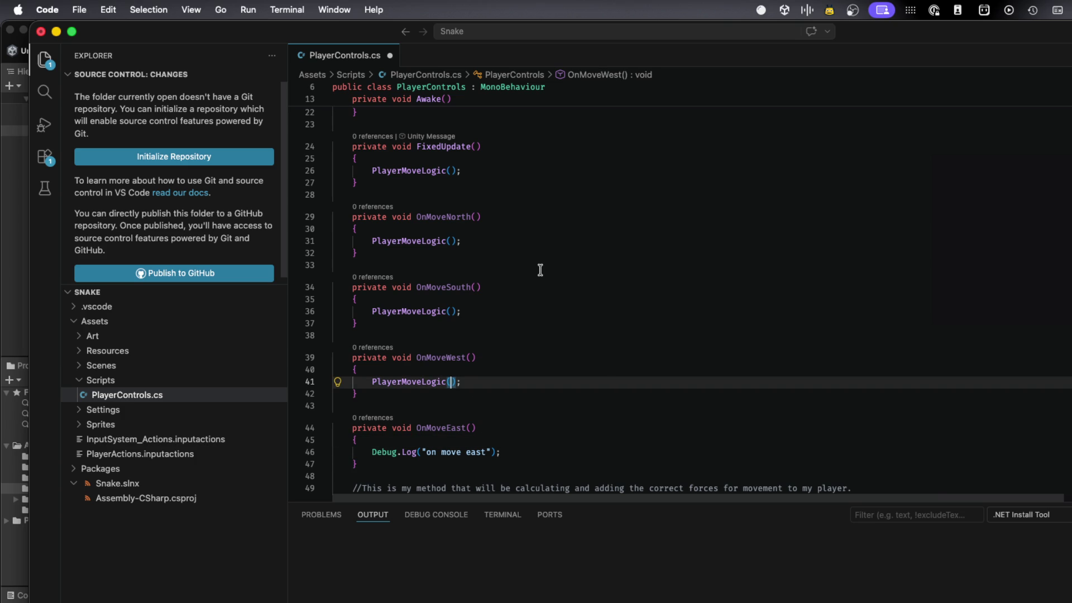
{"action": "type", "text": "\"'w'"}
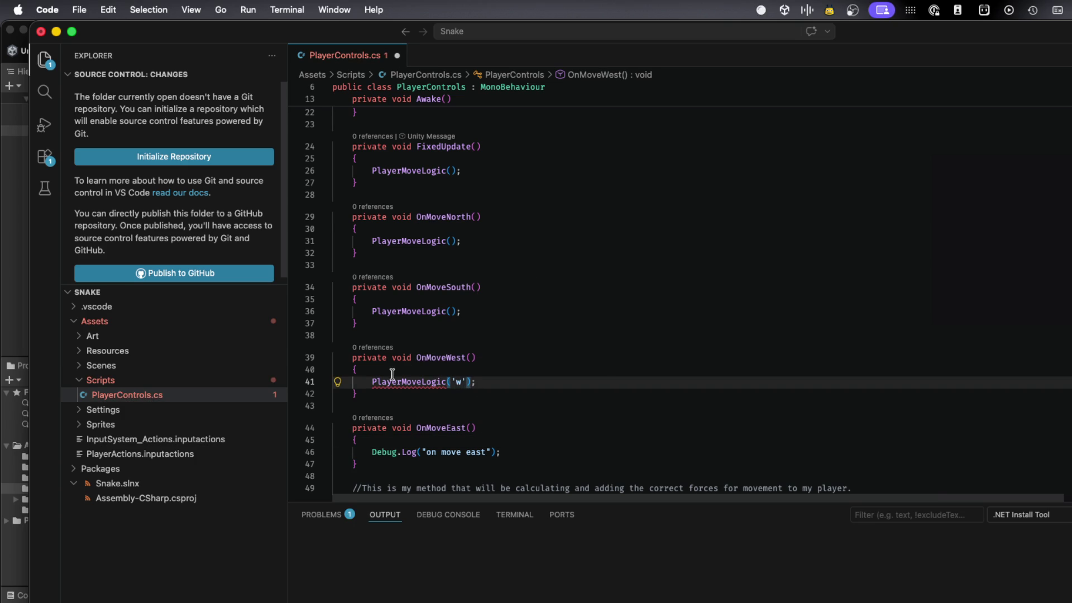
{"action": "mouse_move", "coordinate": [394, 380]}
{"action": "left_click", "coordinate": [470, 427]}
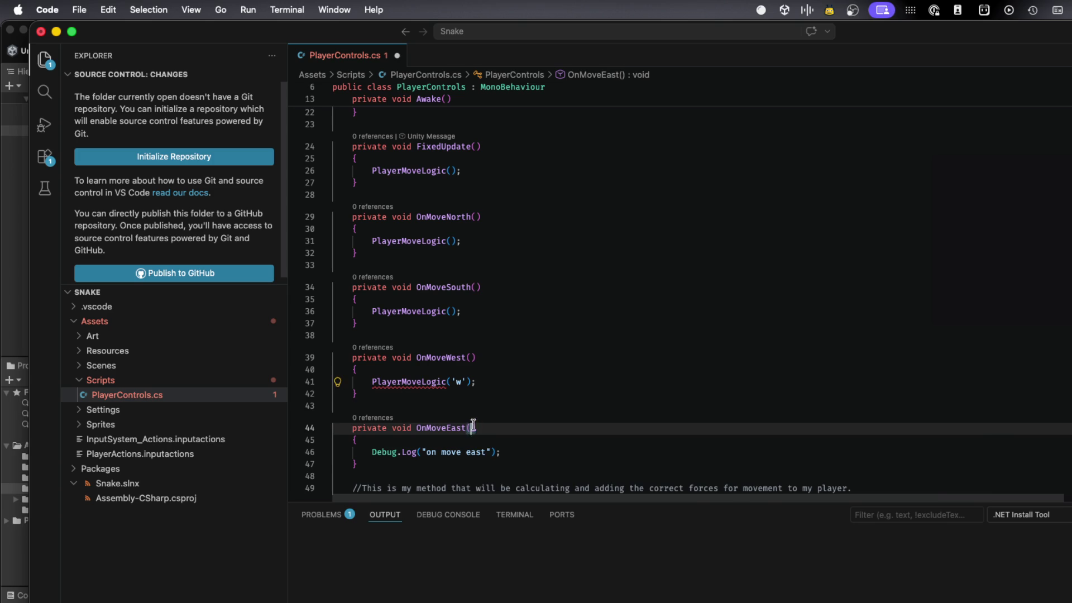
{"action": "type", "text": "direction"}
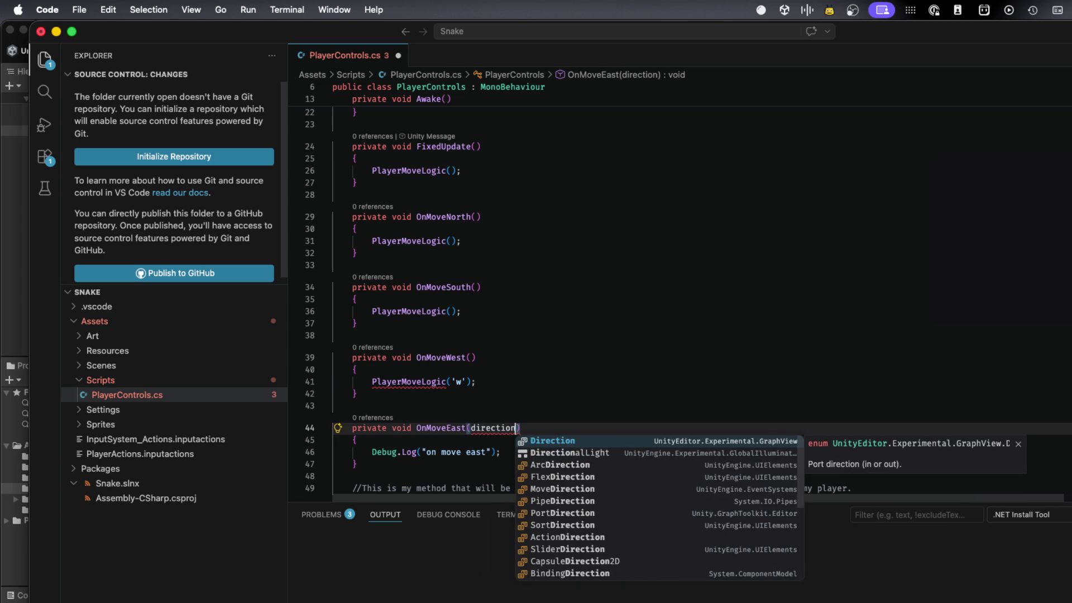
{"action": "key", "text": "Tab"}
{"action": "type", "text": "<string"}
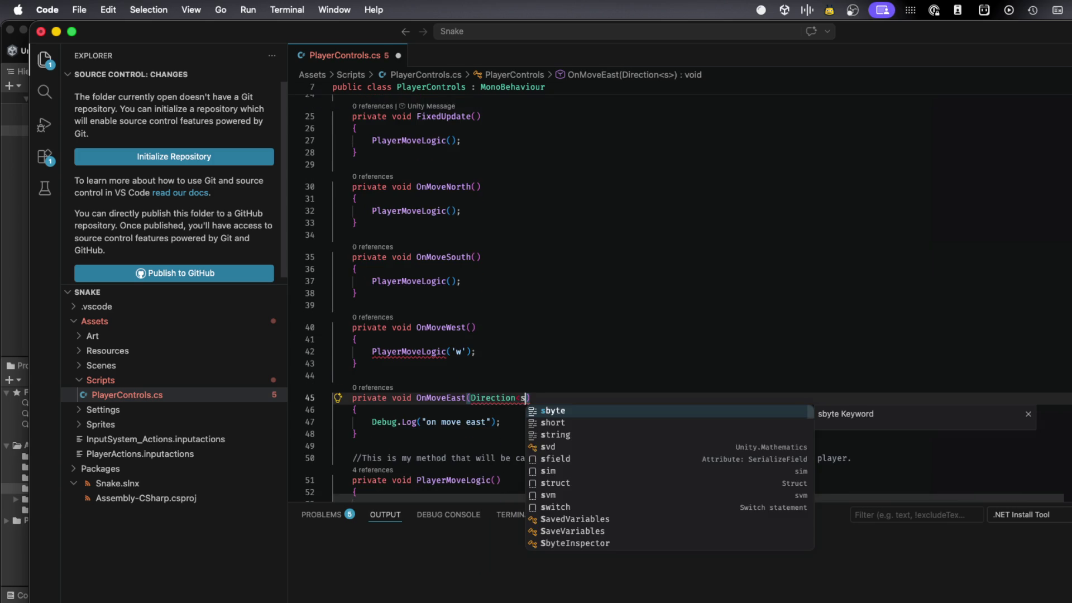
{"action": "type", "text": ">"}
- Check the Direction error's quick fixes, then delete the <string> argument and the 'w' argument
{"action": "scroll", "coordinate": [669, 296], "scroll_direction": "down", "scroll_amount": 1}
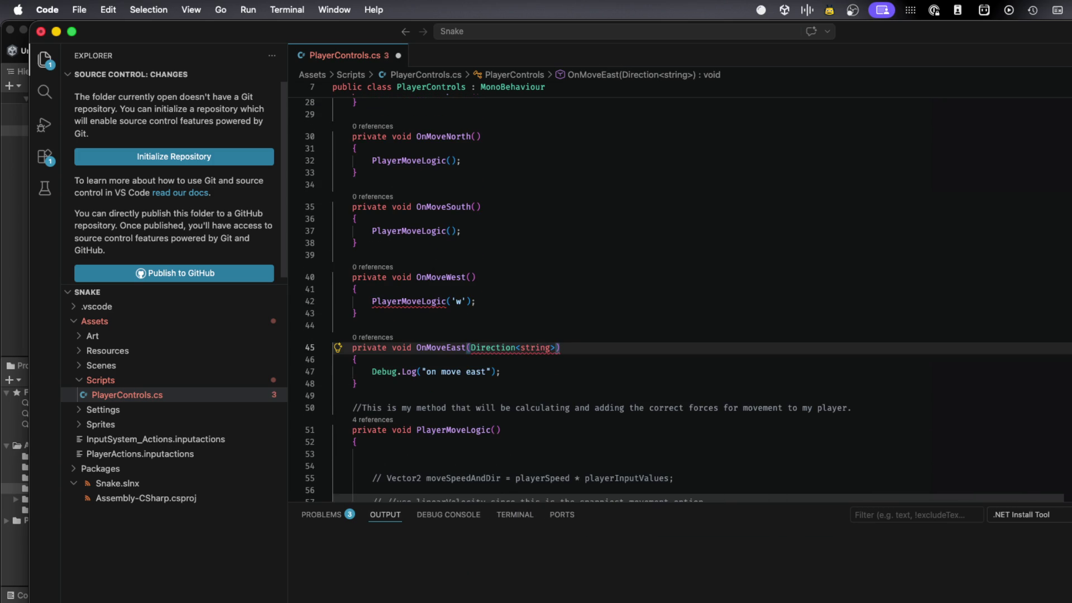
{"action": "mouse_move", "coordinate": [500, 349]}
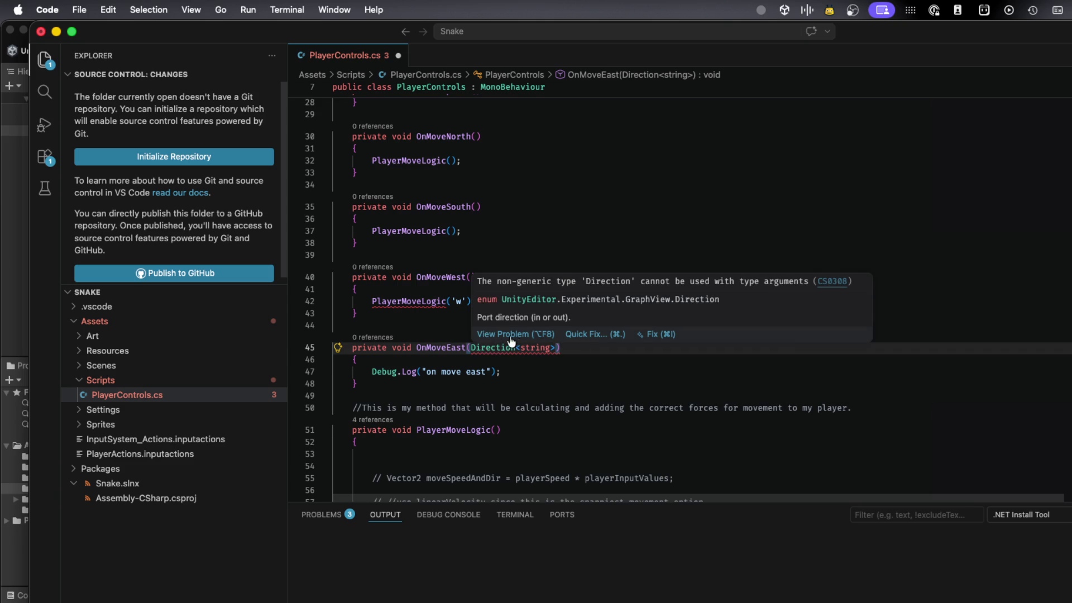
{"action": "left_click", "coordinate": [583, 334]}
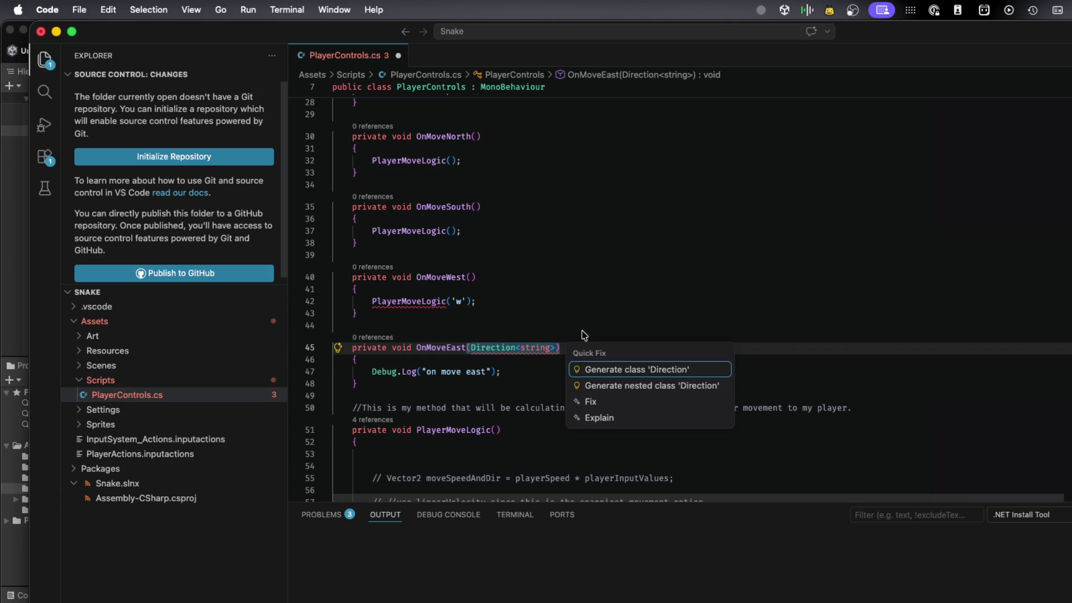
{"action": "key", "text": "Escape"}
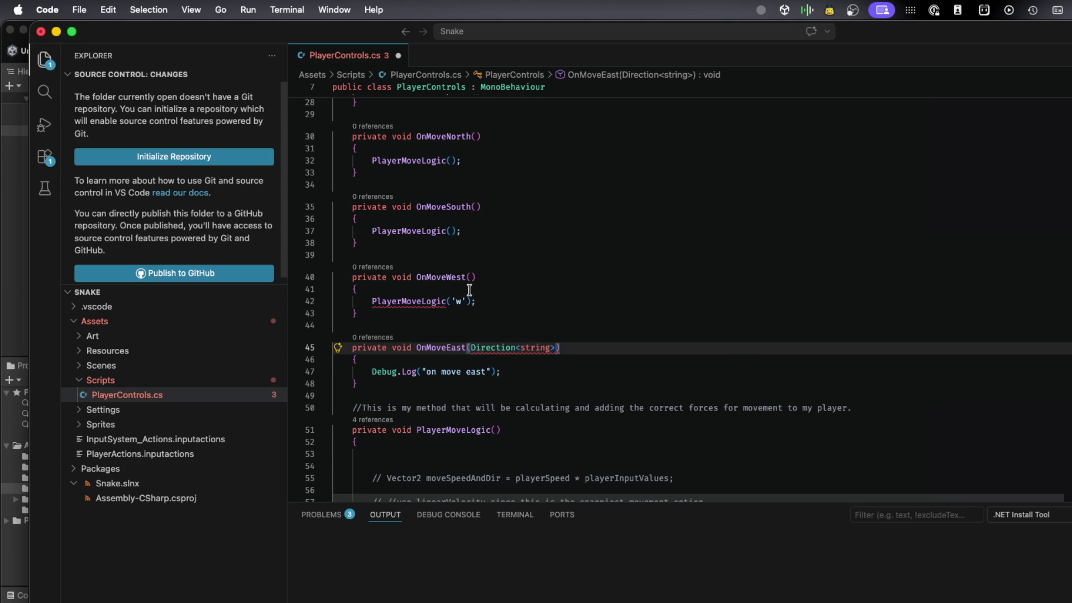
{"action": "scroll", "coordinate": [469, 290], "scroll_direction": "up", "scroll_amount": 3}
{"action": "scroll", "coordinate": [469, 289], "scroll_direction": "down", "scroll_amount": 2}
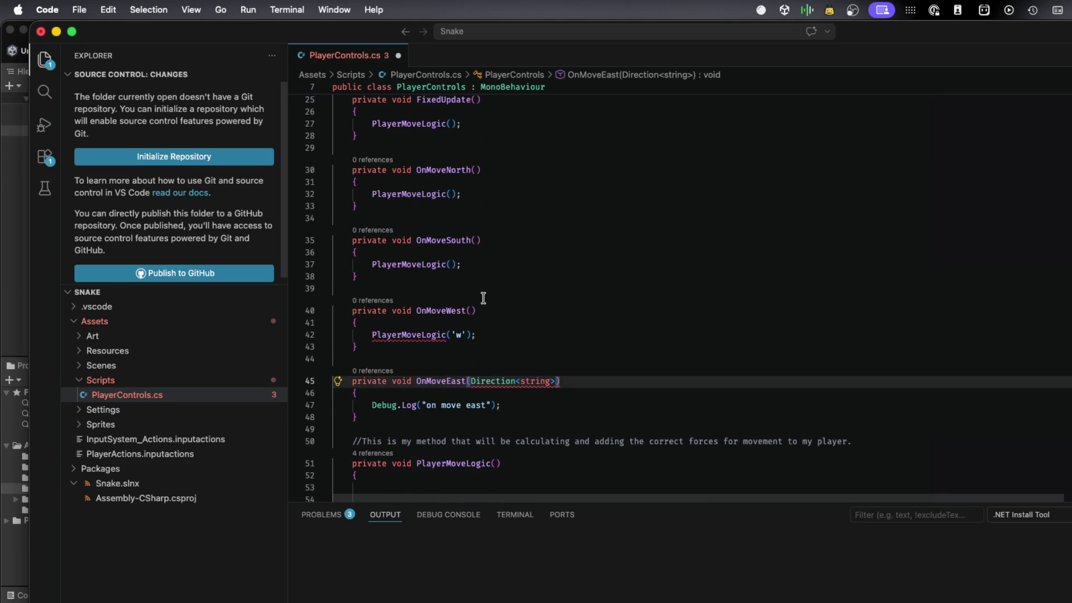
{"action": "key", "text": "BackSpace"}
{"action": "key", "text": "BackSpace"}
{"action": "key", "text": "BackSpace"}
{"action": "key", "text": "BackSpace"}
{"action": "key", "text": "BackSpace"}
{"action": "key", "text": "BackSpace"}
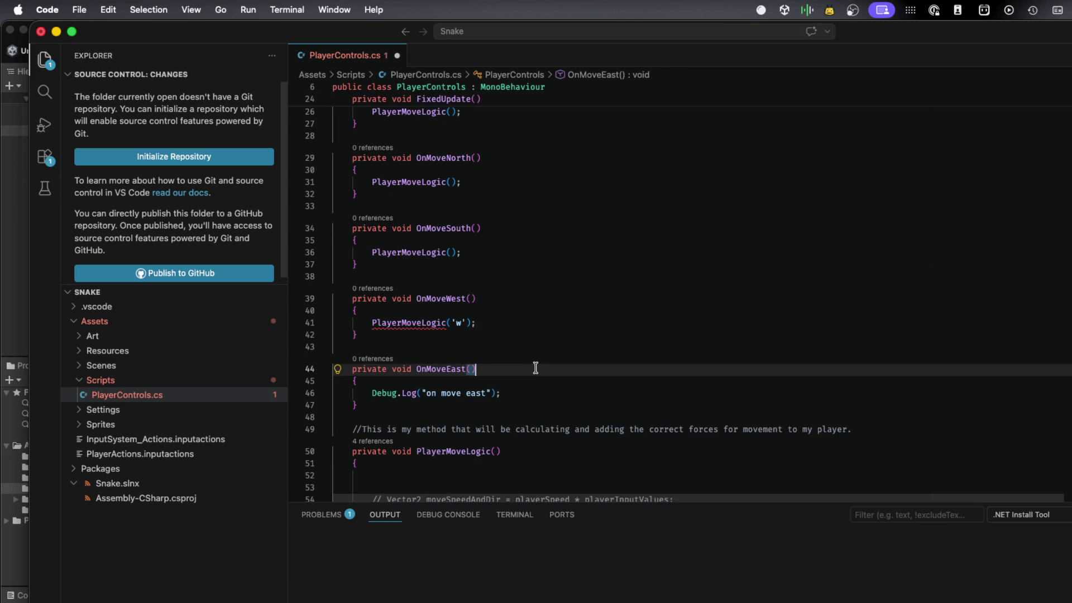
{"action": "left_click", "coordinate": [463, 325]}
{"action": "key", "text": "BackSpace"}
{"action": "key", "text": "BackSpace"}
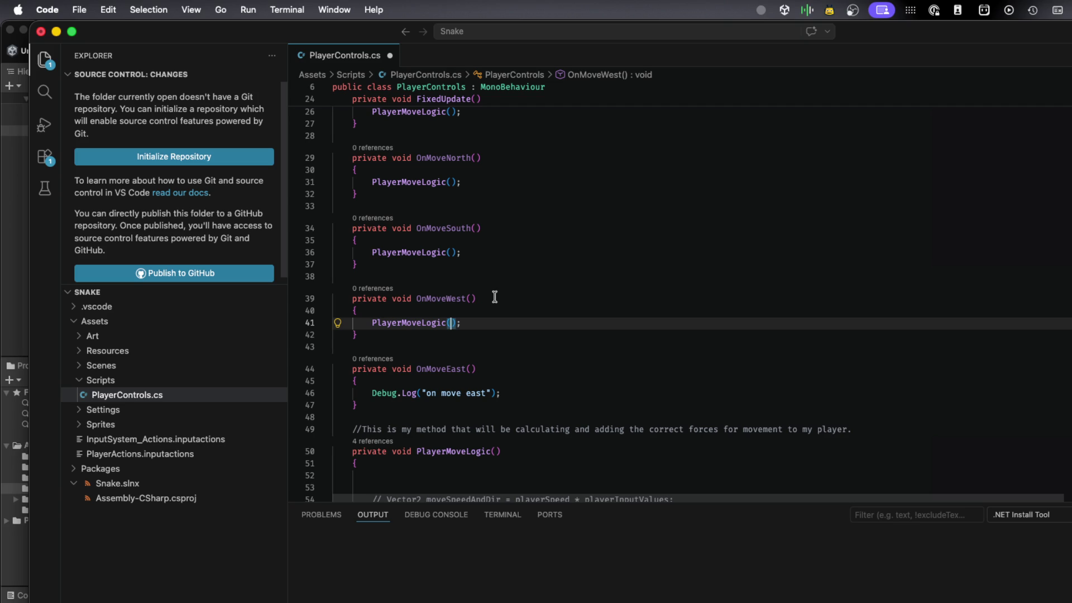
- Highlight PlayerMoveLogic to review where it is called across the script
{"action": "double_click", "coordinate": [460, 451]}
{"action": "scroll", "coordinate": [467, 413], "scroll_direction": "down", "scroll_amount": 1}
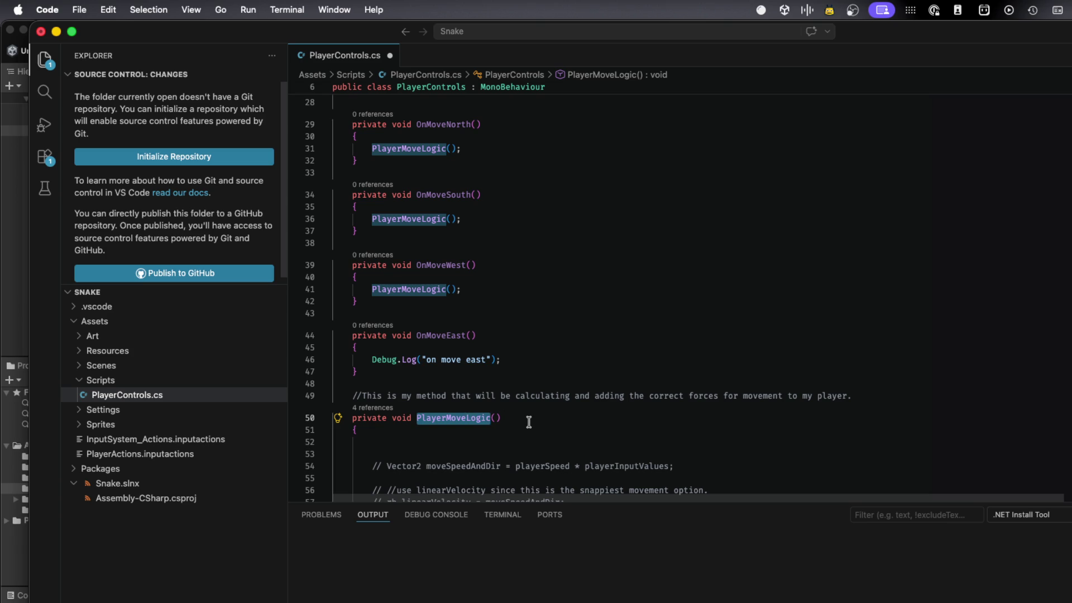
{"action": "scroll", "coordinate": [508, 417], "scroll_direction": "down", "scroll_amount": 4}
{"action": "scroll", "coordinate": [495, 419], "scroll_direction": "up", "scroll_amount": 4}
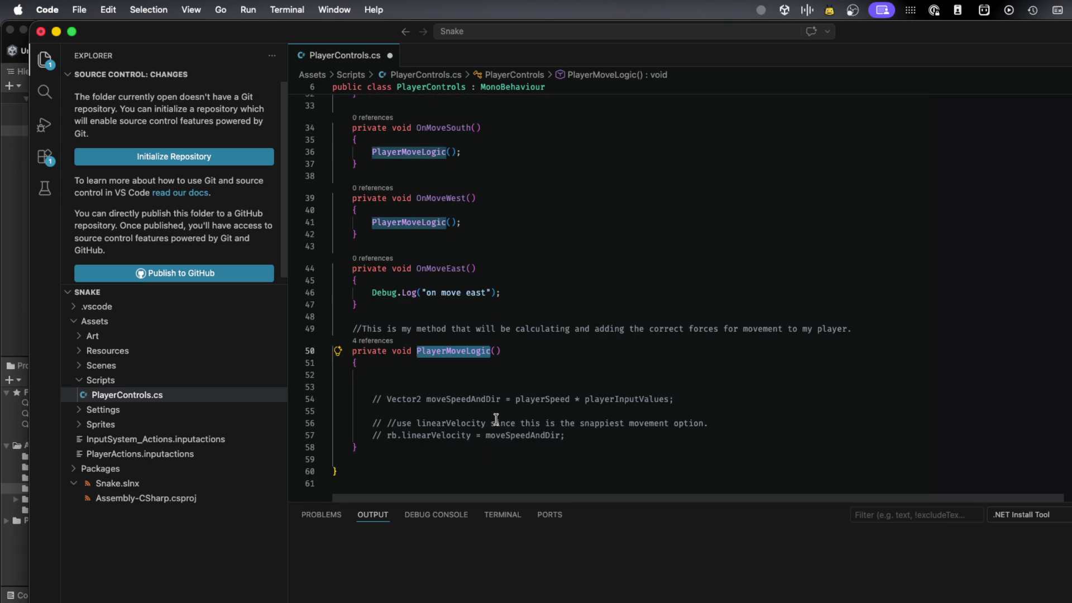
{"action": "scroll", "coordinate": [491, 408], "scroll_direction": "up", "scroll_amount": 2}
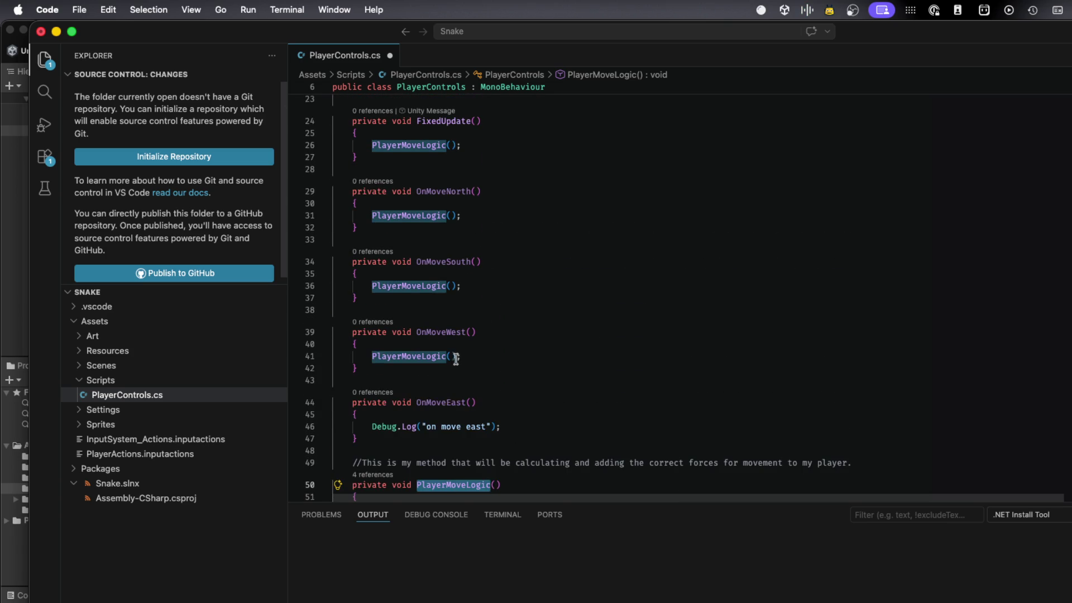
{"action": "scroll", "coordinate": [475, 390], "scroll_direction": "down", "scroll_amount": 3}
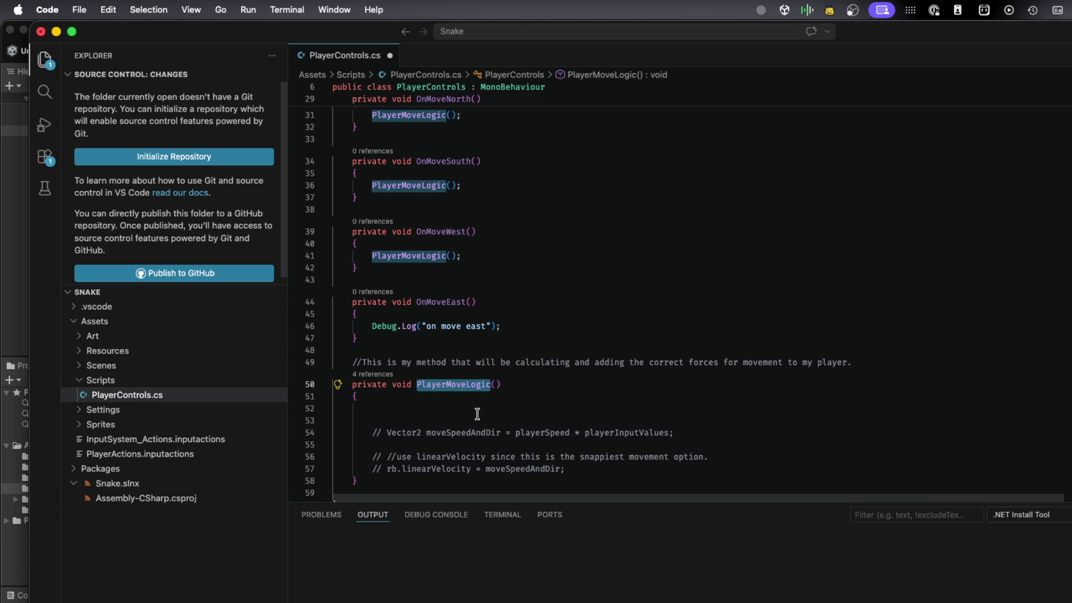
- Type a // placeholder comment on the empty first line of PlayerMoveLogic
{"action": "left_click", "coordinate": [477, 414]}
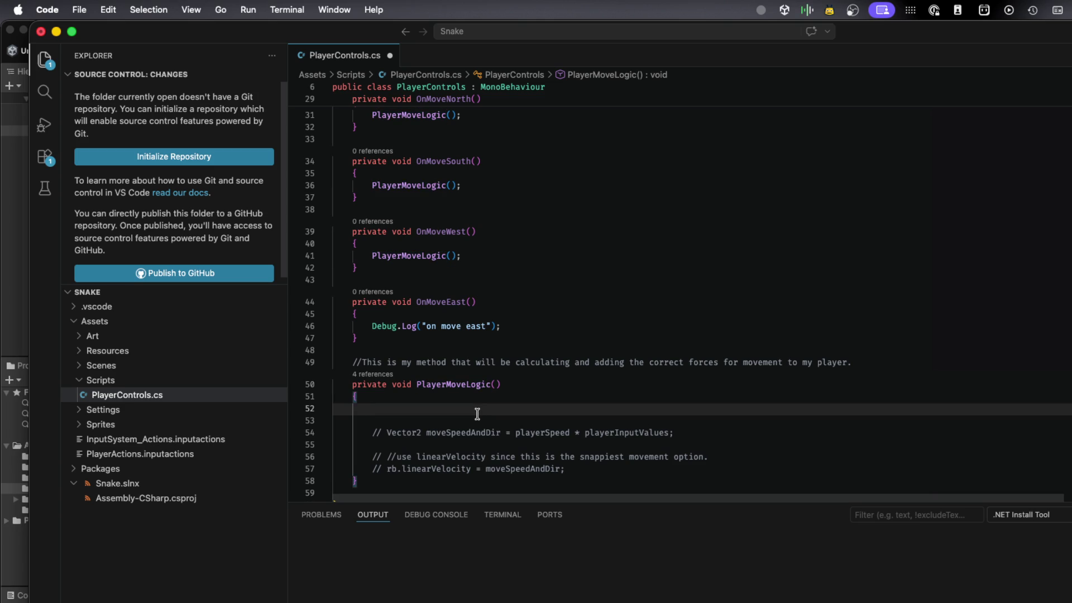
{"action": "type", "text": "playue"}
{"action": "key", "text": "BackSpace"}
{"action": "key", "text": "BackSpace"}
{"action": "type", "text": "er"}
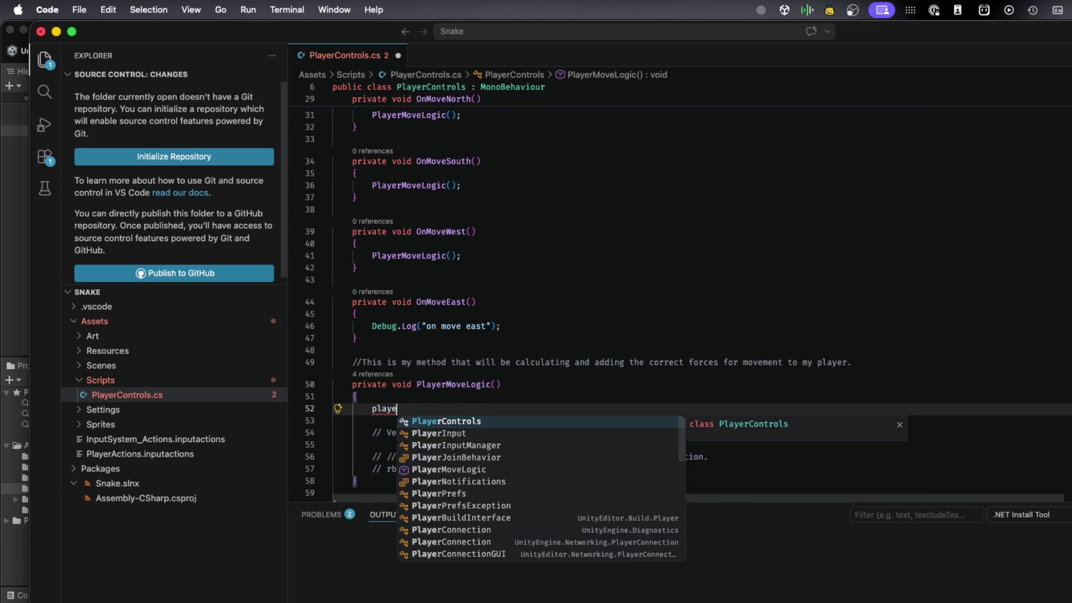
{"action": "key", "text": "Return"}
{"action": "key", "text": "BackSpace"}
{"action": "key", "text": "BackSpace"}
{"action": "key", "text": "BackSpace"}
{"action": "key", "text": "BackSpace"}
{"action": "key", "text": "BackSpace"}
{"action": "key", "text": "BackSpace"}
{"action": "type", "text": "//"}
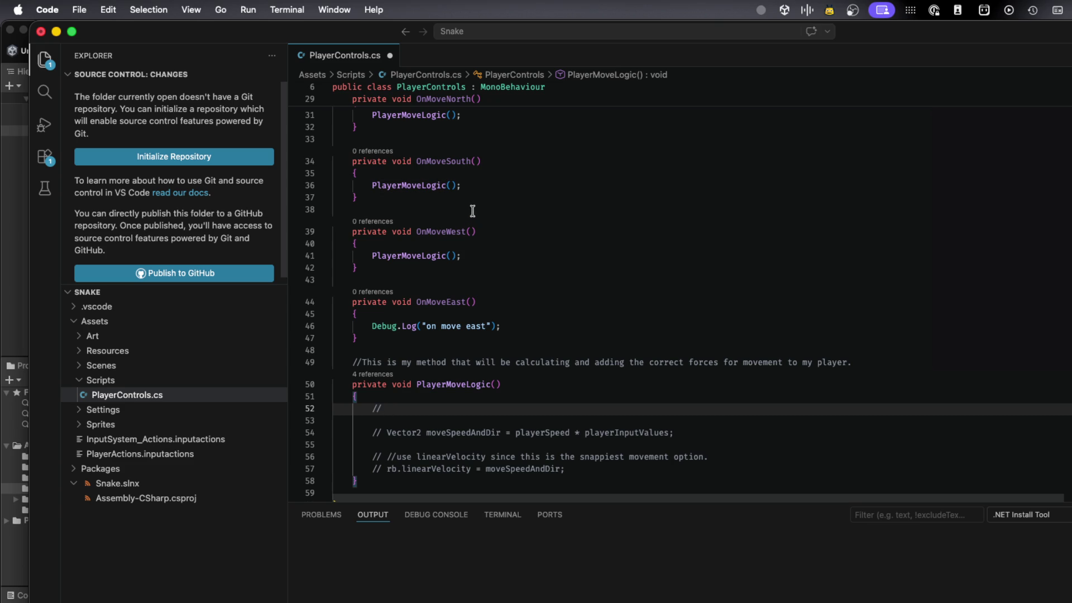
{"action": "scroll", "coordinate": [474, 210], "scroll_direction": "up", "scroll_amount": 2}
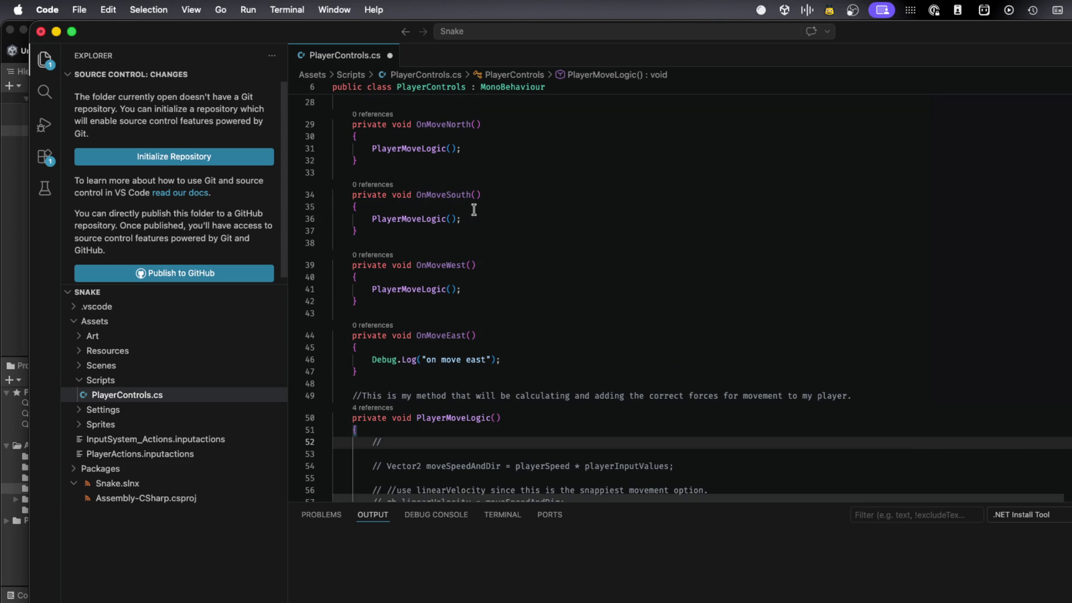
{"action": "scroll", "coordinate": [474, 209], "scroll_direction": "up", "scroll_amount": 10}
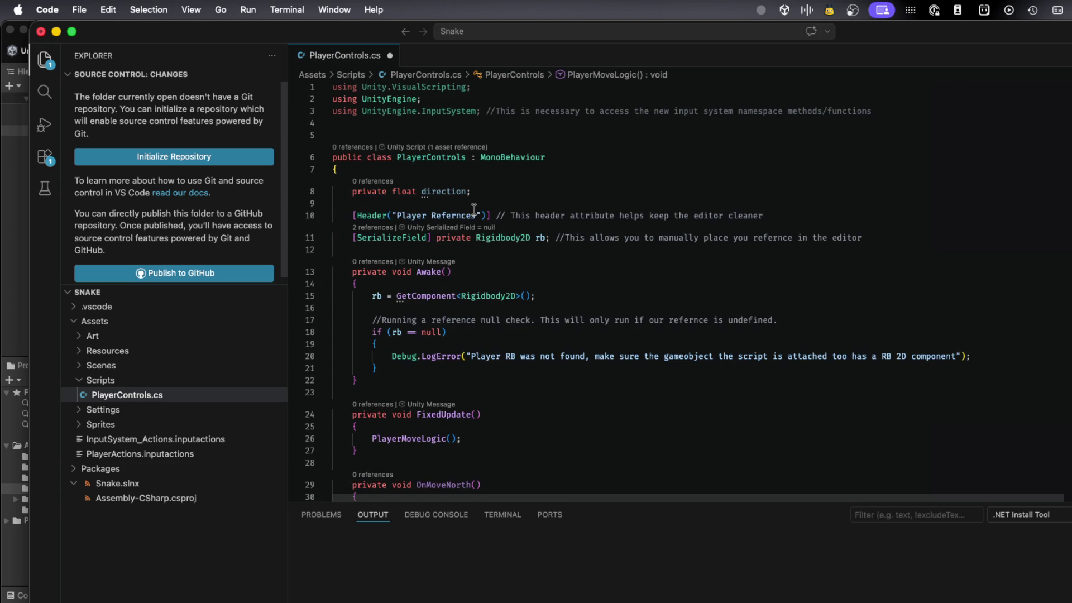
- Change the direction field's type from float to string
{"action": "scroll", "coordinate": [474, 191], "scroll_direction": "down", "scroll_amount": 5}
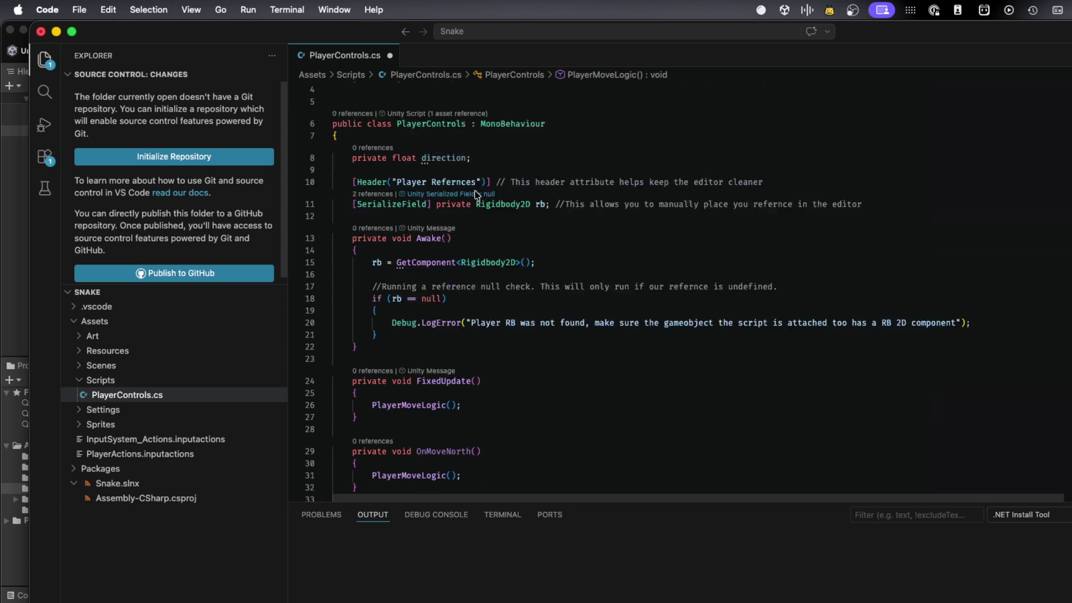
{"action": "scroll", "coordinate": [474, 190], "scroll_direction": "up", "scroll_amount": 5}
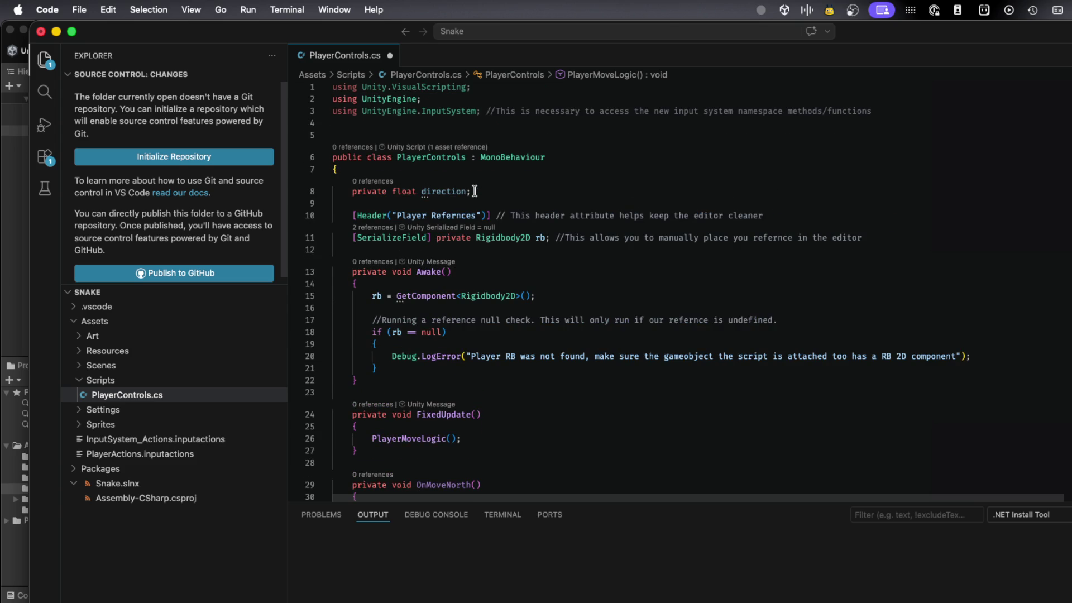
{"action": "double_click", "coordinate": [404, 191]}
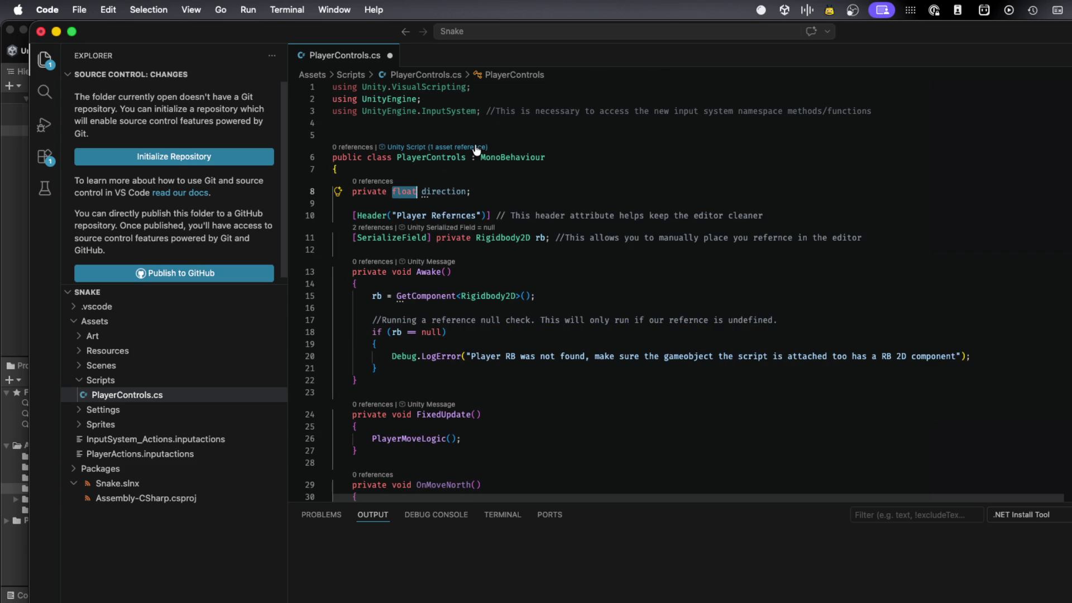
{"action": "type", "text": "string"}
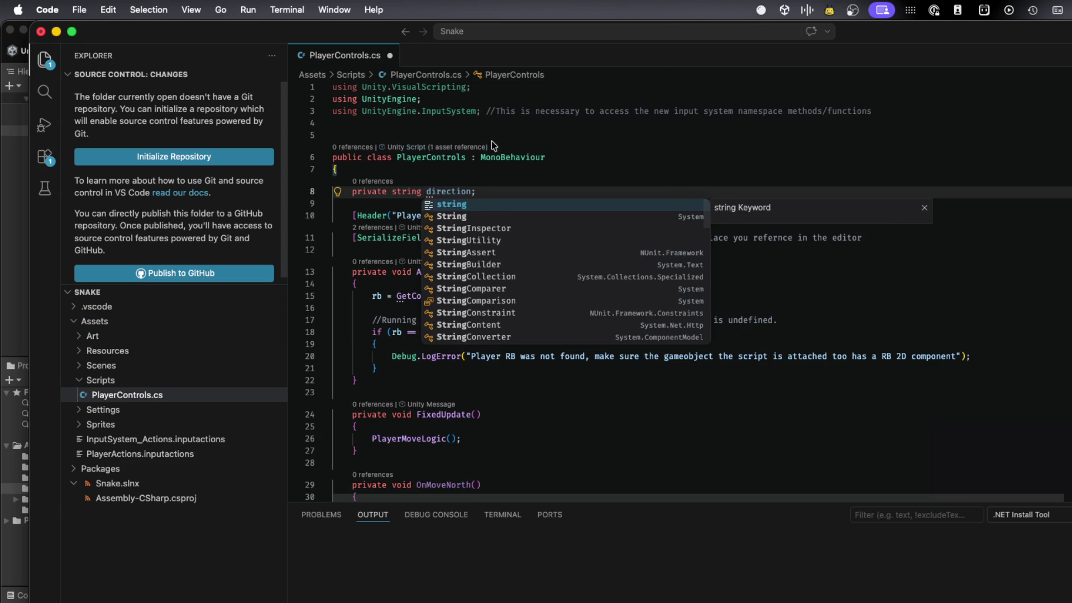
{"action": "key", "text": "Escape"}
- Add direction = "north"; as the first line of OnMoveNorth
{"action": "double_click", "coordinate": [454, 191]}
{"action": "key", "text": "super+c"}
{"action": "scroll", "coordinate": [494, 263], "scroll_direction": "down", "scroll_amount": 4}
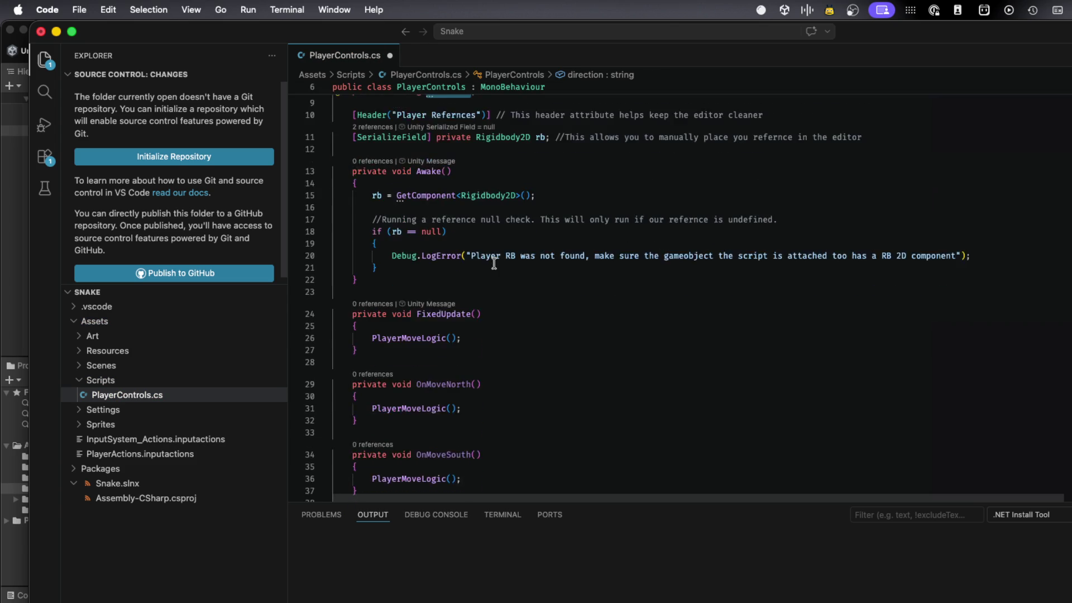
{"action": "scroll", "coordinate": [494, 263], "scroll_direction": "down", "scroll_amount": 4}
{"action": "left_click", "coordinate": [479, 239]}
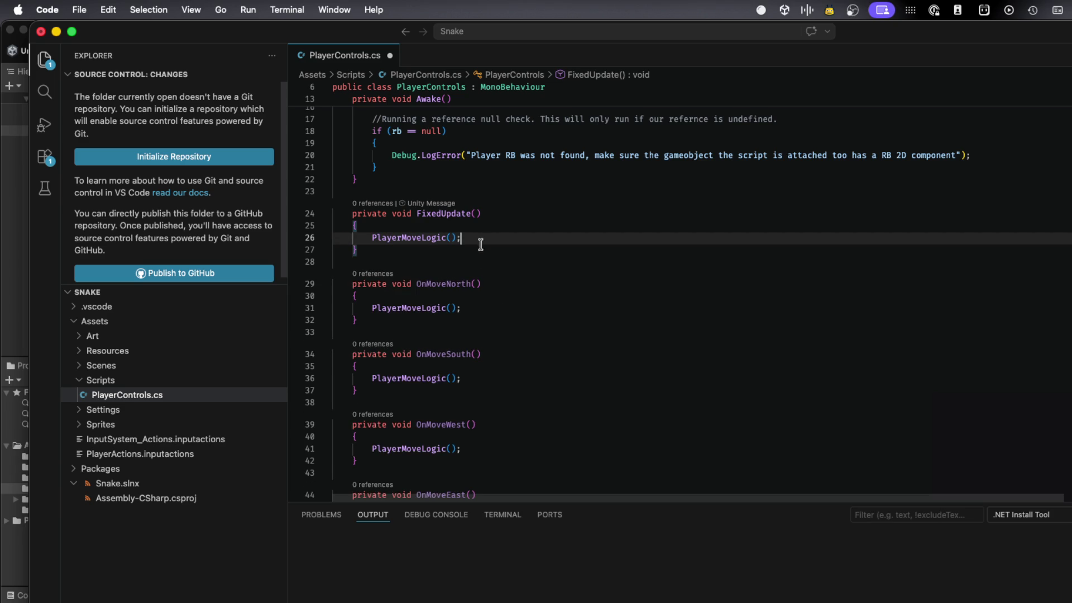
{"action": "left_click", "coordinate": [502, 296]}
{"action": "key", "text": "Return"}
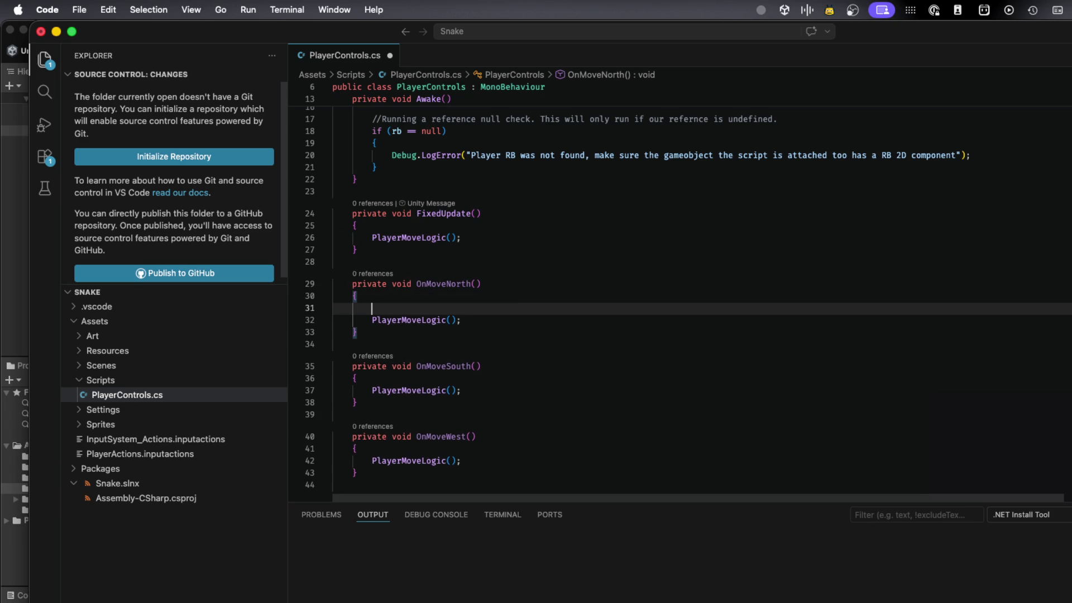
{"action": "key", "text": "super+v"}
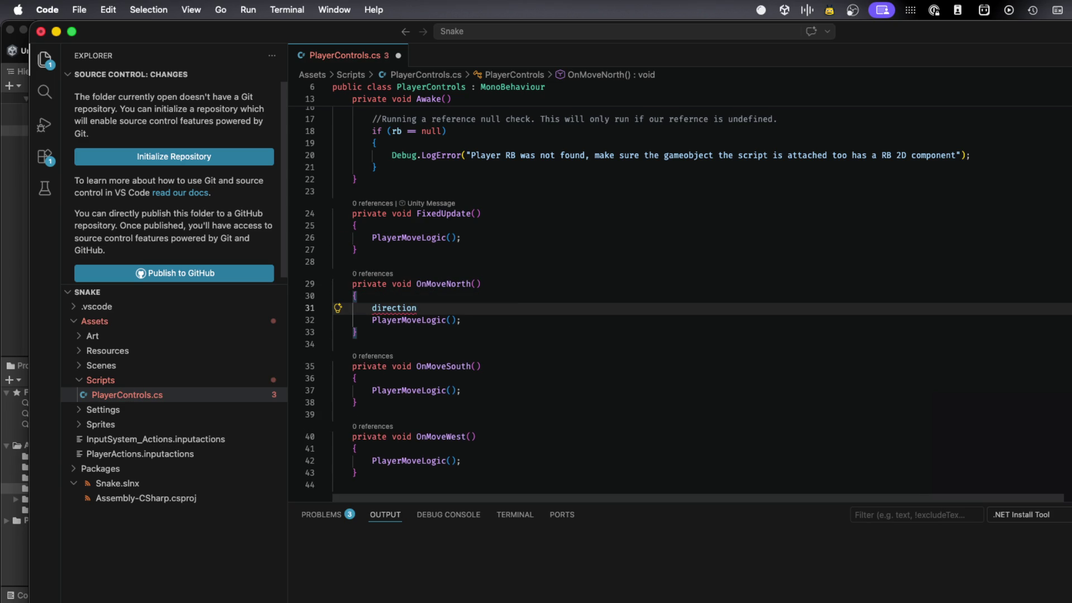
{"action": "mouse_move", "coordinate": [398, 306]}
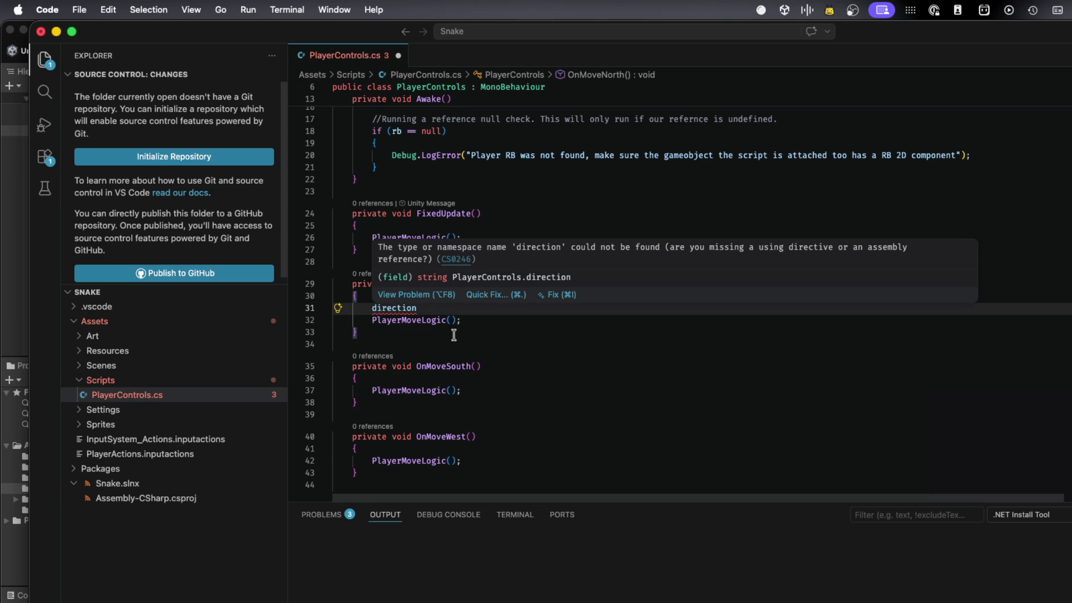
{"action": "type", "text": " = "}
{"action": "type", "text": "\"n"}
{"action": "type", "text": "orth\""}
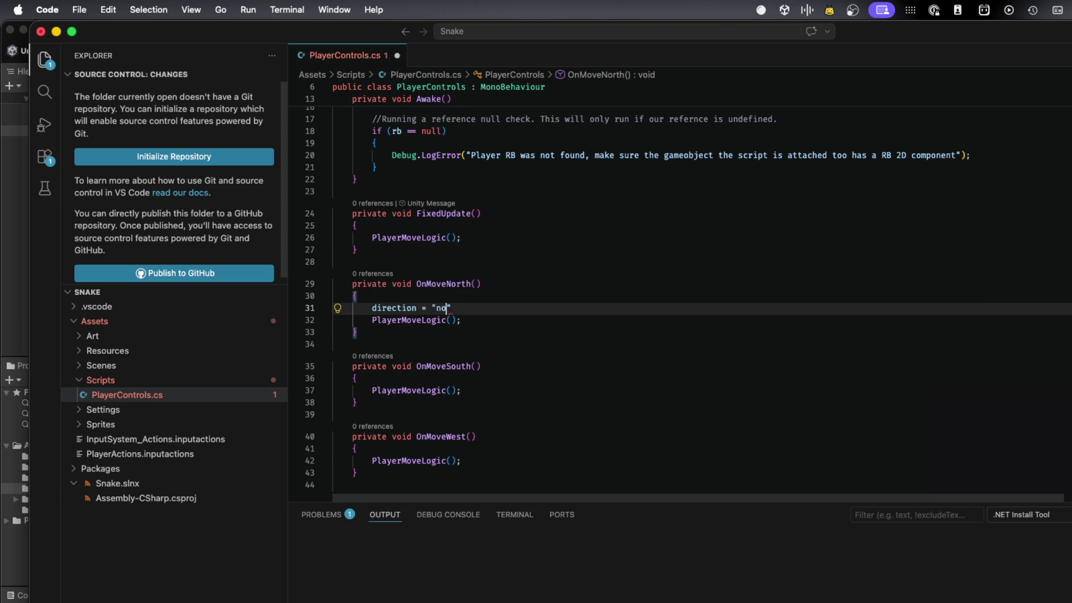
{"action": "type", "text": ";"}
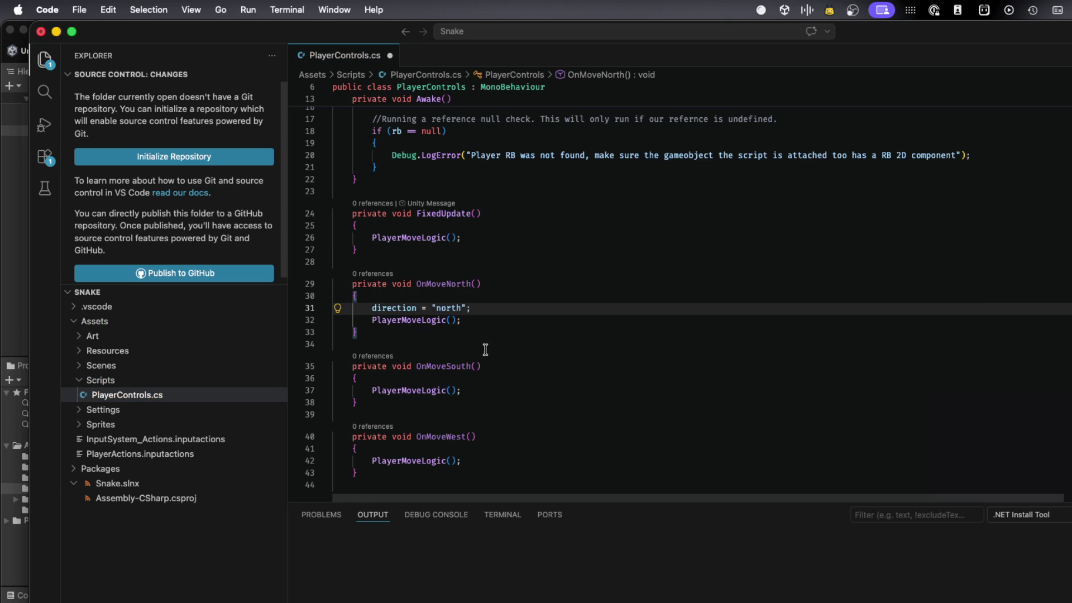
- Open an empty if (direction == "north") block in PlayerMoveLogic, then select the north assignment line
{"action": "scroll", "coordinate": [486, 348], "scroll_direction": "down", "scroll_amount": 5}
{"action": "left_click", "coordinate": [509, 406]}
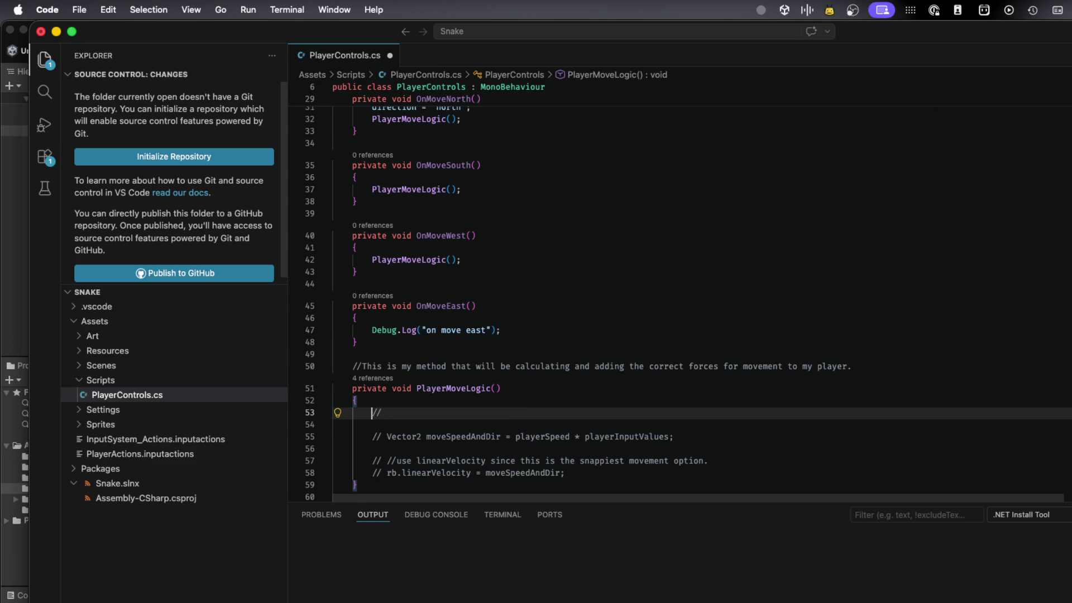
{"action": "key", "text": "Return"}
{"action": "key", "text": "Up"}
{"action": "type", "text": "if"}
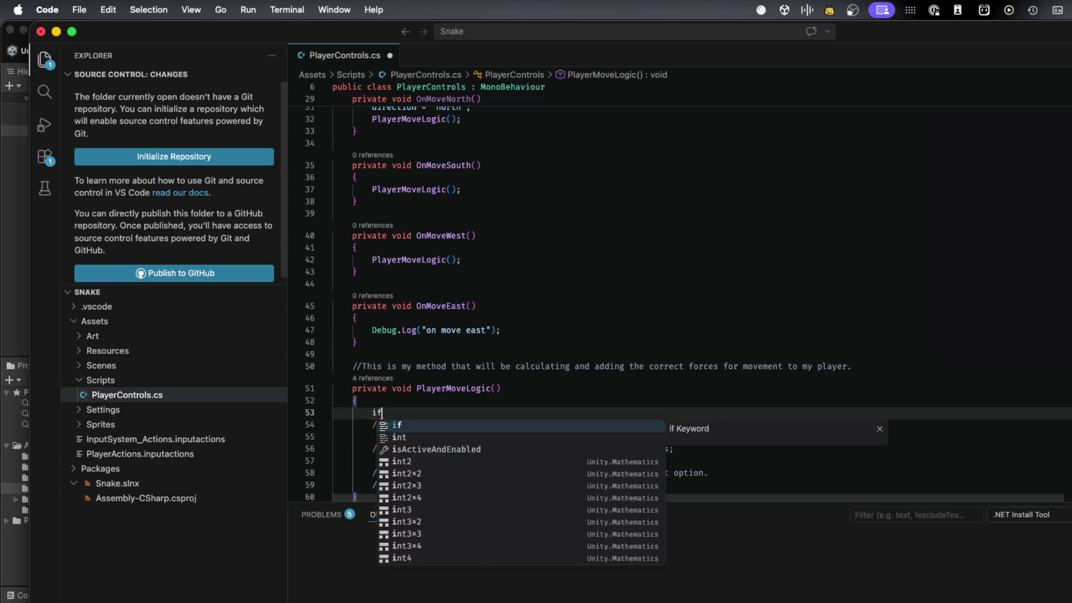
{"action": "type", "text": " (difrection"}
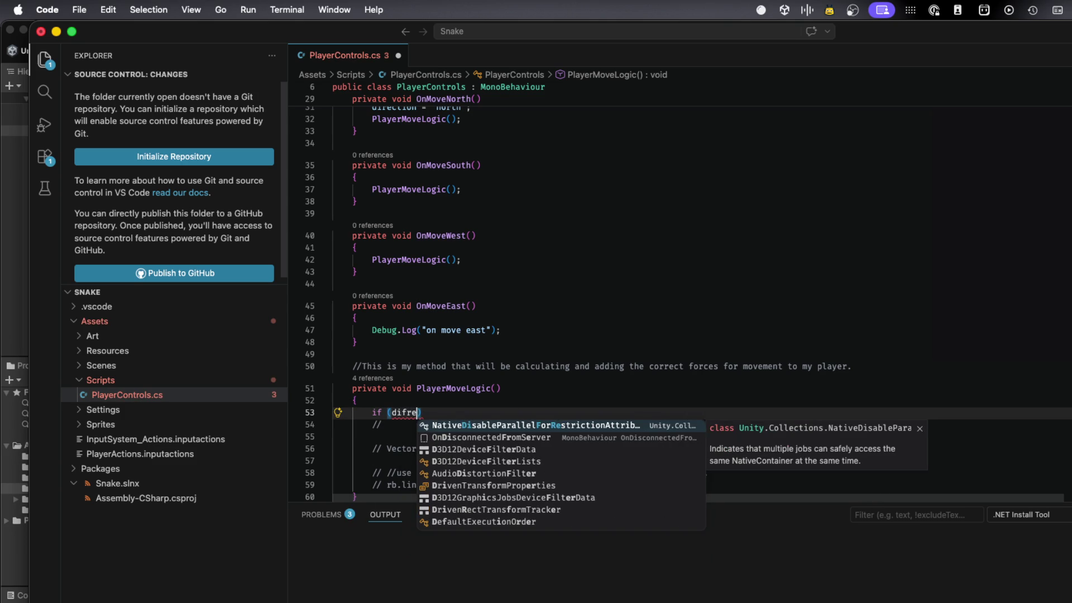
{"action": "key", "text": "BackSpace"}
{"action": "key", "text": "BackSpace"}
{"action": "key", "text": "BackSpace"}
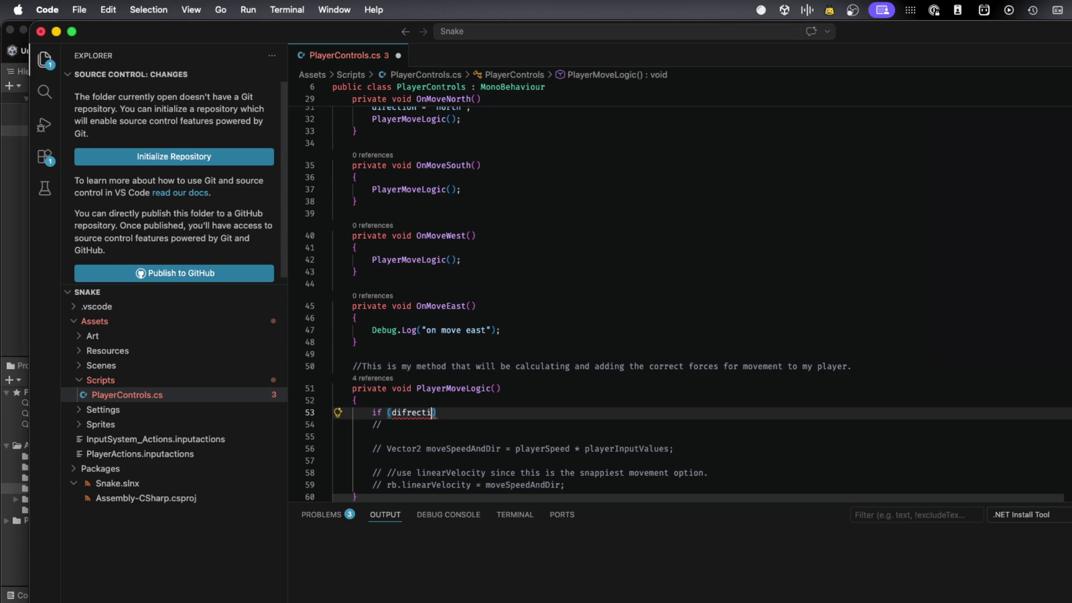
{"action": "type", "text": "f"}
{"action": "key", "text": "BackSpace"}
{"action": "type", "text": "r"}
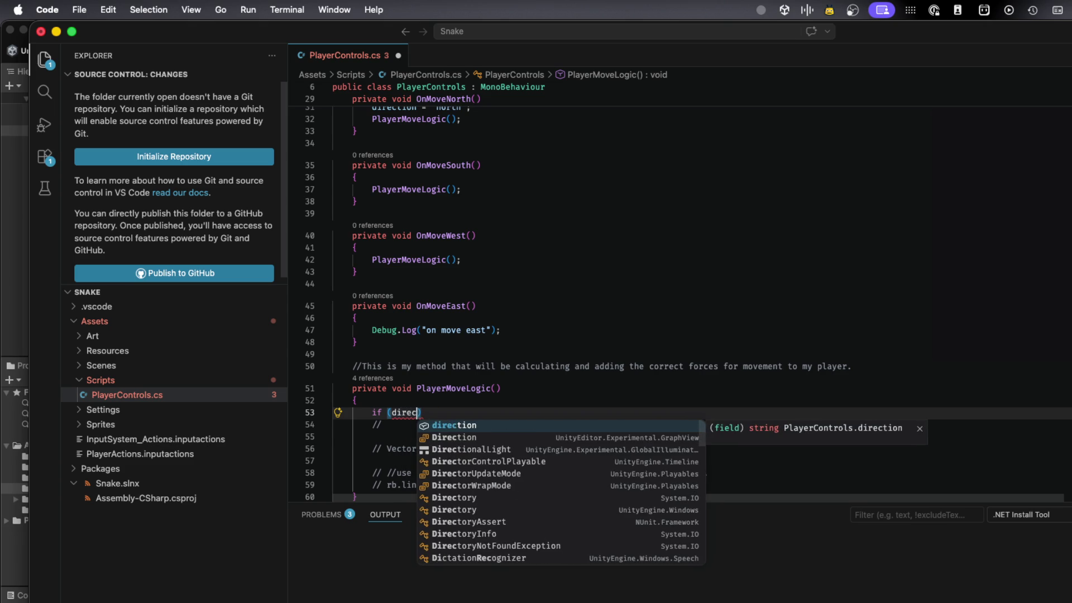
{"action": "key", "text": "Tab"}
{"action": "type", "text": "="}
{"action": "key", "text": "BackSpace"}
{"action": "type", "text": "= \"north\")"}
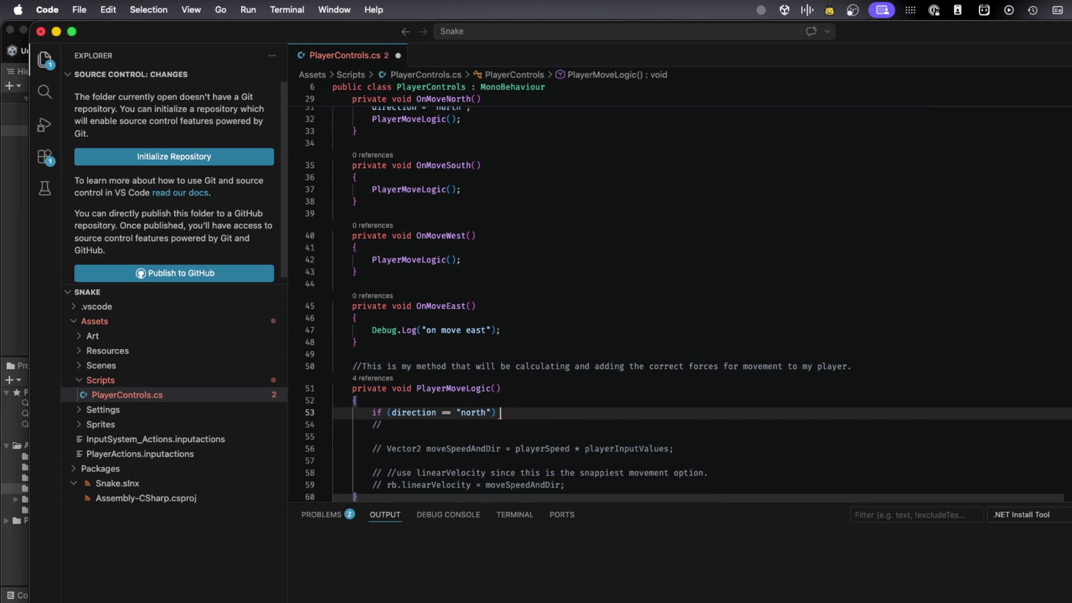
{"action": "key", "text": "Return"}
{"action": "type", "text": "{"}
{"action": "key", "text": "Return"}
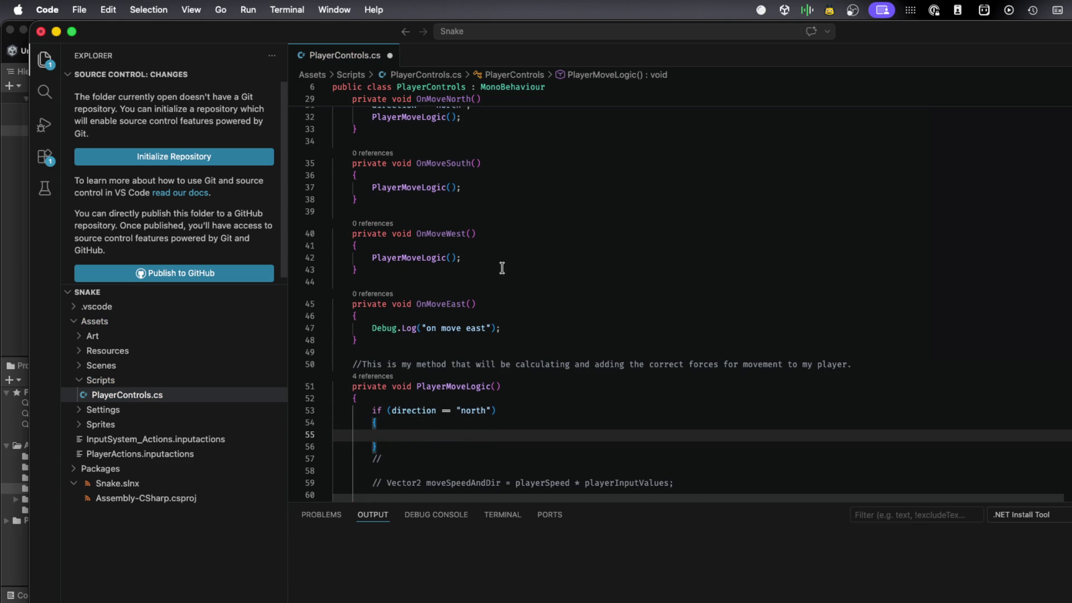
{"action": "scroll", "coordinate": [501, 268], "scroll_direction": "up", "scroll_amount": 3}
{"action": "left_click_drag", "start_coordinate": [472, 172], "coordinate": [371, 172]}
{"action": "key", "text": "super+c"}
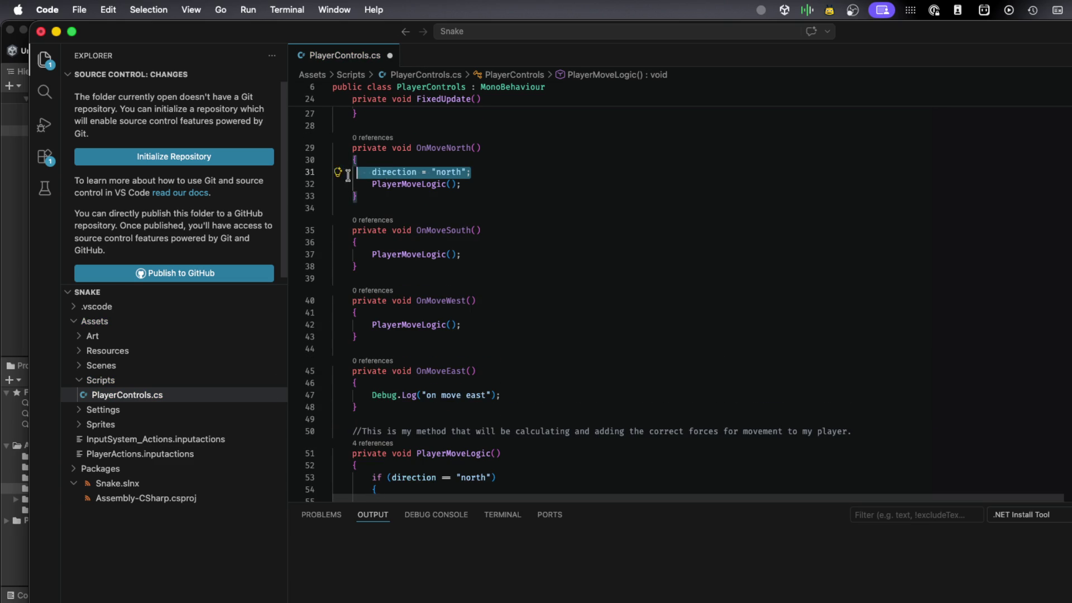
- Add direction = "south"; to OnMoveSouth and direction = "west"; to OnMoveWest
{"action": "left_click", "coordinate": [426, 241]}
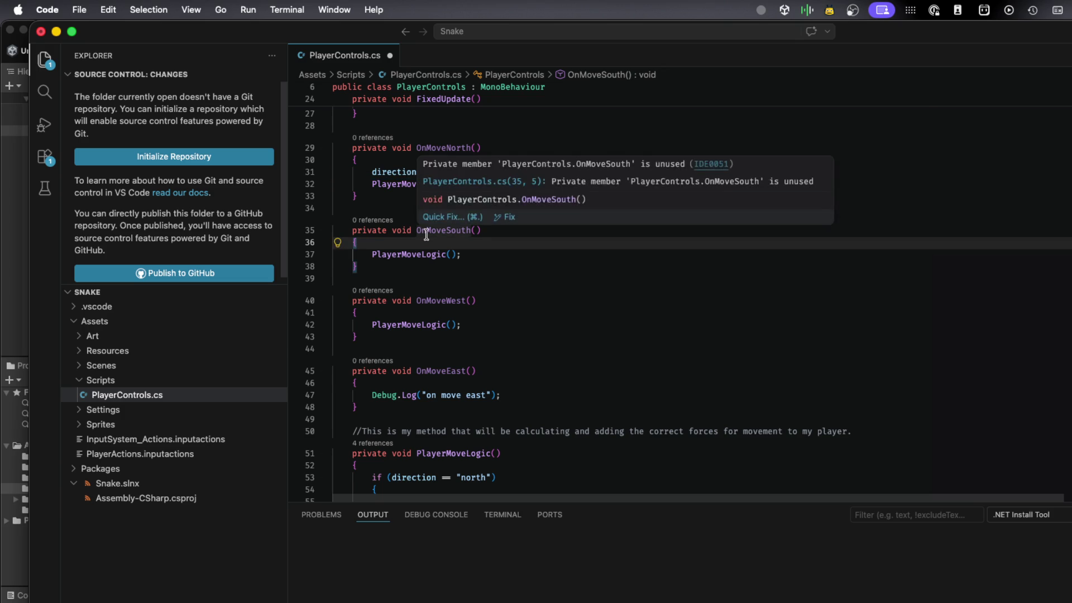
{"action": "key", "text": "Return"}
{"action": "key", "text": "super+v"}
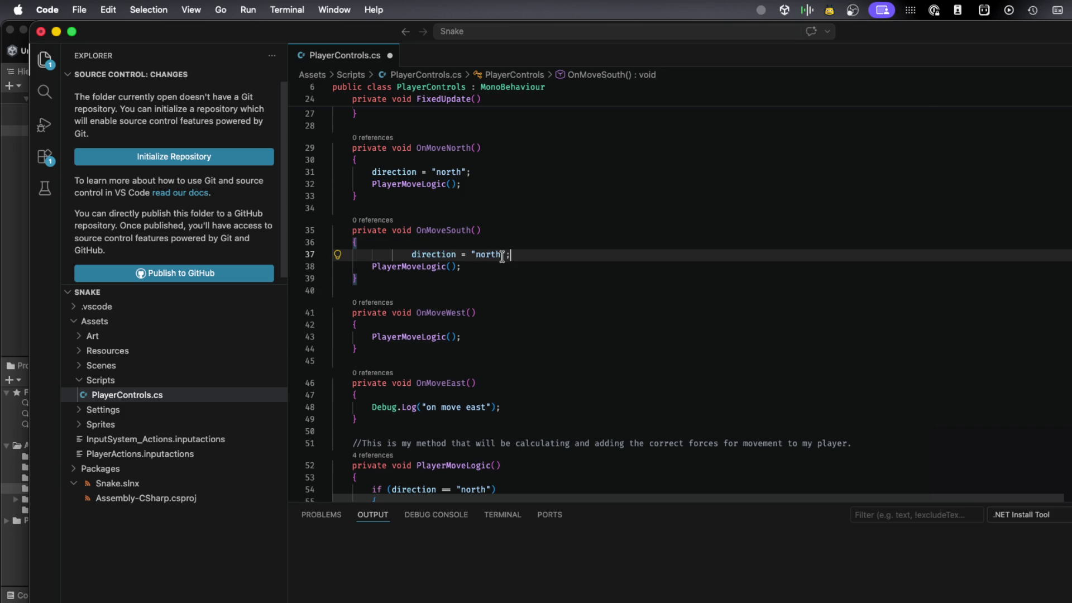
{"action": "double_click", "coordinate": [484, 255]}
{"action": "type", "text": "south"}
{"action": "left_click", "coordinate": [411, 254]}
{"action": "key", "text": "BackSpace"}
{"action": "key", "text": "BackSpace"}
{"action": "left_click", "coordinate": [435, 326]}
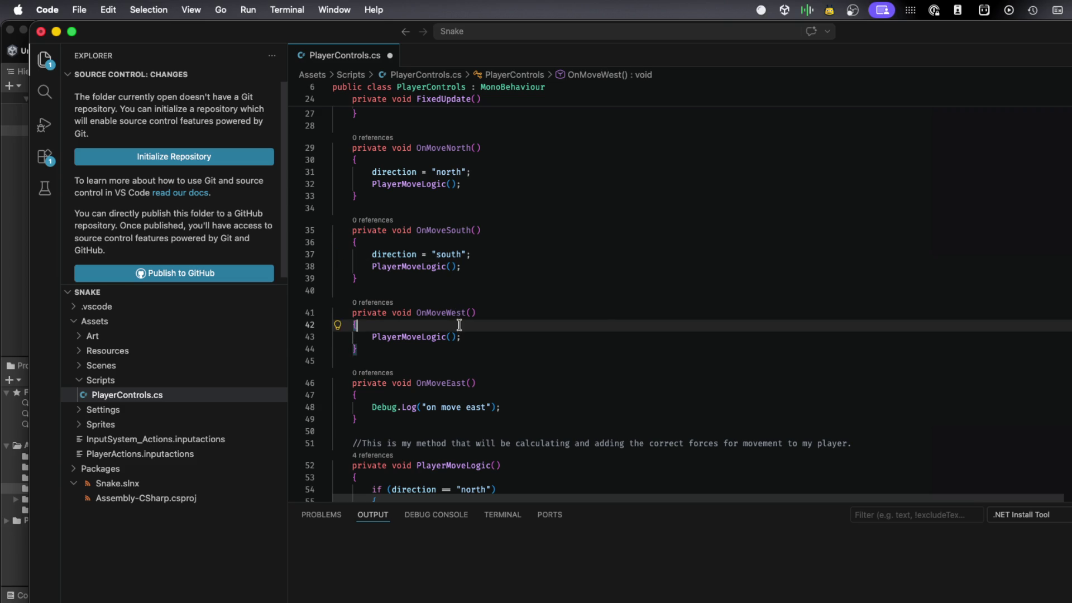
{"action": "key", "text": "Return"}
{"action": "key", "text": "super+v"}
{"action": "left_click", "coordinate": [411, 336]}
{"action": "key", "text": "BackSpace"}
{"action": "key", "text": "BackSpace"}
{"action": "double_click", "coordinate": [454, 336]}
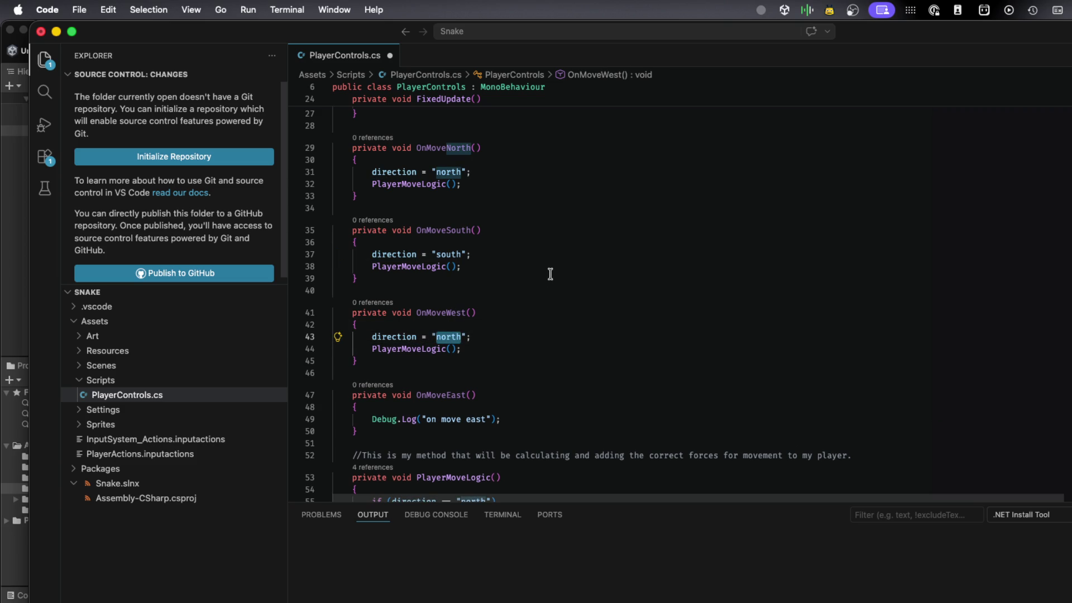
{"action": "type", "text": "west"}
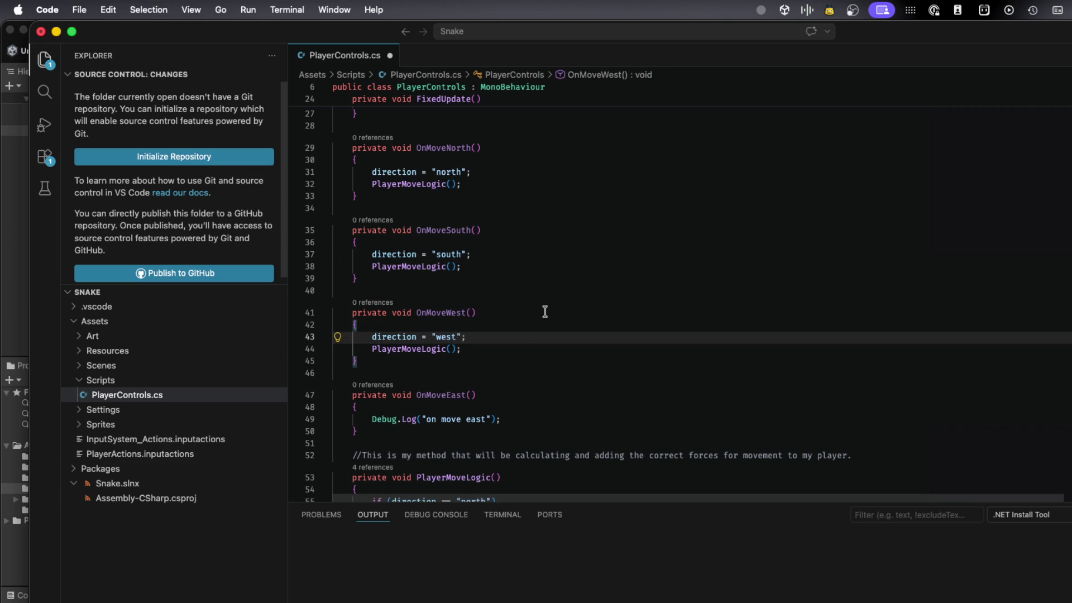
- Insert direction = "east"; as OnMoveEast's first line, above its Debug.Log
{"action": "scroll", "coordinate": [447, 305], "scroll_direction": "up", "scroll_amount": 10}
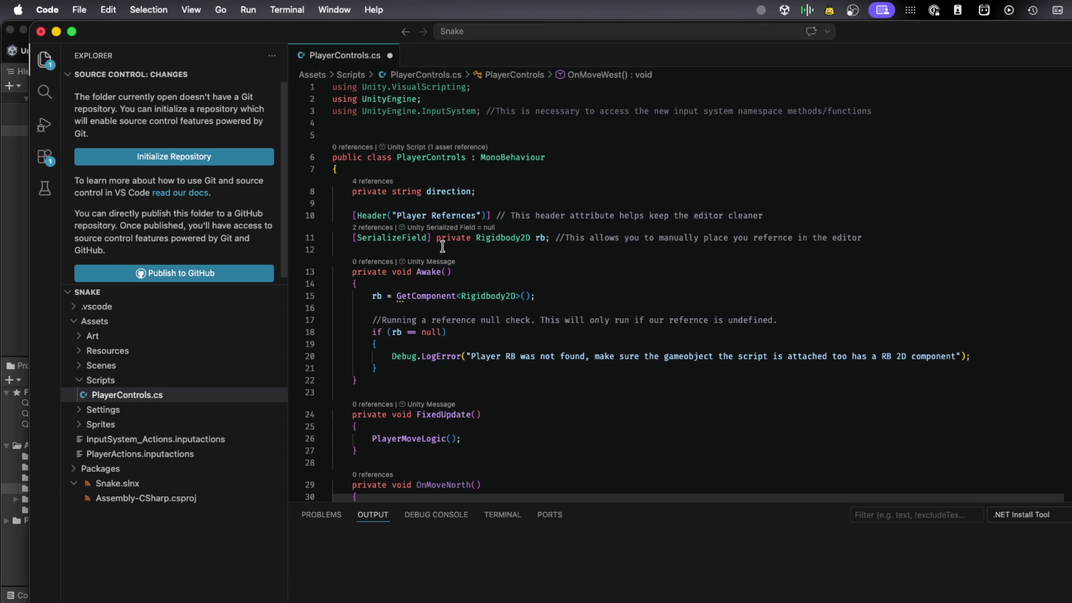
{"action": "scroll", "coordinate": [440, 240], "scroll_direction": "down", "scroll_amount": 10}
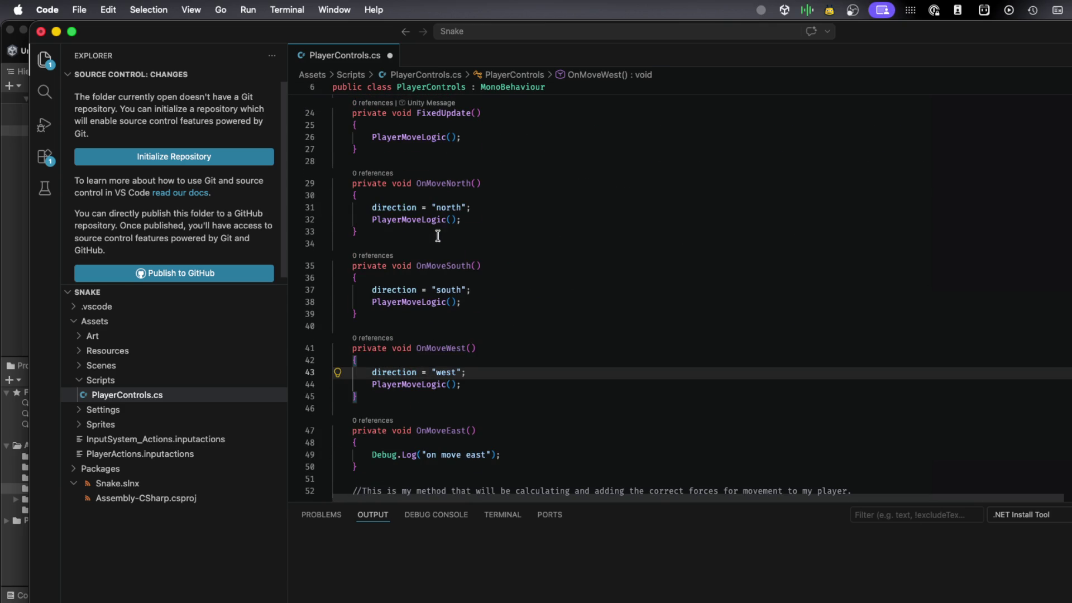
{"action": "left_click", "coordinate": [389, 438]}
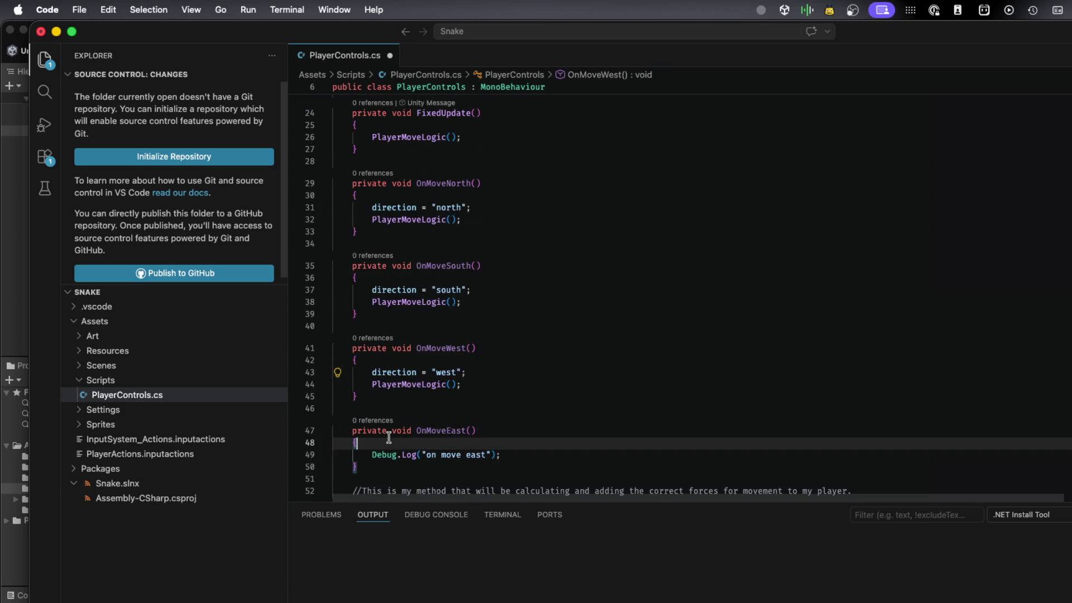
{"action": "key", "text": "Return"}
{"action": "scroll", "coordinate": [389, 437], "scroll_direction": "down", "scroll_amount": 1}
{"action": "type", "text": "direction"}
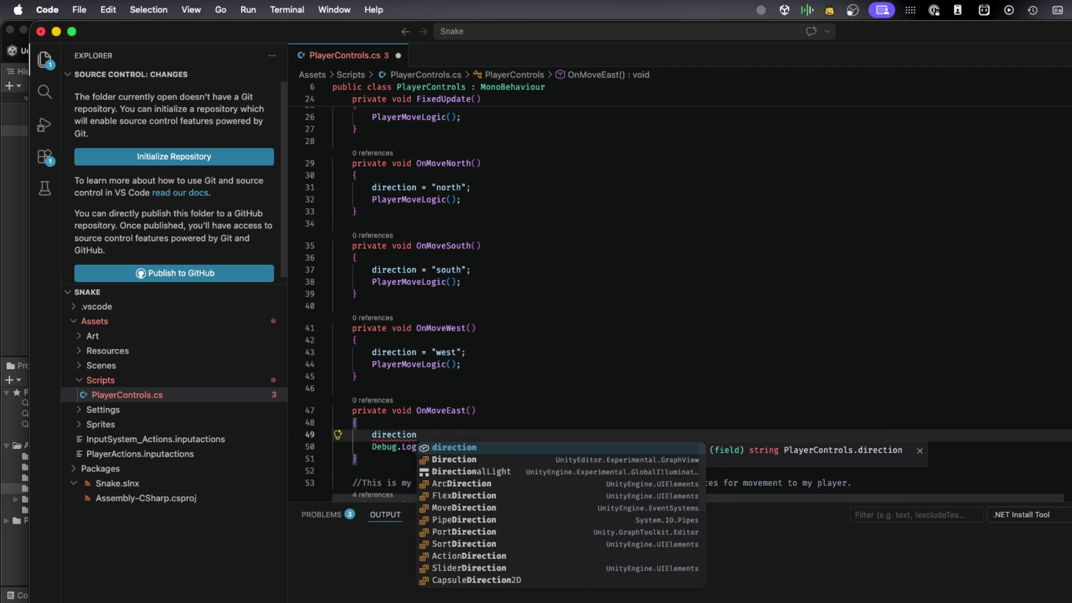
{"action": "key", "text": "Escape"}
{"action": "type", "text": "= \"east\""}
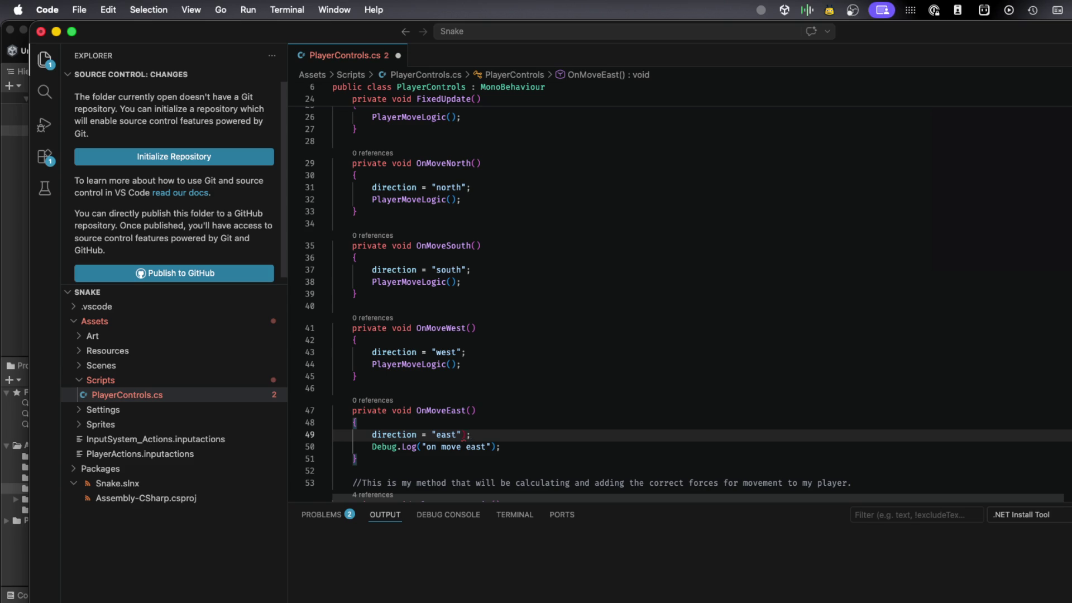
{"action": "type", "text": ";"}
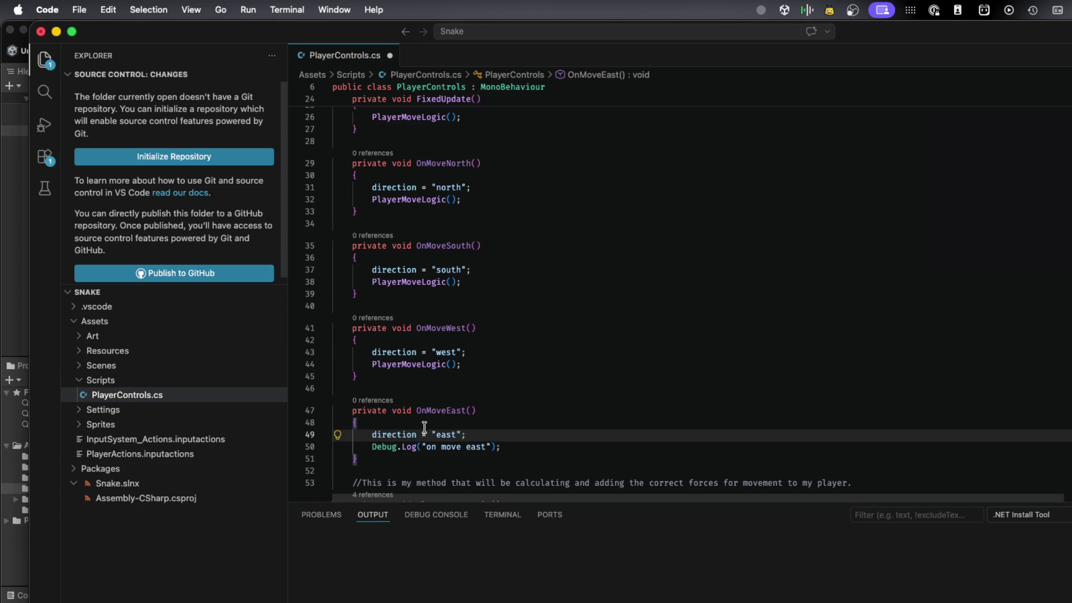
{"action": "mouse_move", "coordinate": [432, 413]}
- Scroll to PlayerMoveLogic and drag the Output panel down so the code editor is taller
{"action": "scroll", "coordinate": [366, 446], "scroll_direction": "down", "scroll_amount": 3}
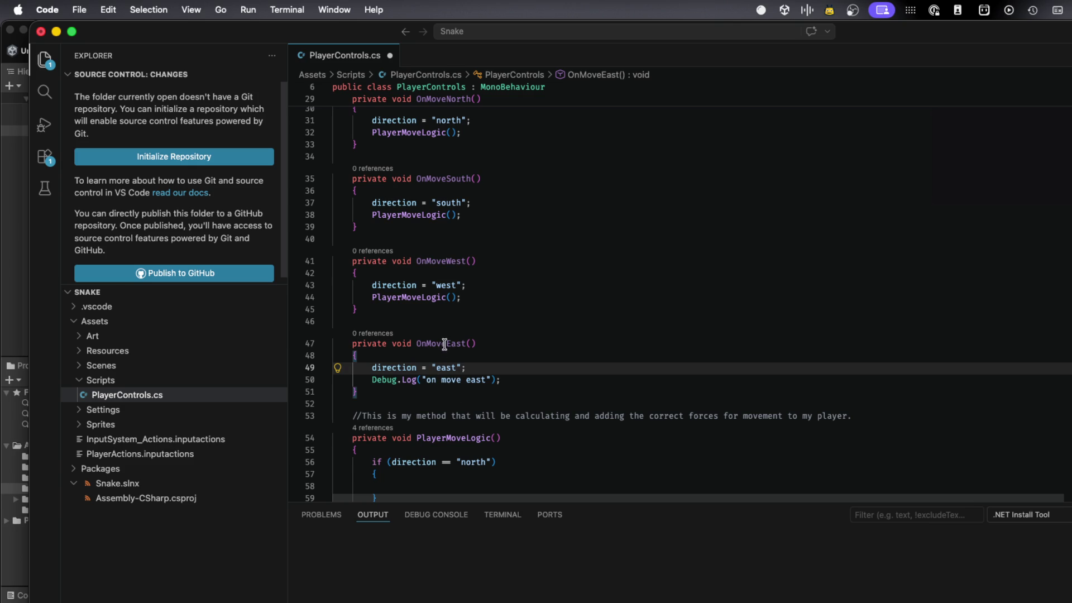
{"action": "left_click", "coordinate": [495, 438]}
{"action": "scroll", "coordinate": [525, 443], "scroll_direction": "down", "scroll_amount": 1}
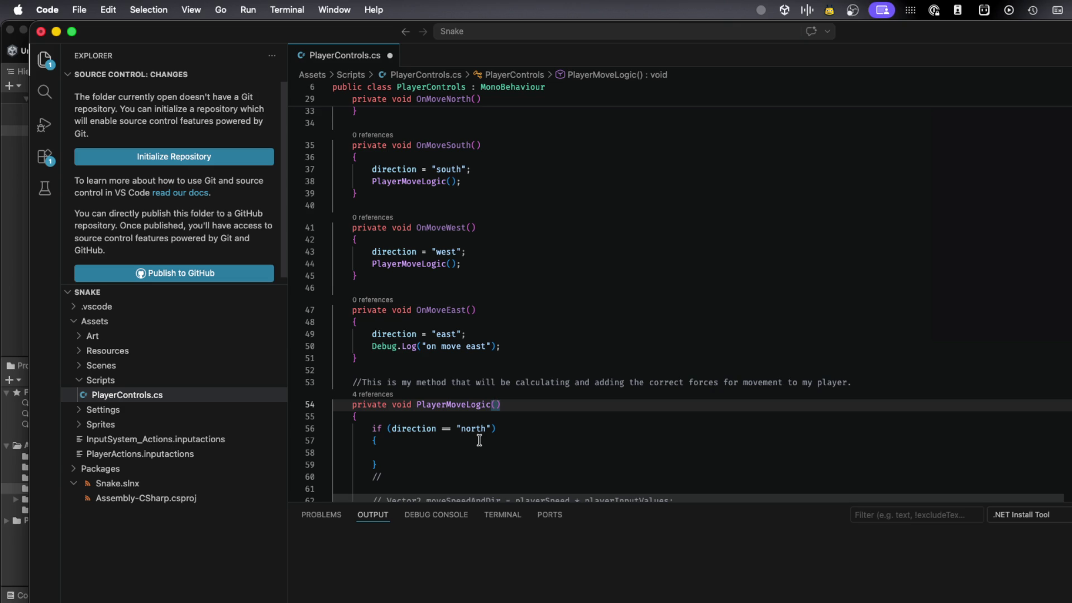
{"action": "scroll", "coordinate": [479, 440], "scroll_direction": "down", "scroll_amount": 4}
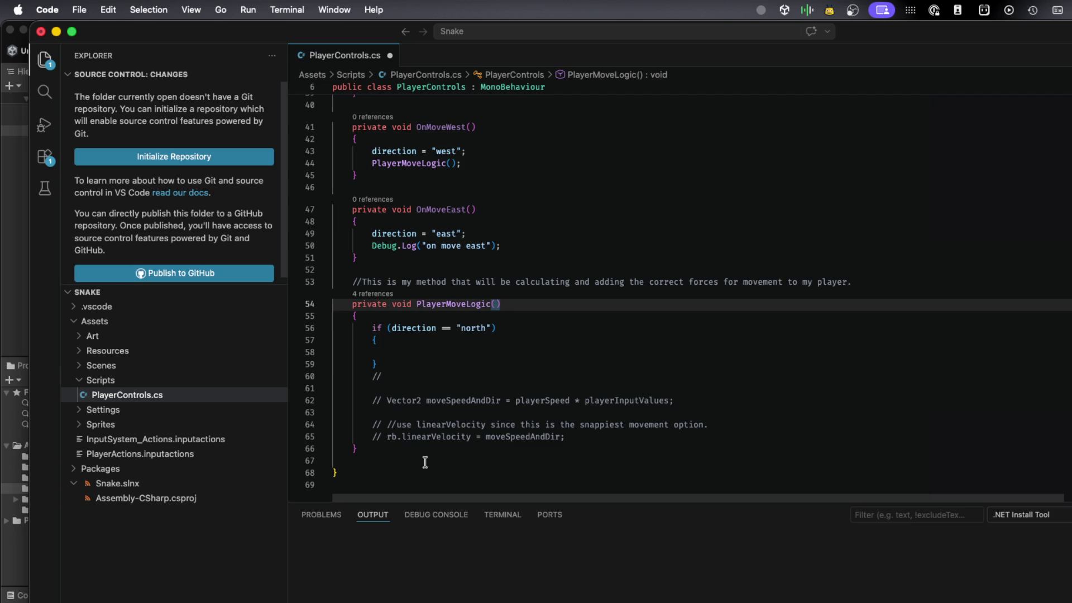
{"action": "left_click_drag", "start_coordinate": [448, 499], "coordinate": [440, 590]}
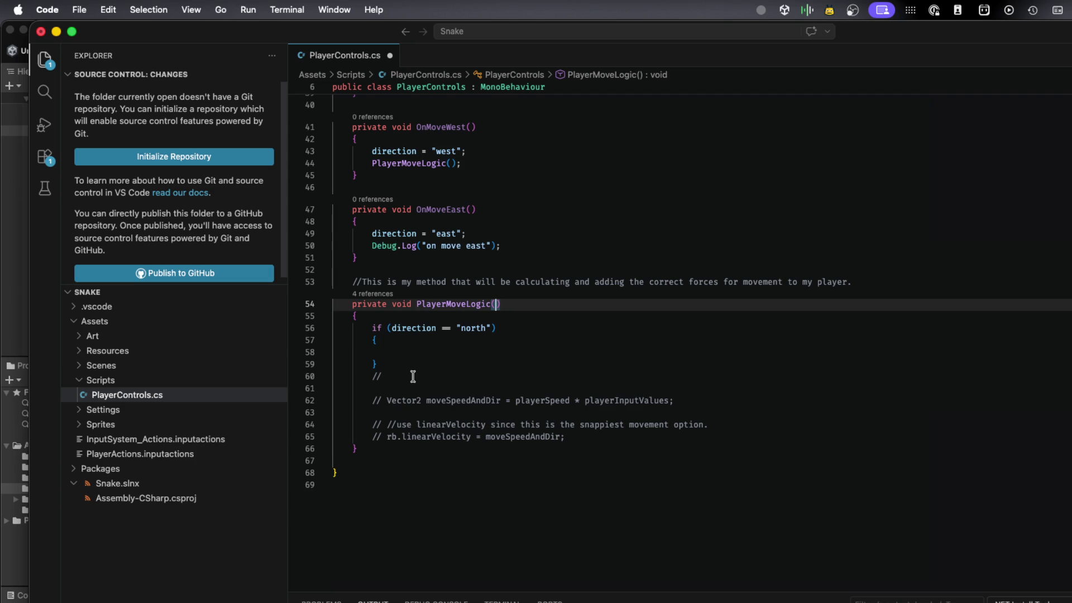
{"action": "scroll", "coordinate": [413, 376], "scroll_direction": "up", "scroll_amount": 5}
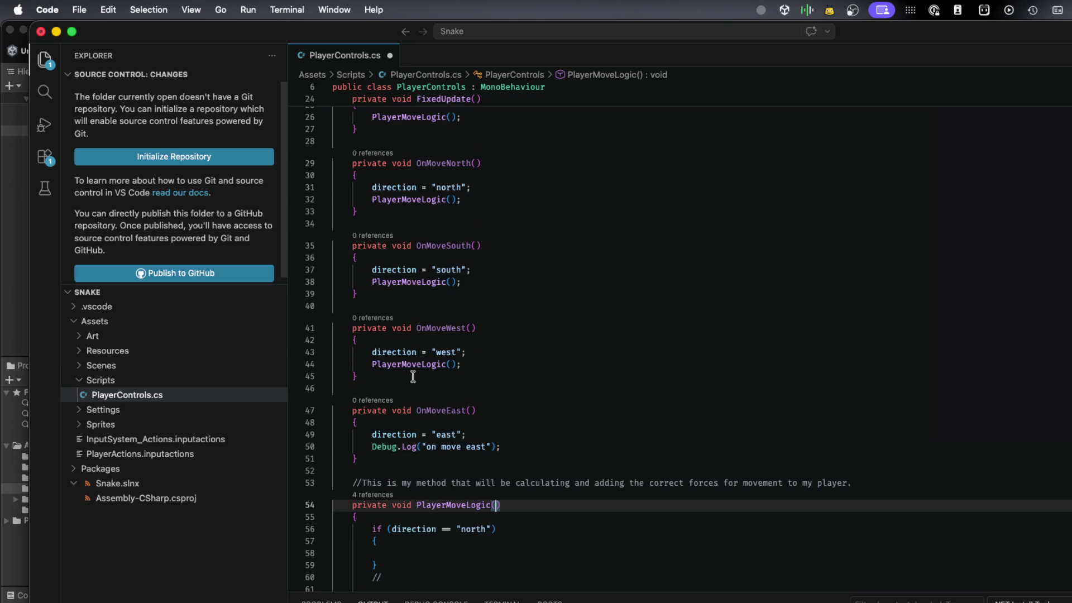
{"action": "scroll", "coordinate": [413, 376], "scroll_direction": "down", "scroll_amount": 1}
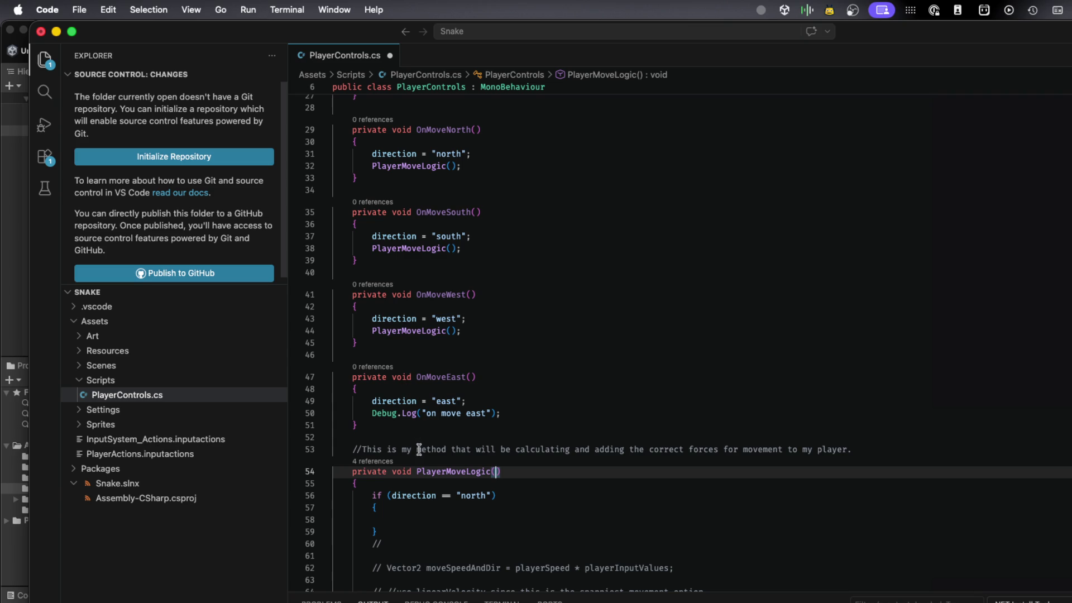
{"action": "left_click", "coordinate": [412, 484]}
{"action": "key", "text": "Return"}
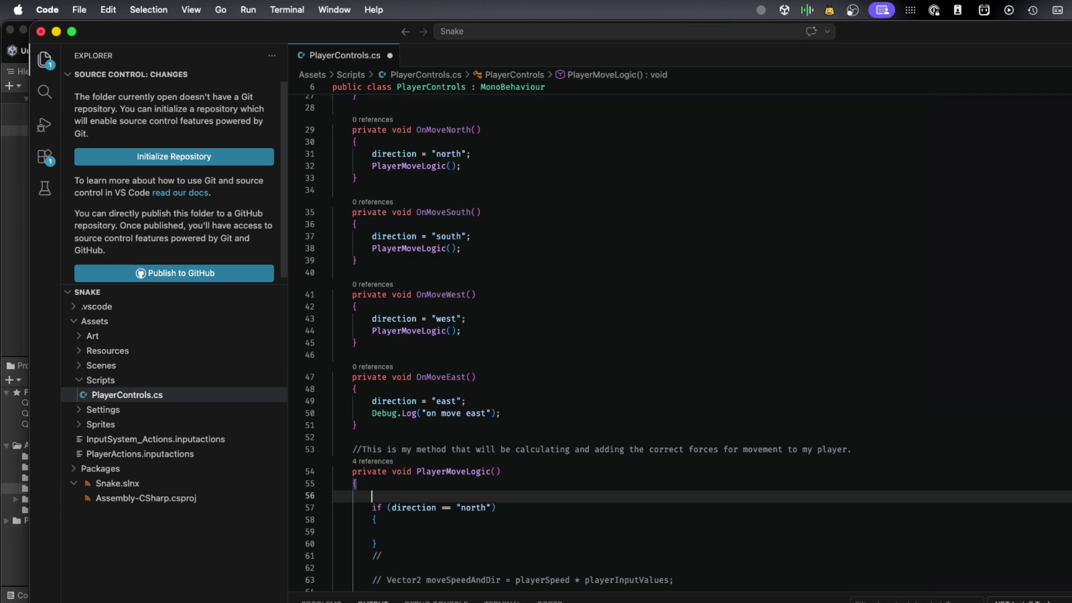
{"action": "type", "text": "rb.ri"}
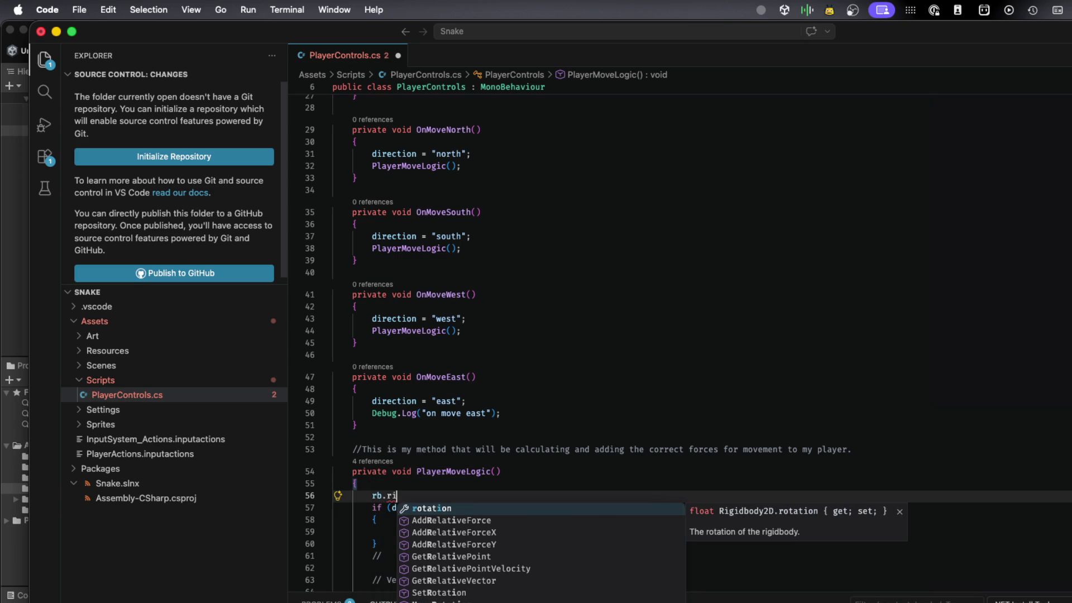
{"action": "key", "text": "Escape"}
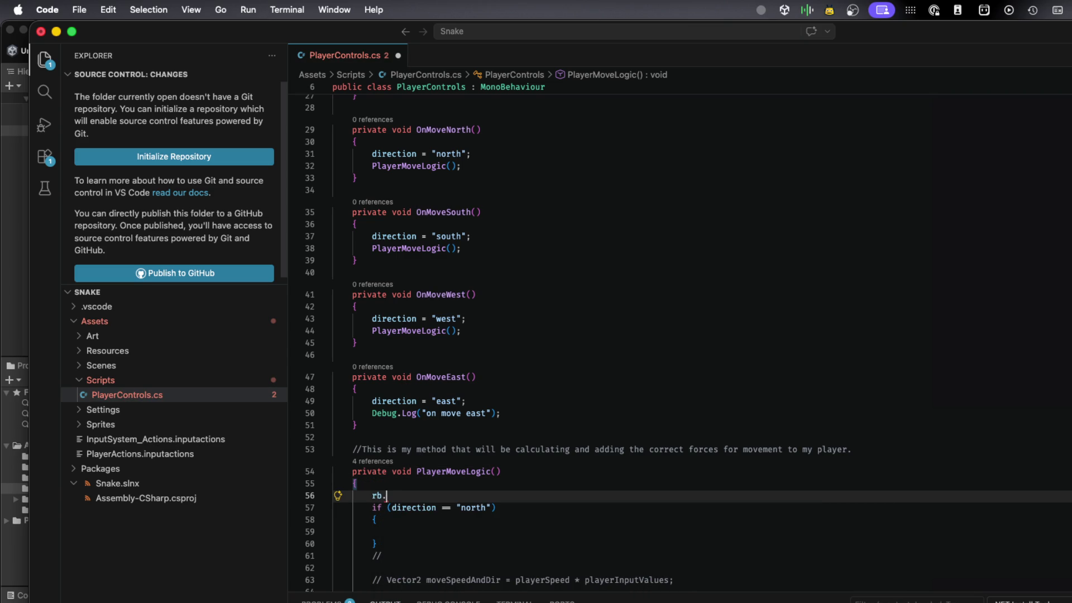
{"action": "key", "text": "BackSpace"}
{"action": "key", "text": "BackSpace"}
{"action": "key", "text": "BackSpace"}
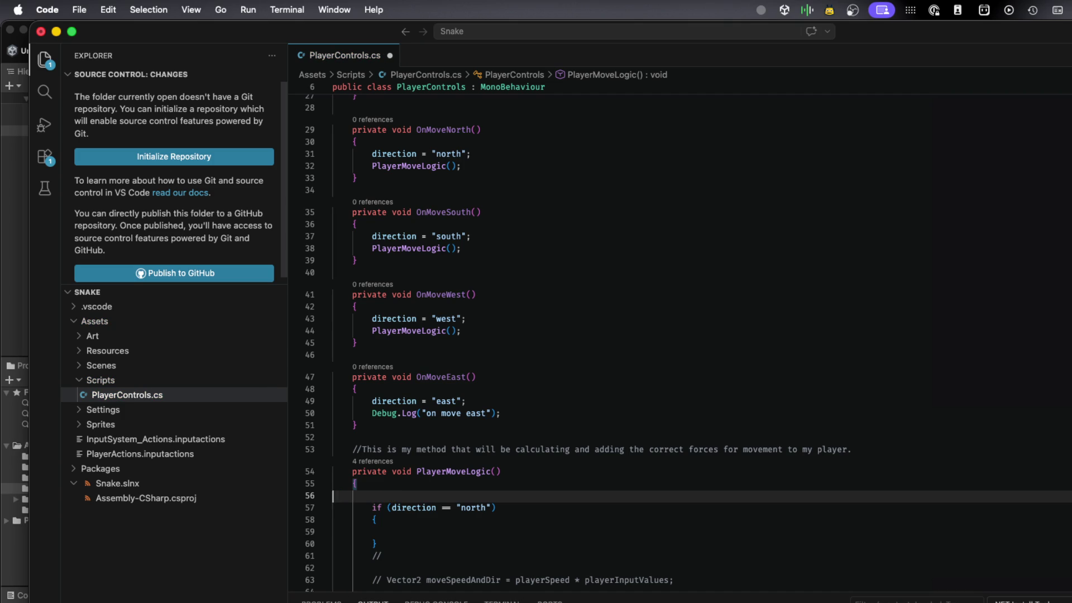
{"action": "key", "text": "BackSpace"}
{"action": "scroll", "coordinate": [415, 476], "scroll_direction": "down", "scroll_amount": 3}
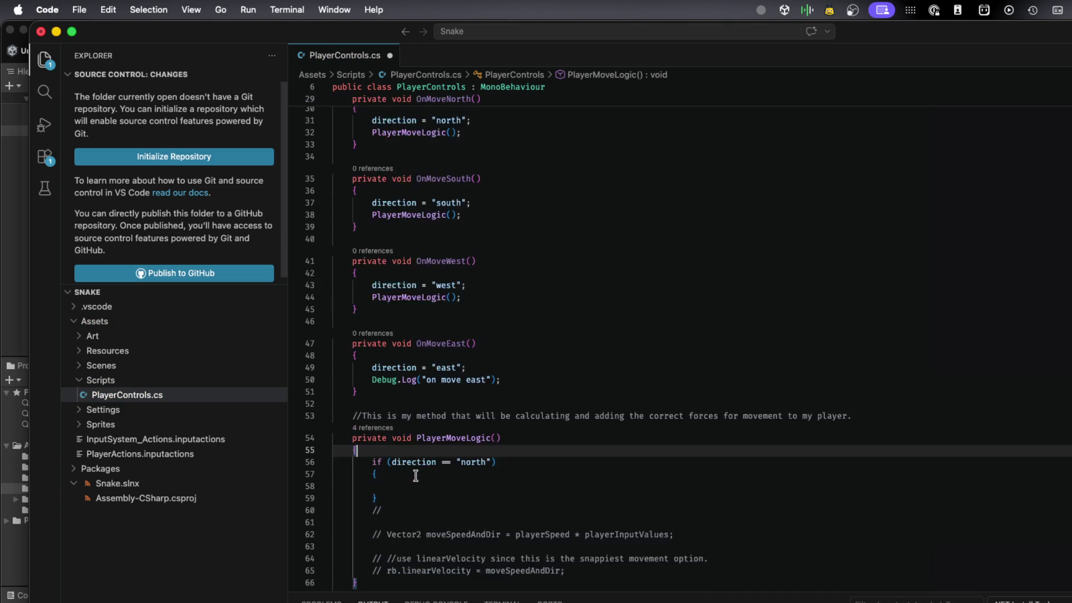
{"action": "left_click", "coordinate": [395, 516]}
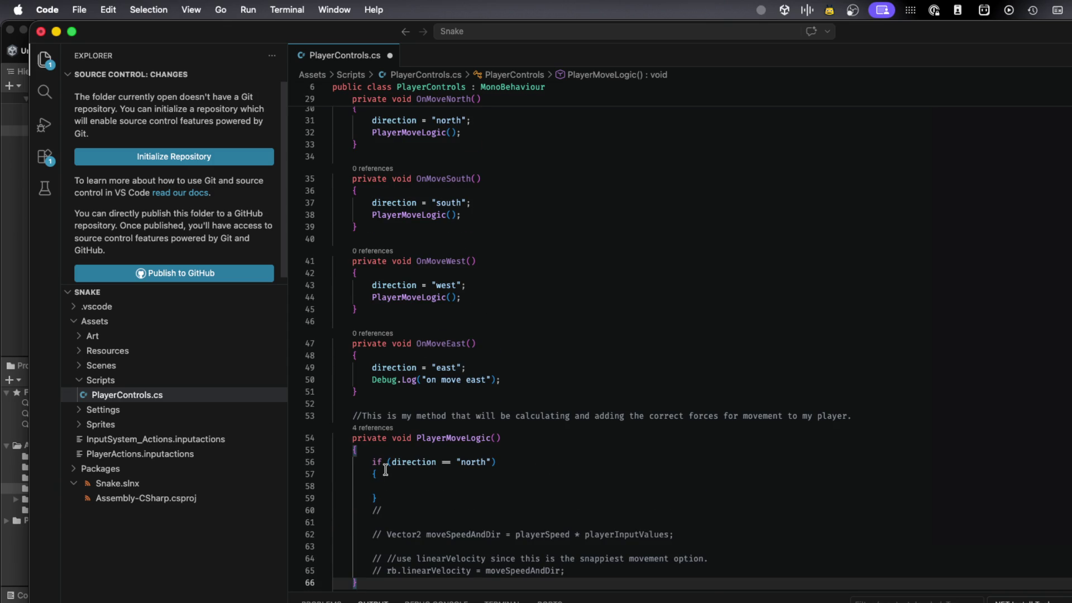
{"action": "scroll", "coordinate": [385, 470], "scroll_direction": "down", "scroll_amount": 3}
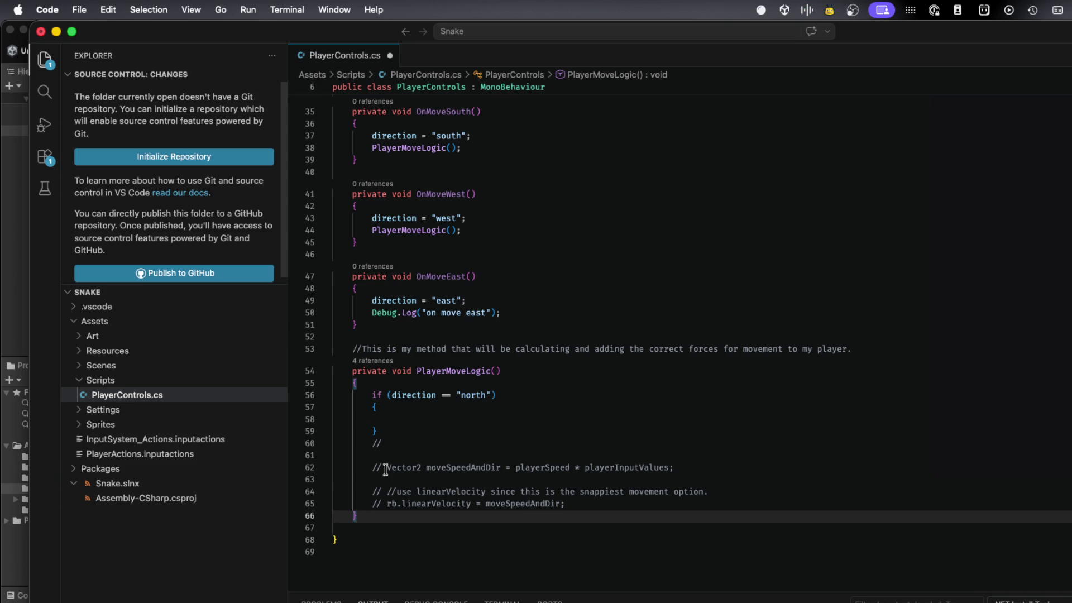
{"action": "key", "text": "Return"}
{"action": "key", "text": "Return"}
- Insert an empty private void Update() method below PlayerMoveLogic using the IntelliSense completion
{"action": "type", "text": "p"}
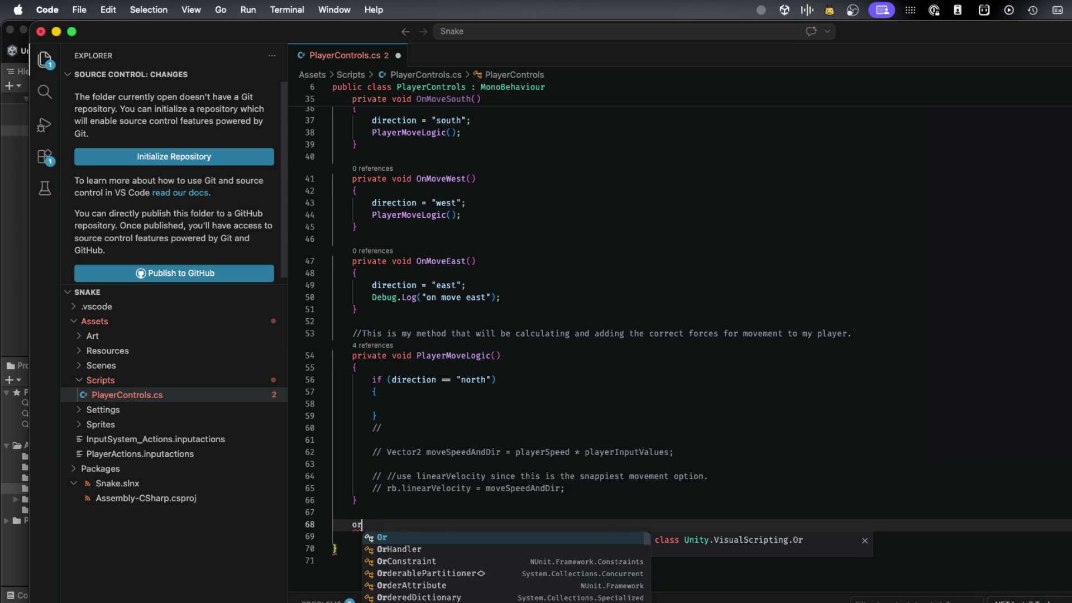
{"action": "type", "text": "riva"}
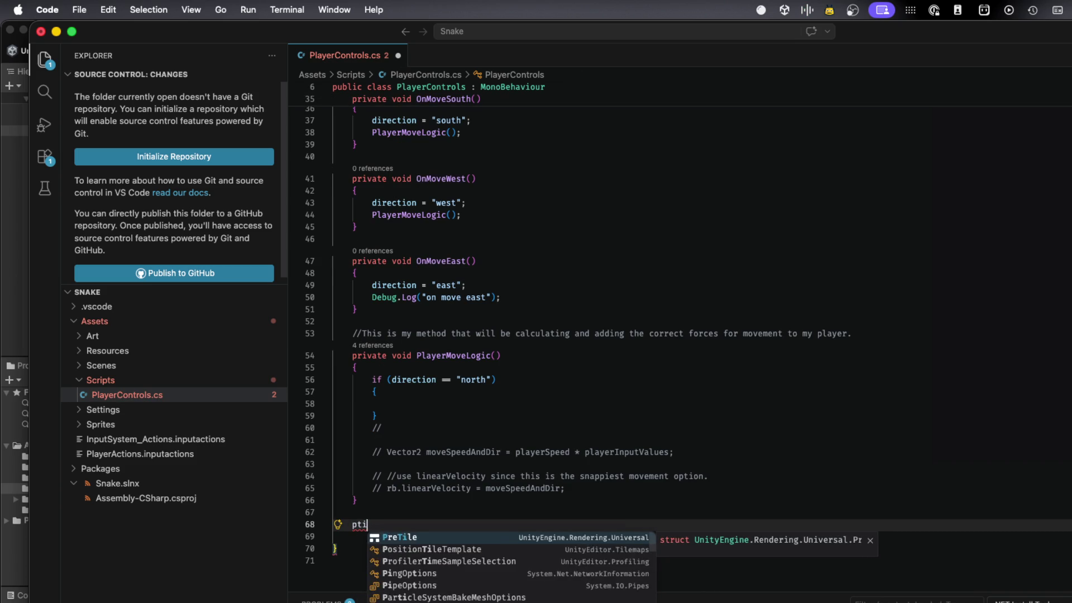
{"action": "type", "text": "te"}
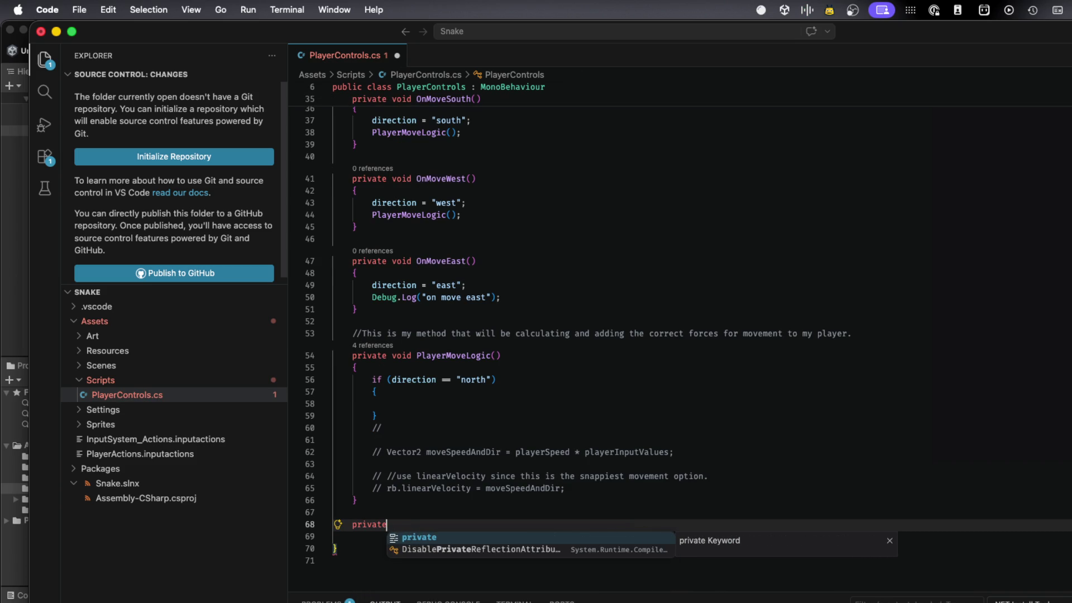
{"action": "type", "text": " void"}
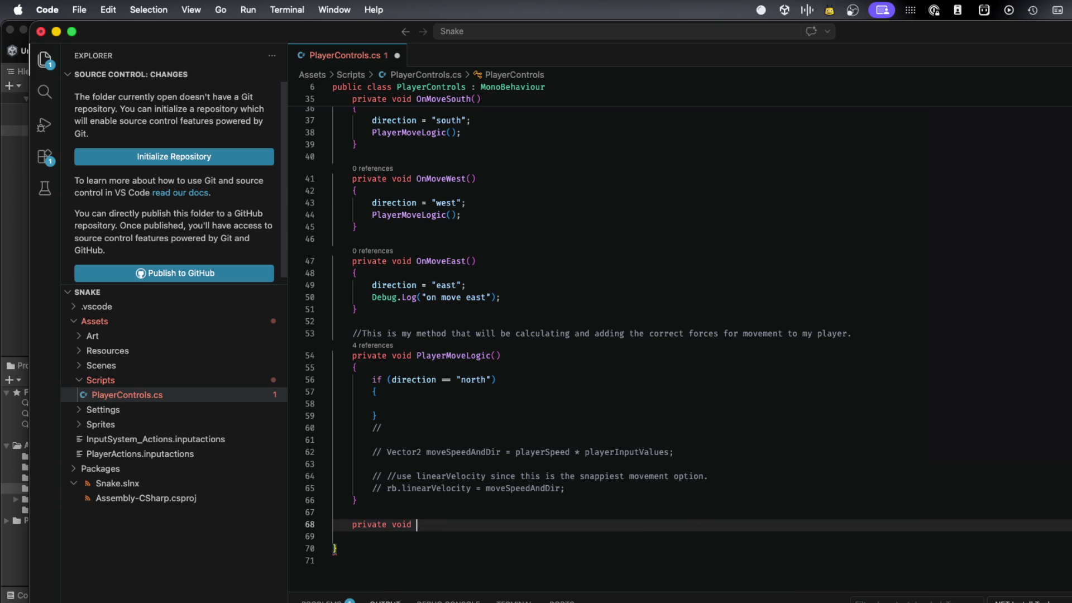
{"action": "type", "text": " Up"}
{"action": "key", "text": "Return"}
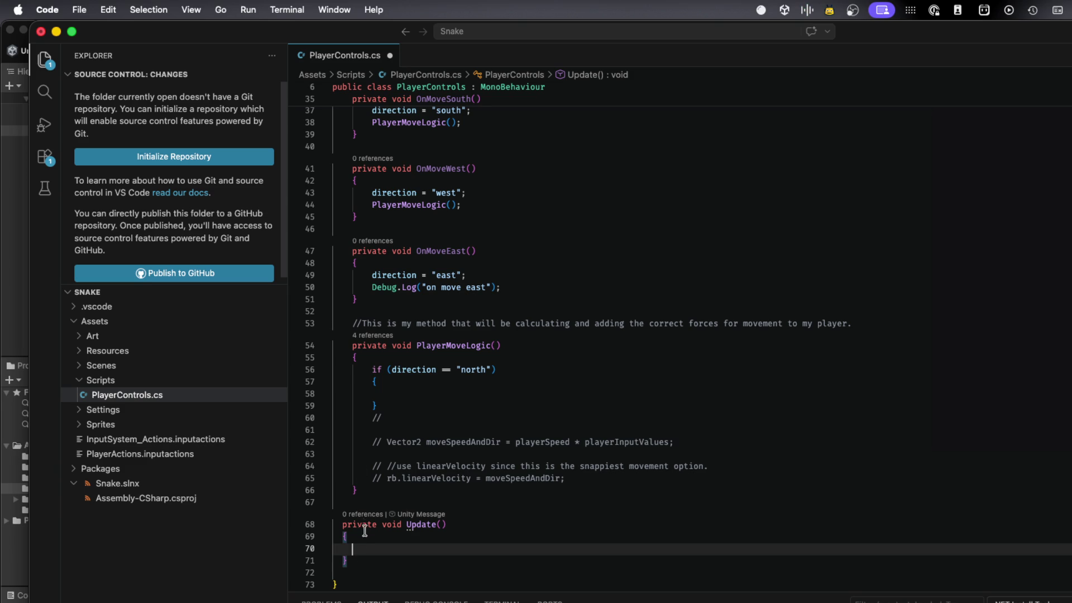
{"action": "left_click_drag", "start_coordinate": [362, 558], "coordinate": [317, 536]}
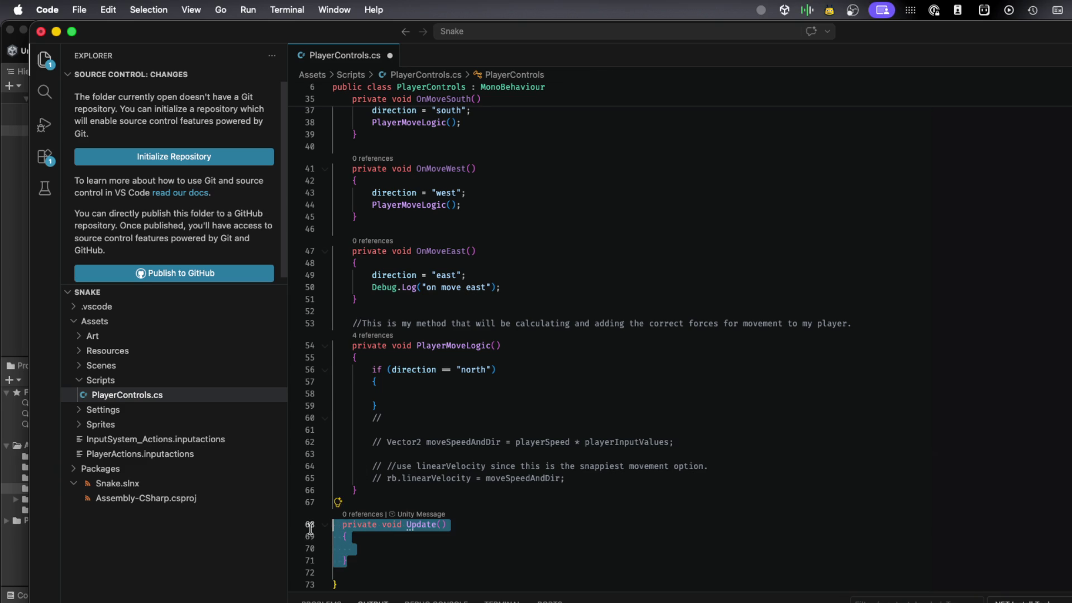
- Paste the Update() method above Awake() and start a Debug call inside it
{"action": "scroll", "coordinate": [344, 505], "scroll_direction": "up", "scroll_amount": 15}
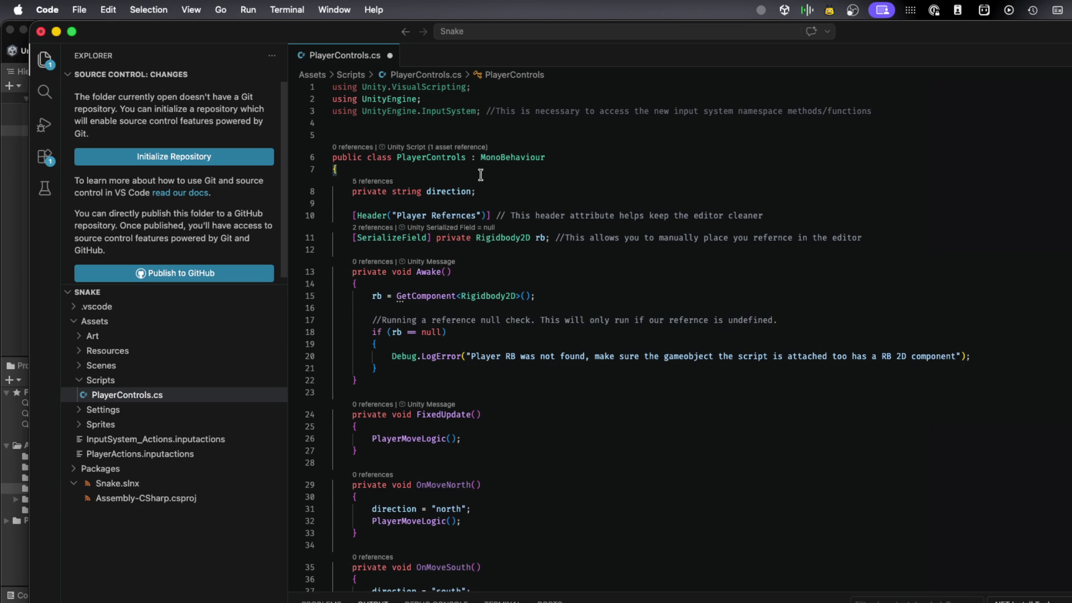
{"action": "left_click", "coordinate": [477, 249]}
{"action": "key", "text": "Return"}
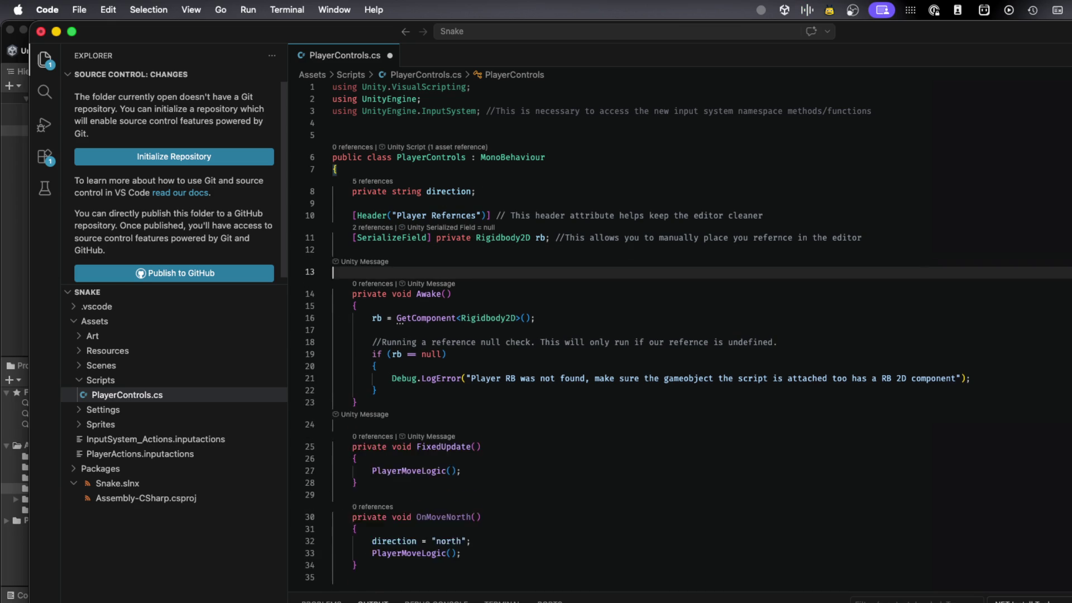
{"action": "key", "text": "super+v"}
{"action": "mouse_move", "coordinate": [409, 274]}
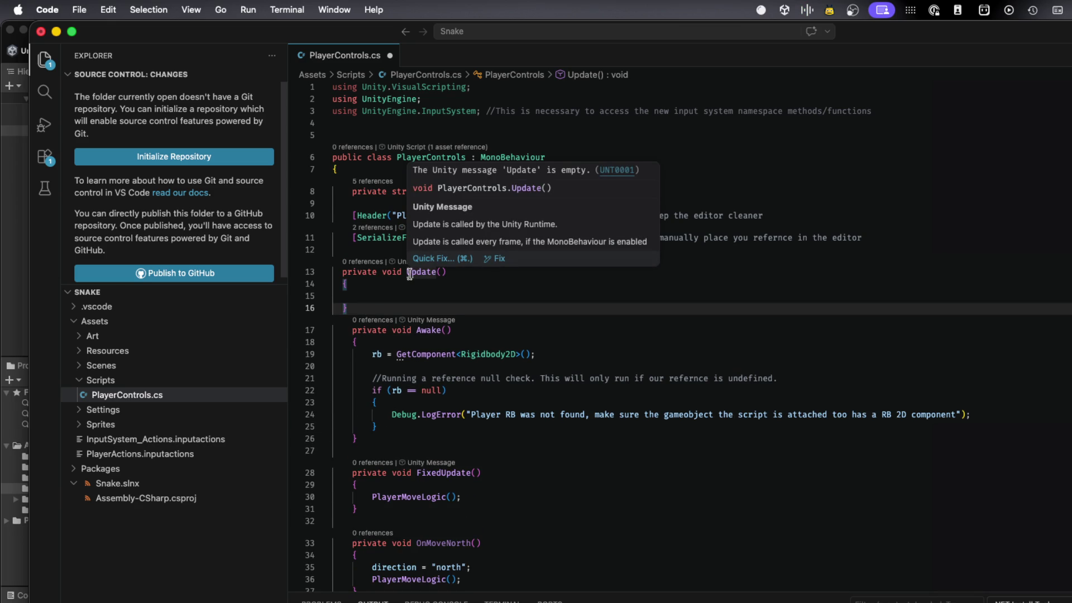
{"action": "left_click", "coordinate": [395, 290]}
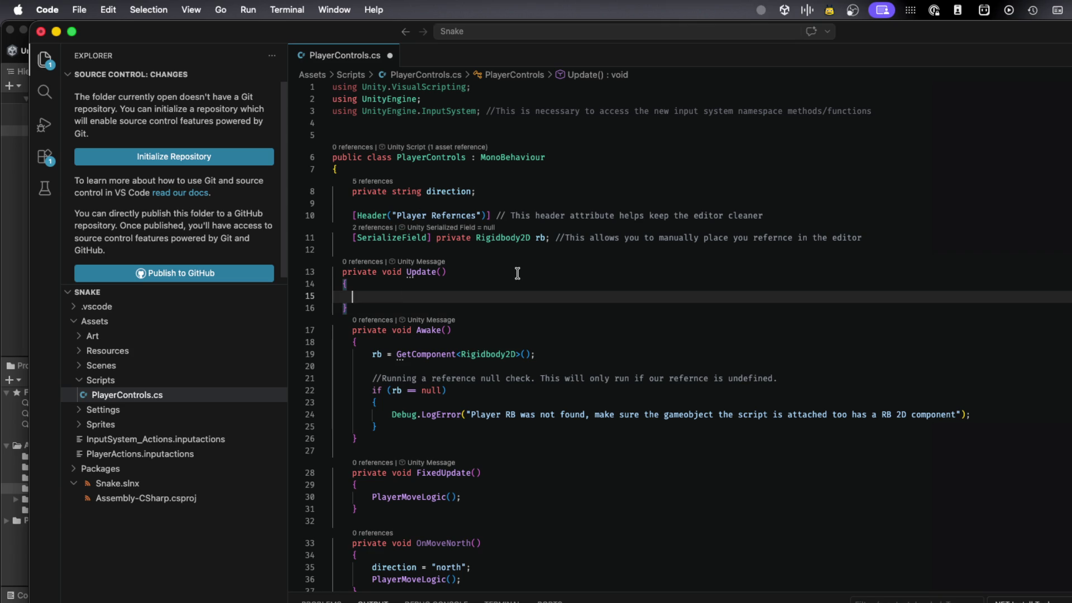
{"action": "type", "text": "Debug"}
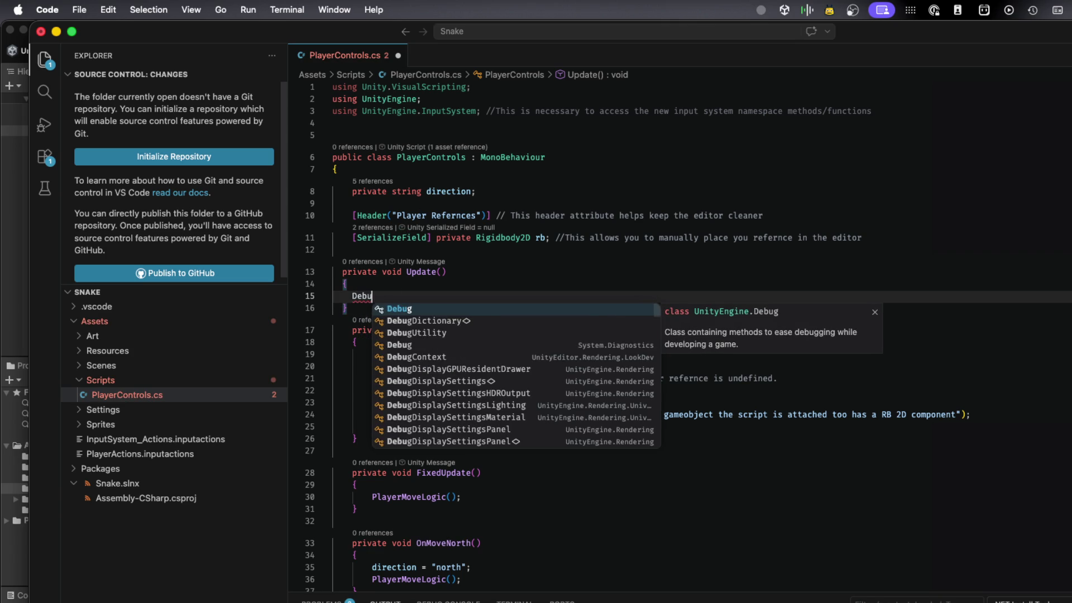
{"action": "key", "text": "Escape"}
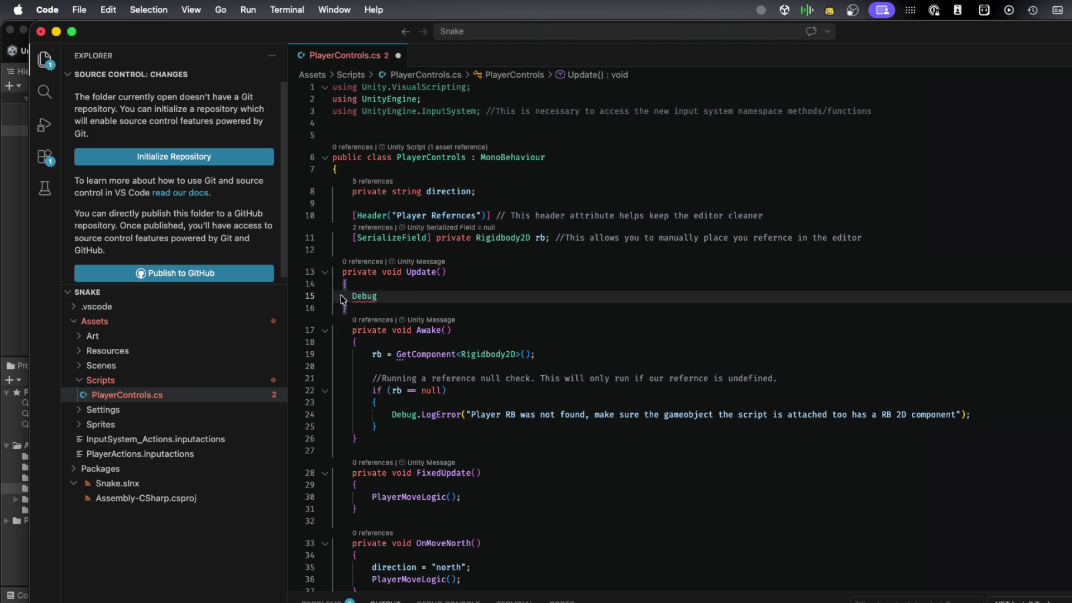
{"action": "left_click", "coordinate": [362, 319]}
{"action": "key", "text": "Down"}
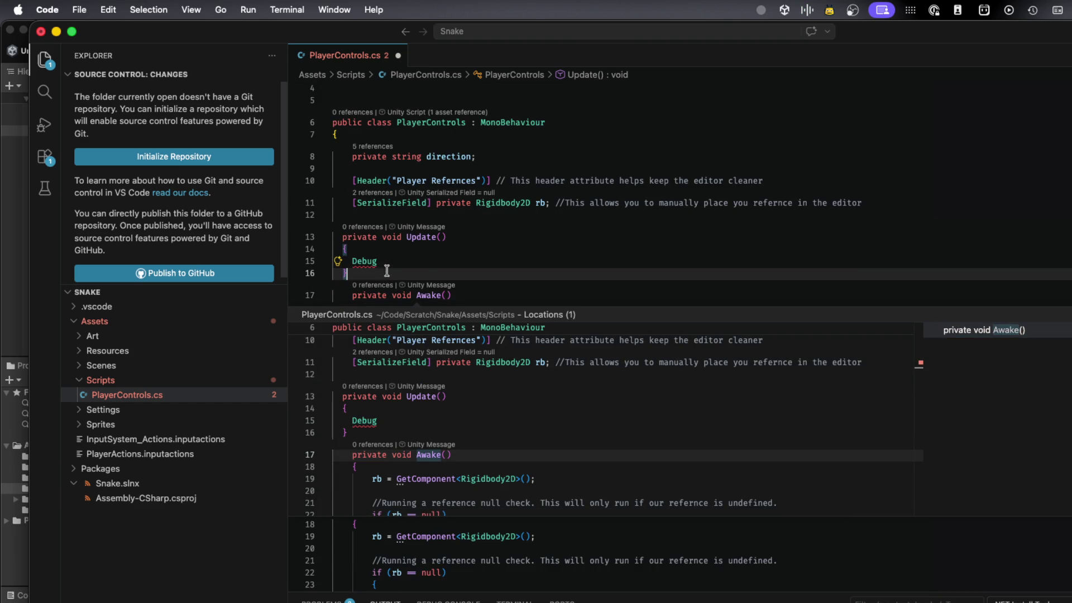
{"action": "key", "text": "Escape"}
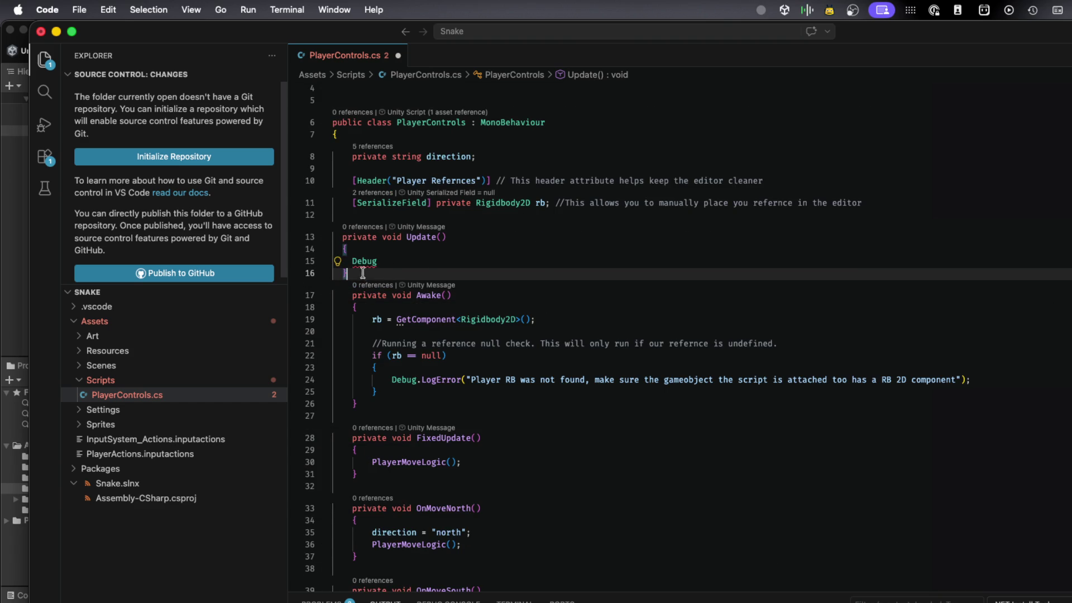
- Move the Update() method below Awake() and fix its indentation
{"action": "left_click_drag", "start_coordinate": [361, 271], "coordinate": [334, 236]}
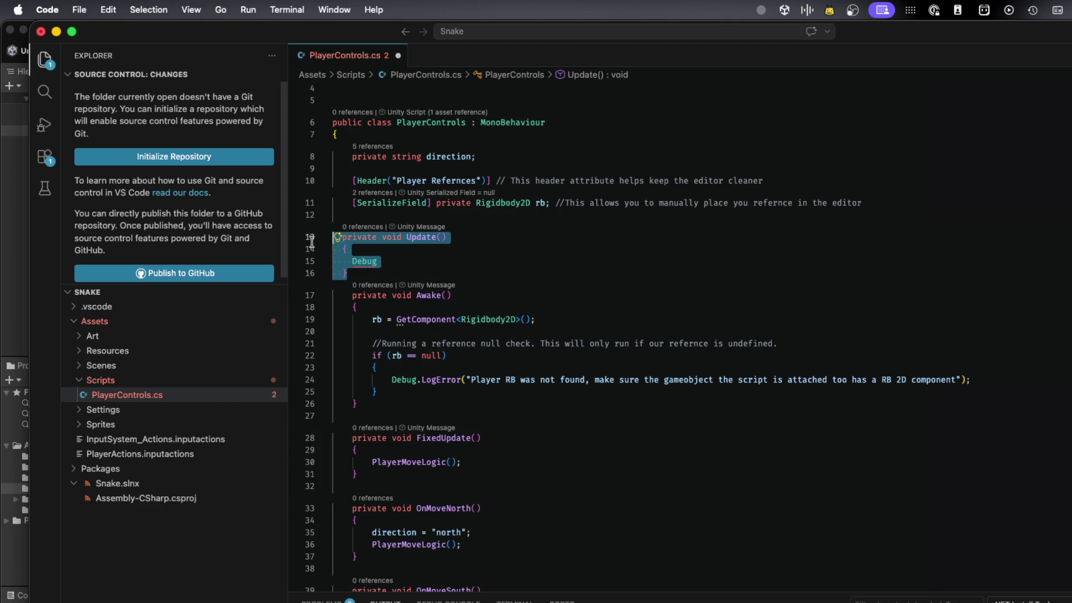
{"action": "key", "text": "BackSpace"}
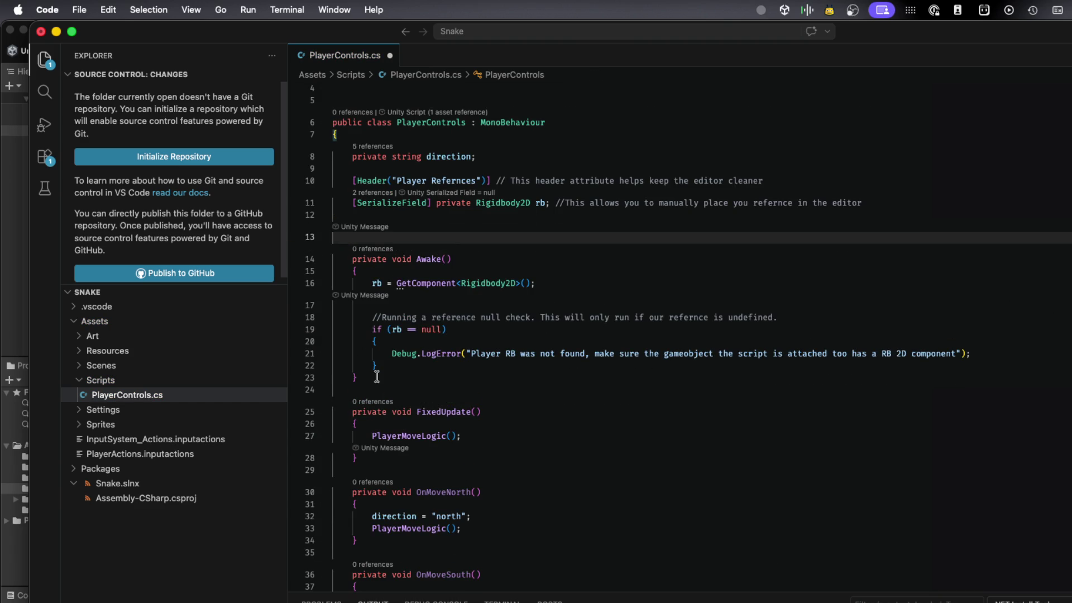
{"action": "left_click", "coordinate": [377, 360]}
{"action": "key", "text": "Return"}
{"action": "key", "text": "ctrl+v"}
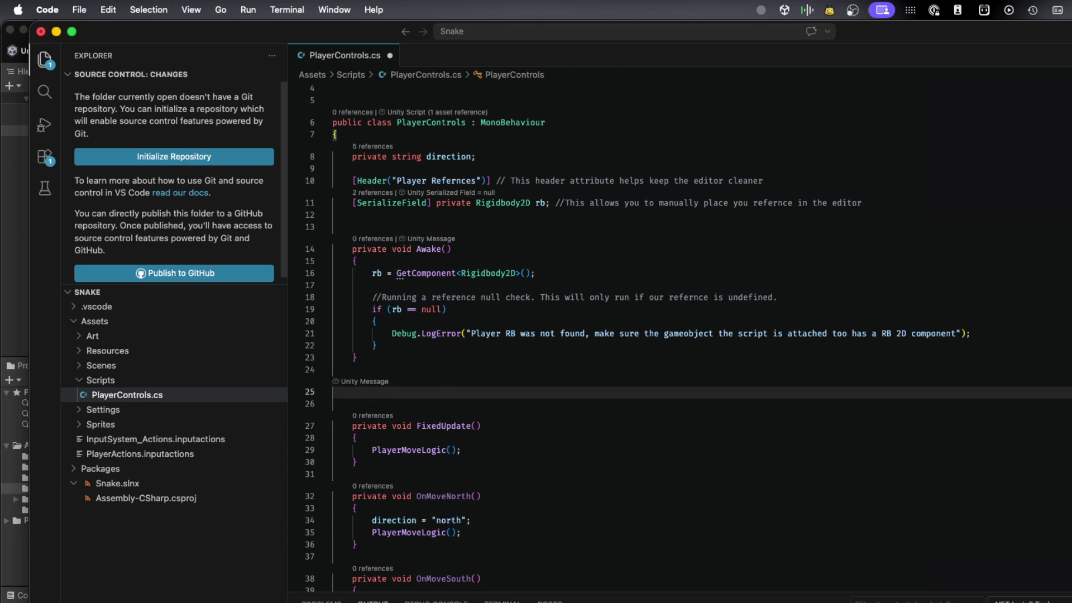
{"action": "left_click", "coordinate": [325, 310]}
{"action": "left_click", "coordinate": [364, 355]}
{"action": "key", "text": "BackSpace"}
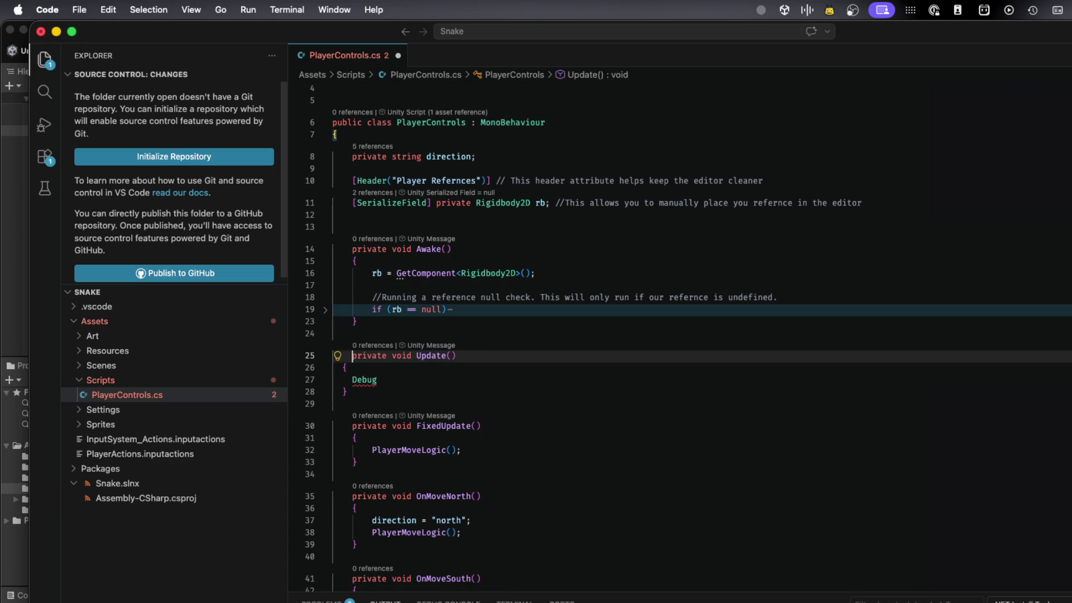
{"action": "key", "text": "Down"}
{"action": "key", "text": "Down"}
{"action": "key", "text": "Down"}
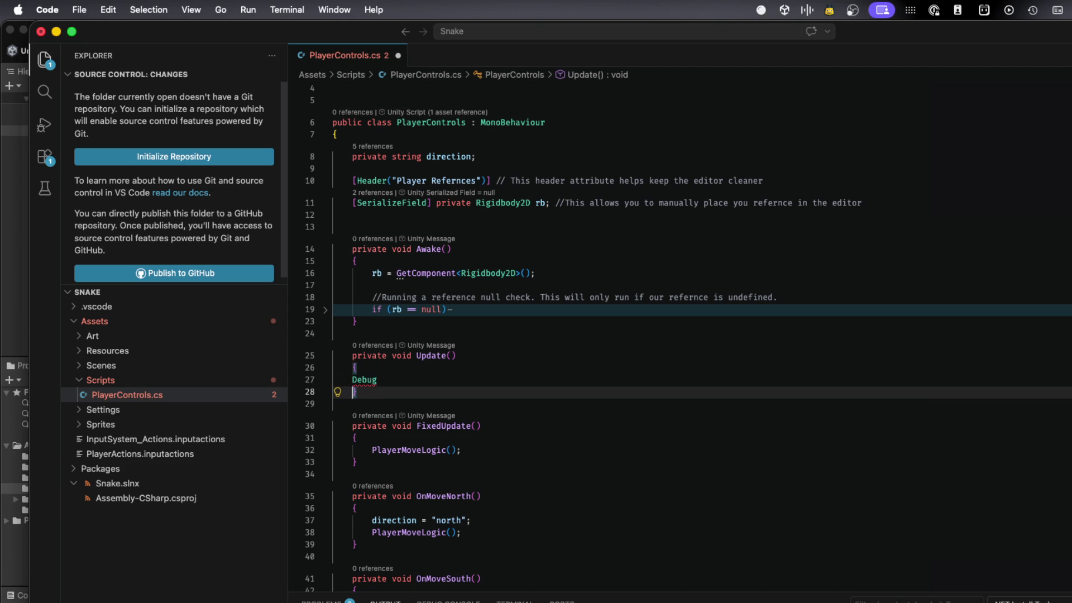
{"action": "key", "text": "Up"}
{"action": "key", "text": "Tab"}
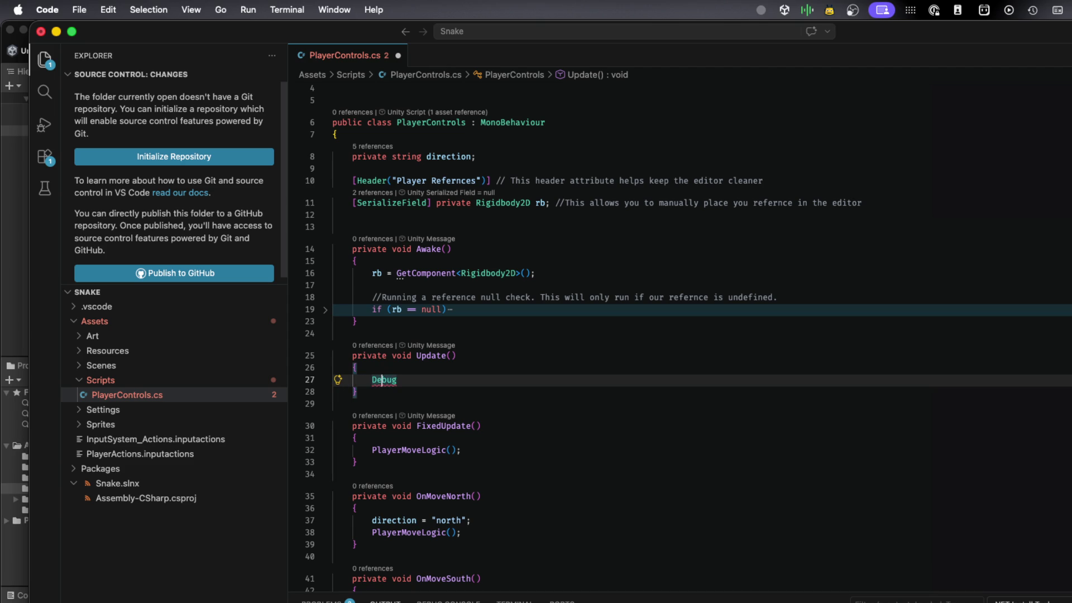
- Complete the Update() body as Debug.Log(direction);
{"action": "left_click", "coordinate": [336, 391]}
{"action": "left_click", "coordinate": [397, 379]}
{"action": "type", "text": "."}
{"action": "type", "text": "log"}
{"action": "key", "text": "Return"}
{"action": "type", "text": "("}
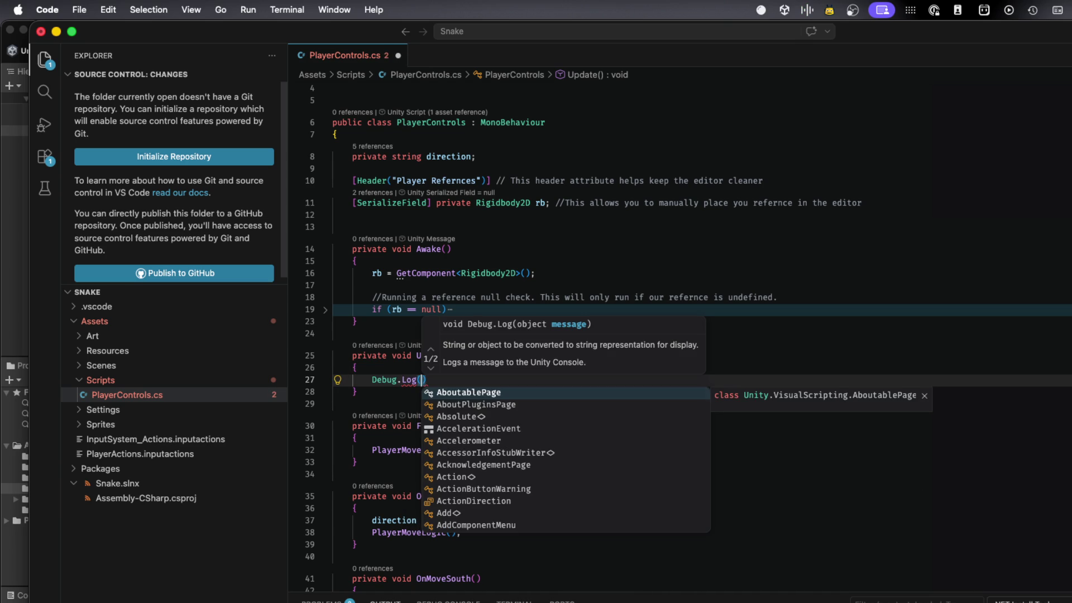
{"action": "type", "text": "directio"}
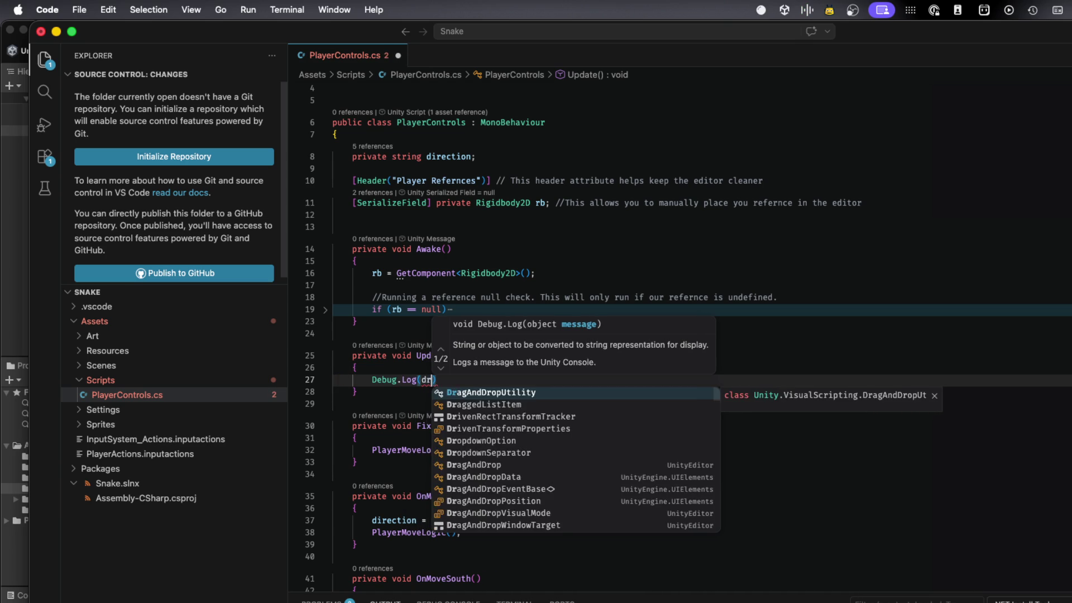
{"action": "type", "text": "n);"}
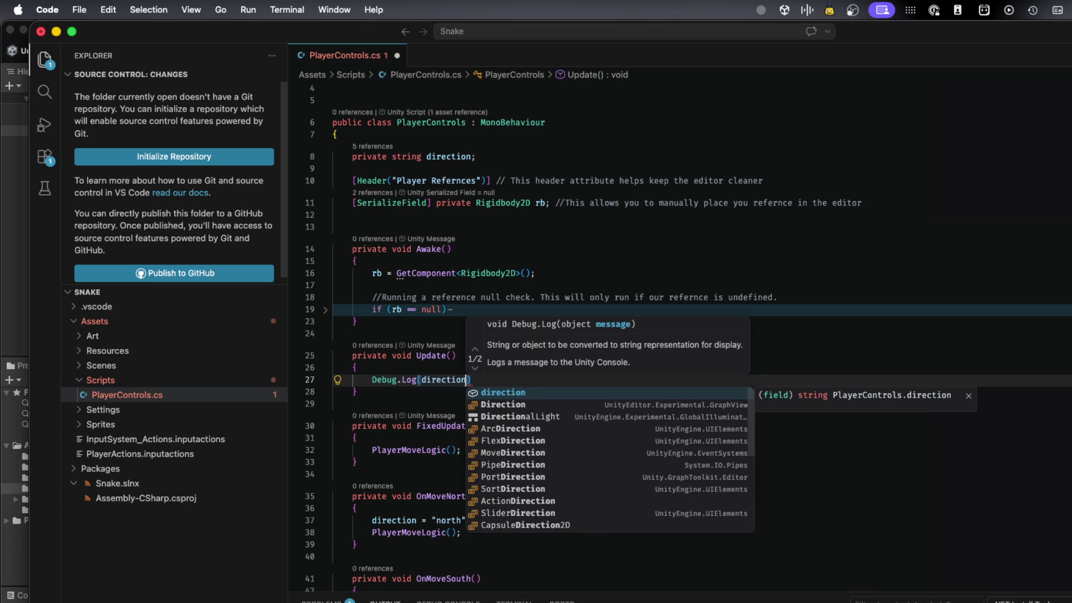
- Delete the north if-block from PlayerMoveLogic and save PlayerControls.cs
{"action": "scroll", "coordinate": [452, 448], "scroll_direction": "down", "scroll_amount": 9}
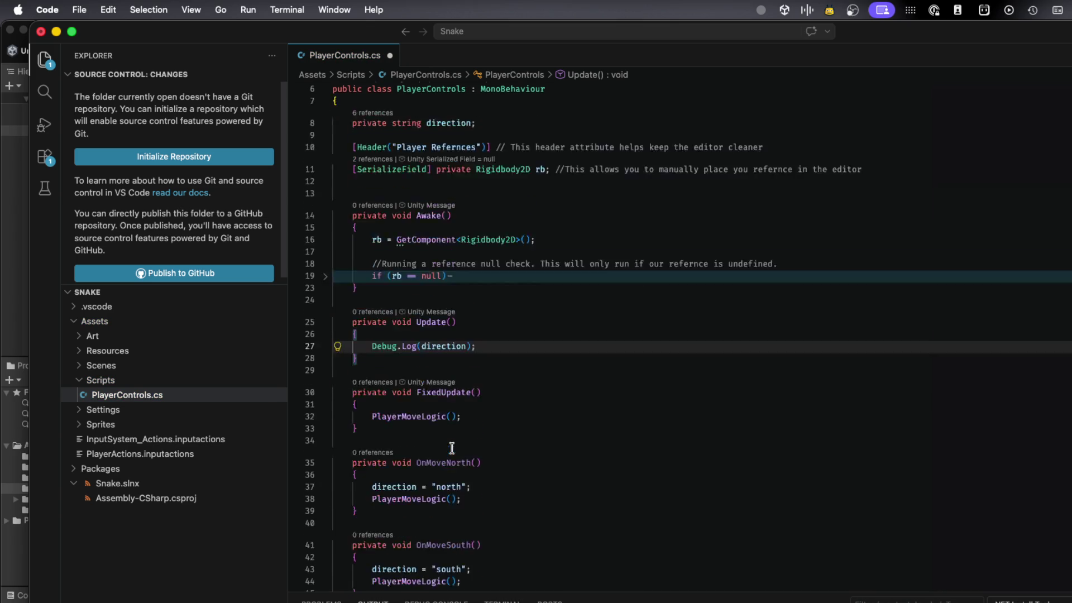
{"action": "scroll", "coordinate": [451, 448], "scroll_direction": "down", "scroll_amount": 3}
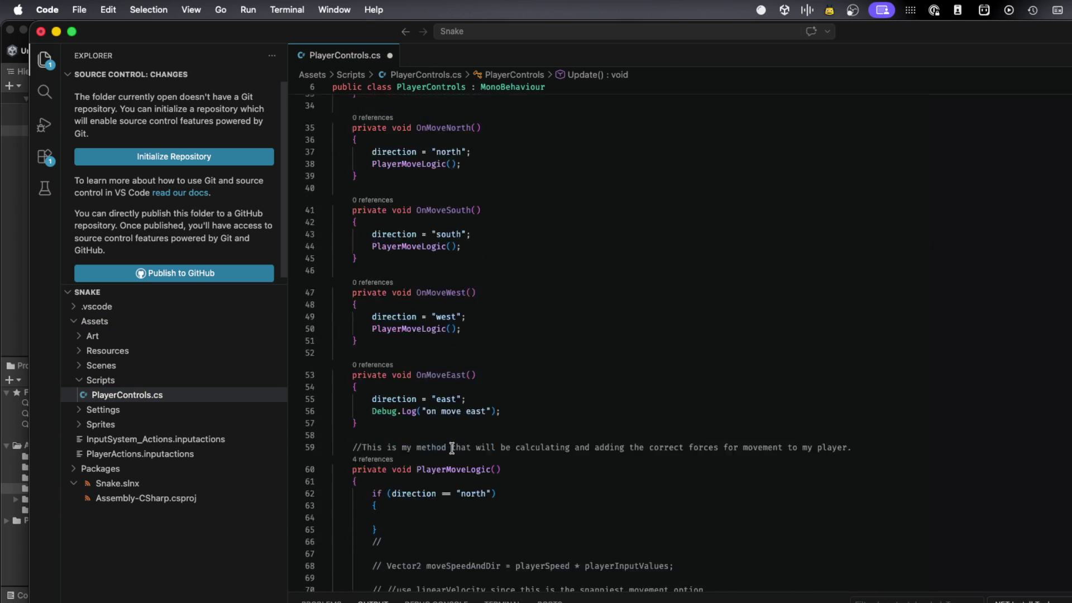
{"action": "left_click_drag", "start_coordinate": [392, 428], "coordinate": [293, 394]}
{"action": "key", "text": "BackSpace"}
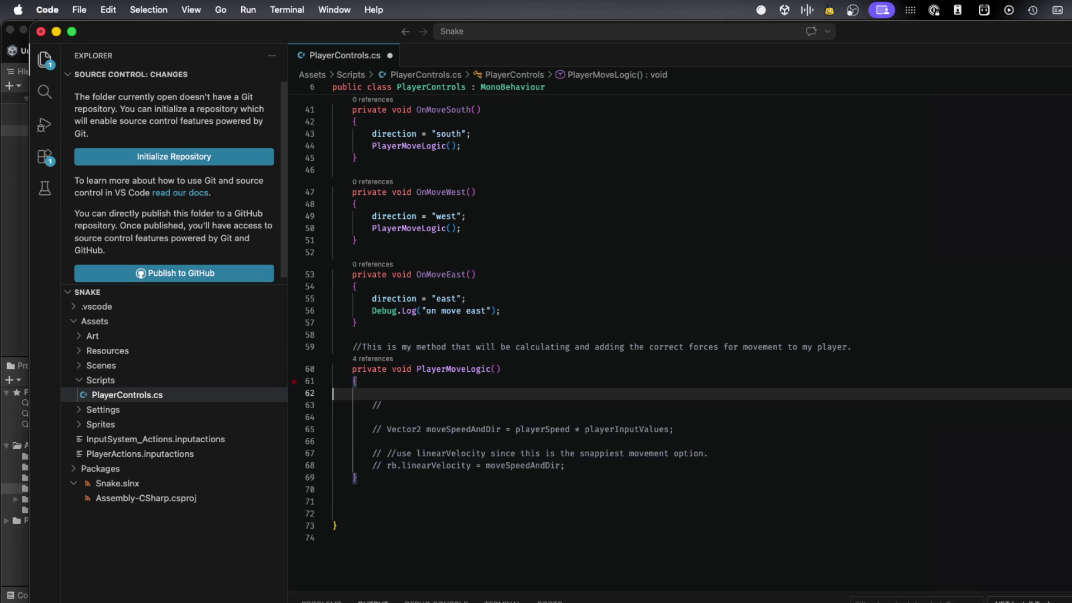
{"action": "scroll", "coordinate": [363, 436], "scroll_direction": "up", "scroll_amount": 10}
{"action": "scroll", "coordinate": [418, 253], "scroll_direction": "down", "scroll_amount": 9}
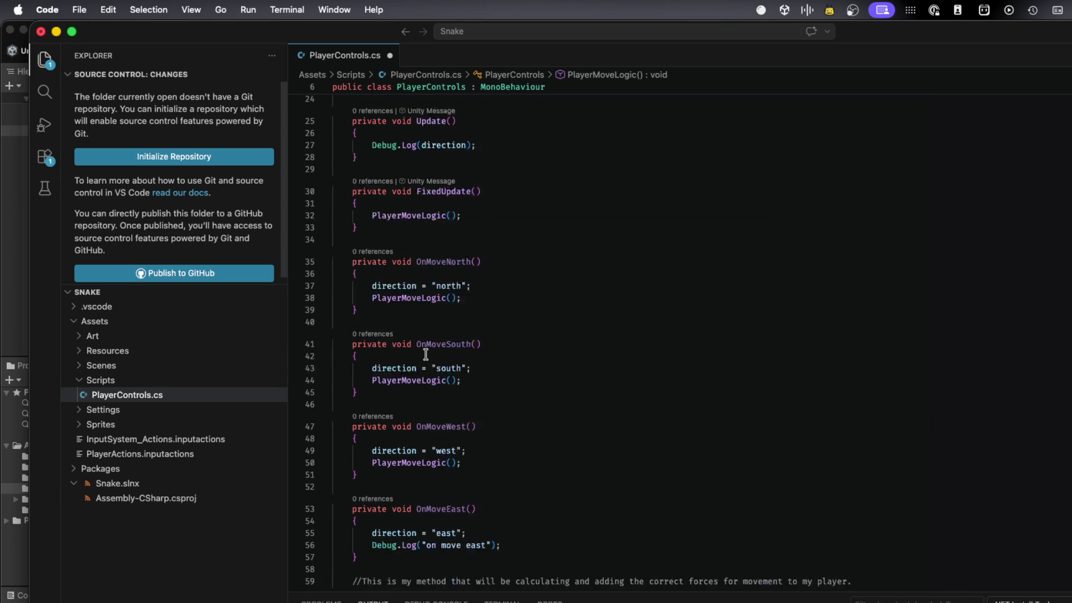
{"action": "scroll", "coordinate": [426, 355], "scroll_direction": "up", "scroll_amount": 8}
{"action": "key", "text": "super+s"}
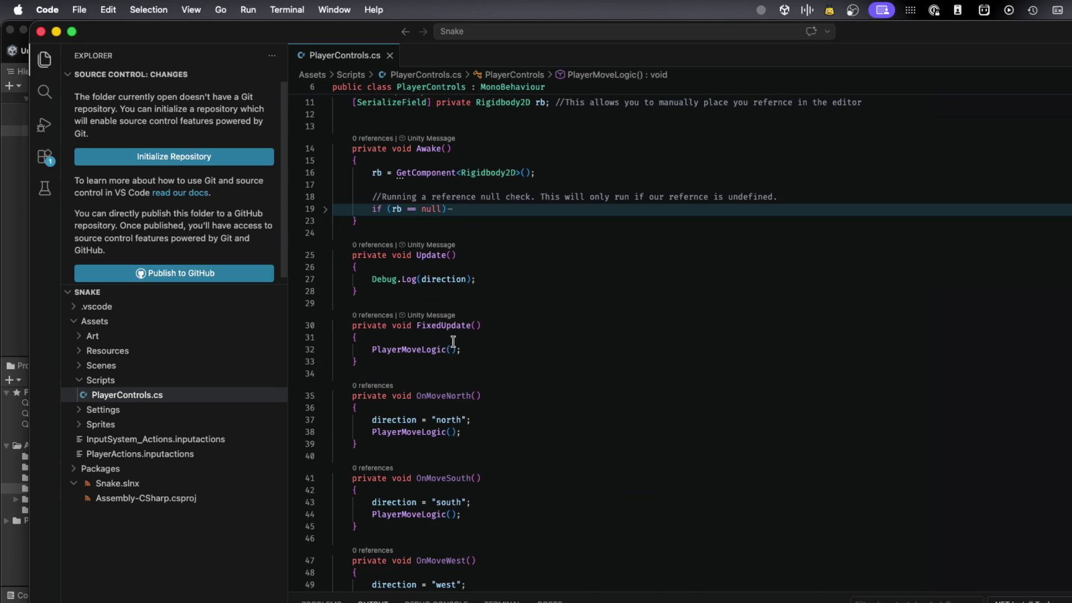
{"action": "key", "text": "super+Tab"}
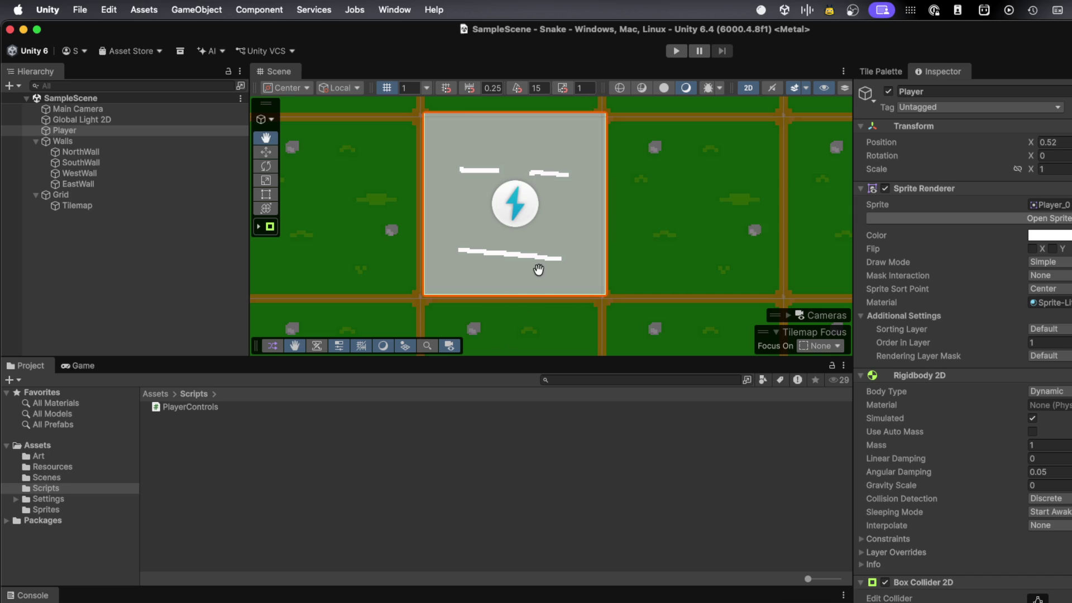
- Run the Snake scene in Play mode, stop it, and return to PlayerControls.cs
{"action": "left_click", "coordinate": [675, 50]}
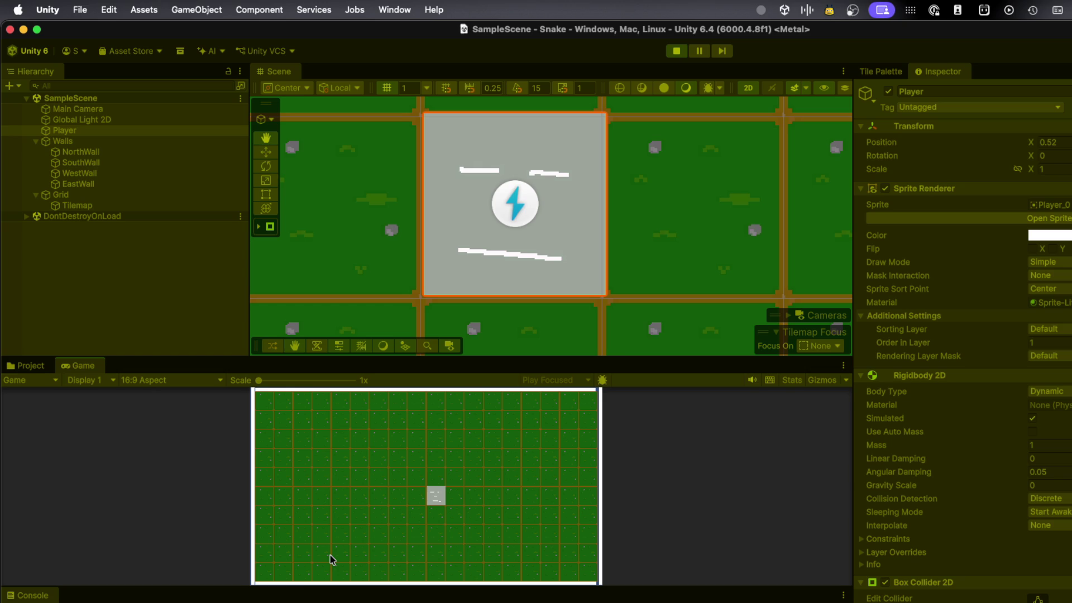
{"action": "left_click", "coordinate": [676, 51]}
{"action": "key", "text": "super+Tab"}
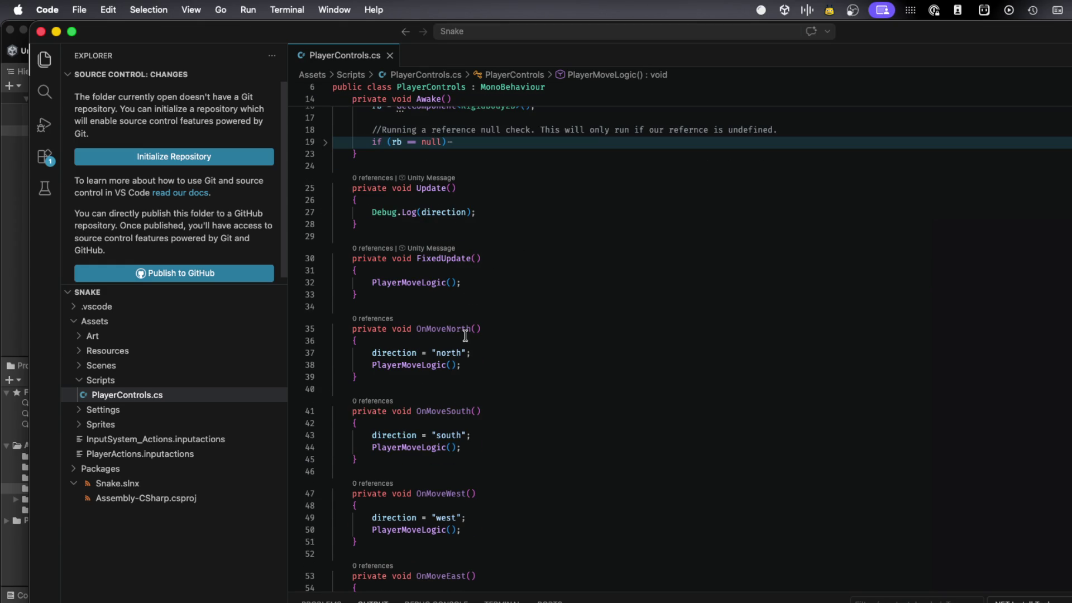
- Delete the 'on move east' log and the PlayerMoveLogic() calls in OnMoveWest, OnMoveSouth and OnMoveNorth, then save
{"action": "scroll", "coordinate": [460, 413], "scroll_direction": "down", "scroll_amount": 2}
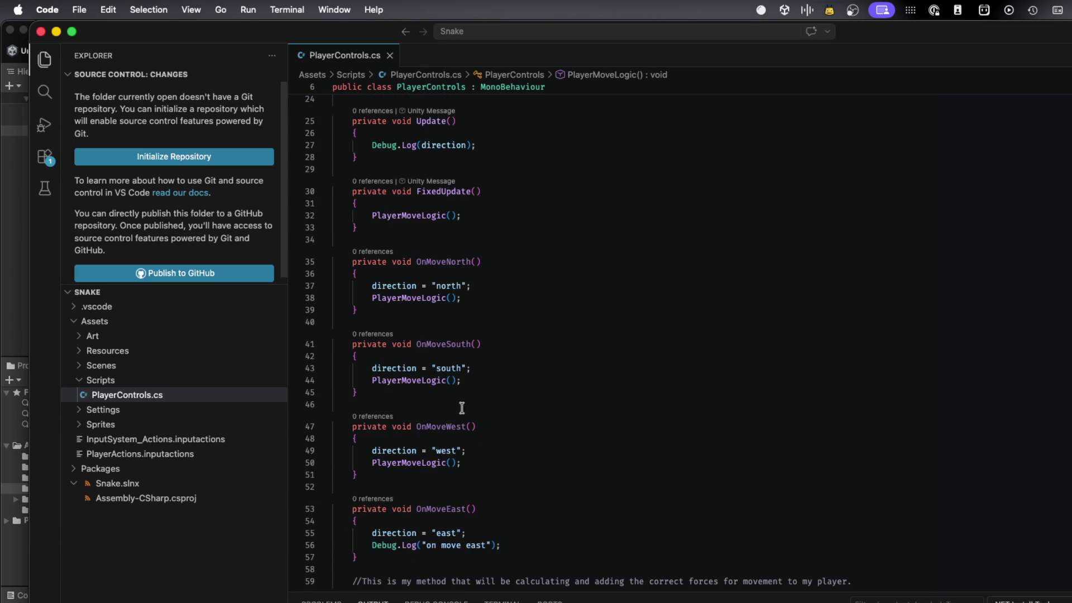
{"action": "scroll", "coordinate": [461, 424], "scroll_direction": "down", "scroll_amount": 1}
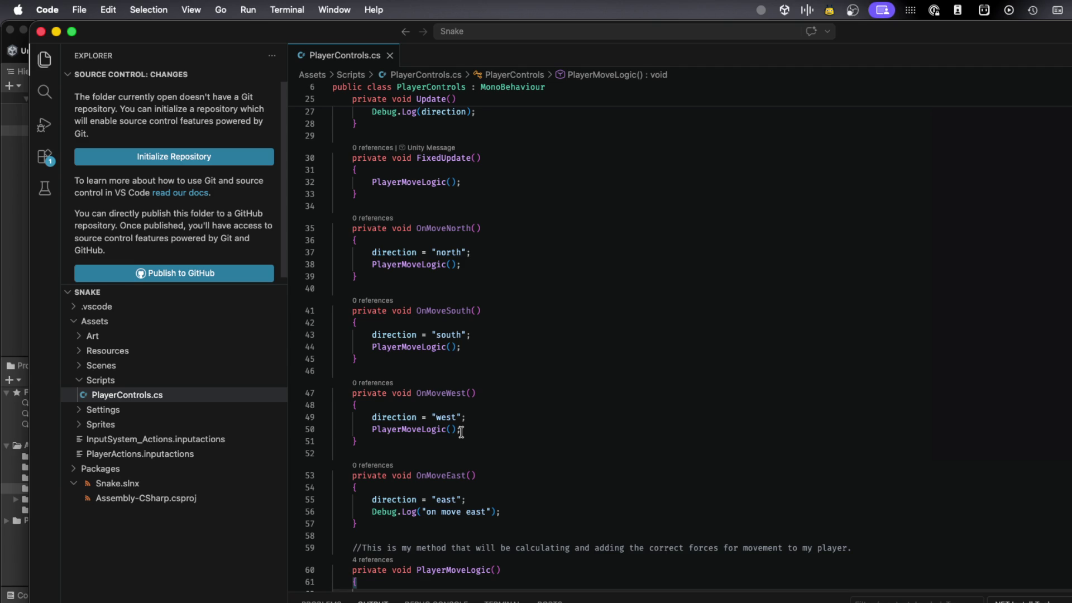
{"action": "triple_click", "coordinate": [481, 511]}
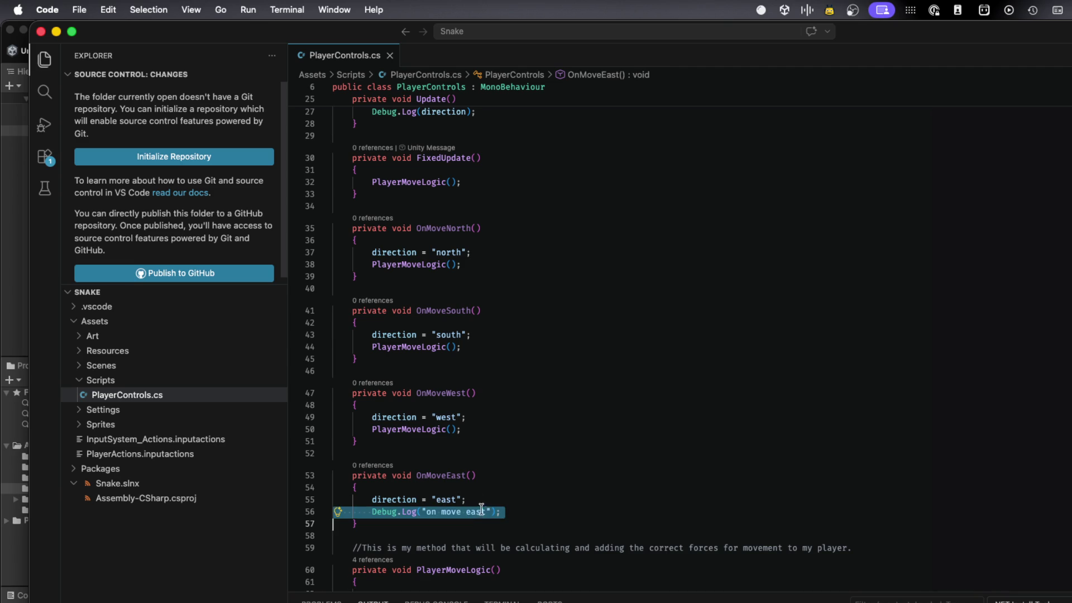
{"action": "key", "text": "BackSpace"}
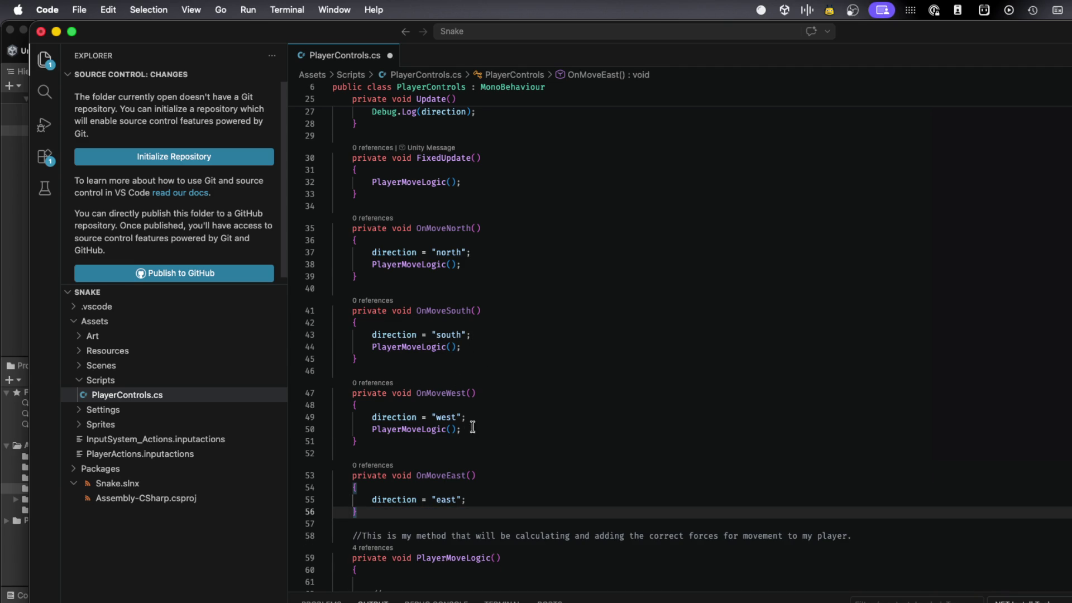
{"action": "left_click_drag", "start_coordinate": [462, 429], "coordinate": [333, 428]}
{"action": "key", "text": "BackSpace"}
{"action": "triple_click", "coordinate": [371, 347]}
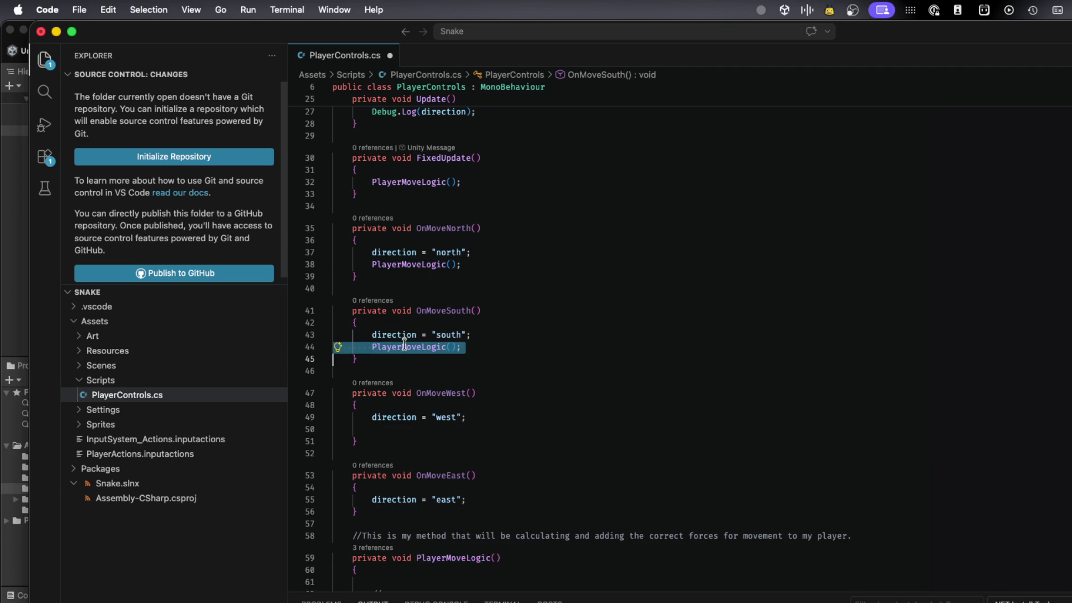
{"action": "key", "text": "BackSpace"}
{"action": "left_click", "coordinate": [419, 263]}
{"action": "triple_click", "coordinate": [419, 264]}
{"action": "key", "text": "BackSpace"}
{"action": "key", "text": "cmd+s"}
- Remove the leftover blank line in OnMoveWest and save again
{"action": "left_click", "coordinate": [414, 413]}
{"action": "left_click", "coordinate": [413, 403]}
{"action": "key", "text": "BackSpace"}
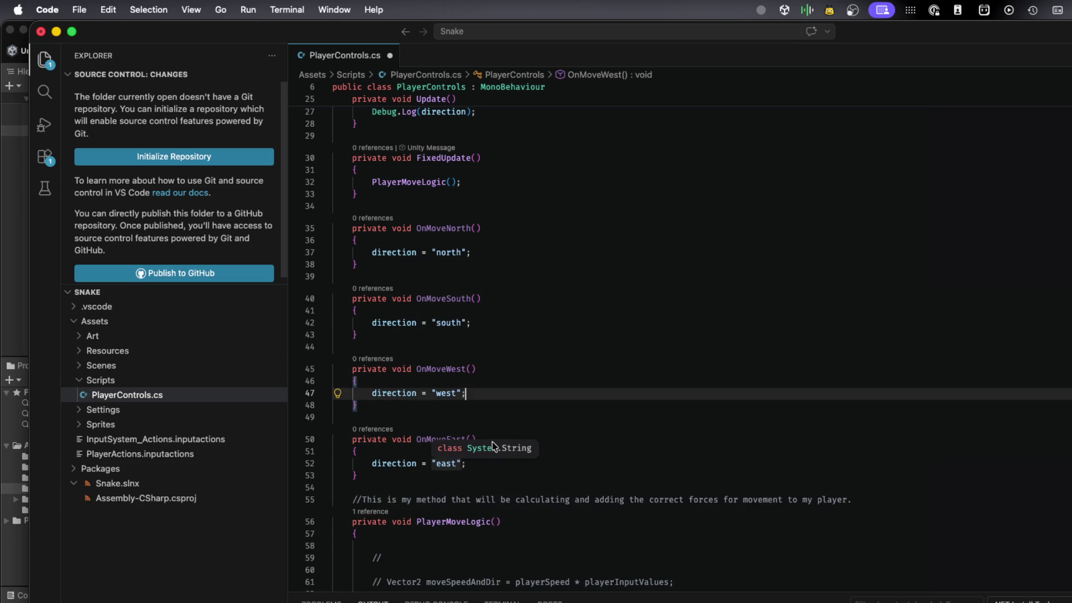
{"action": "key", "text": "cmd+s"}
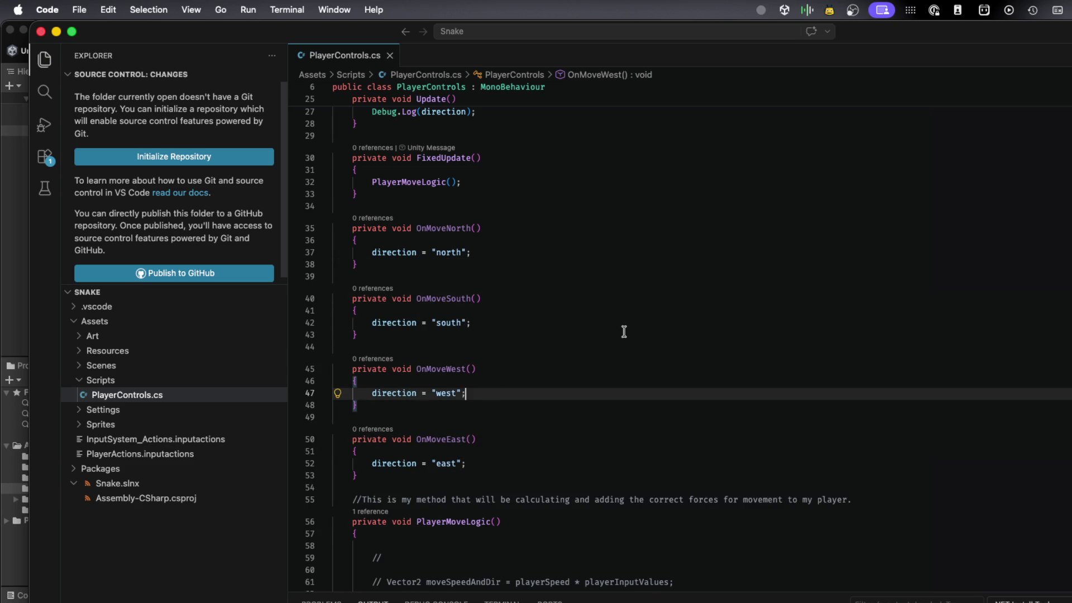
- Play-test the simplified OnMove handlers in Unity, then go back to PlayerControls.cs
{"action": "key", "text": "cmd+Tab"}
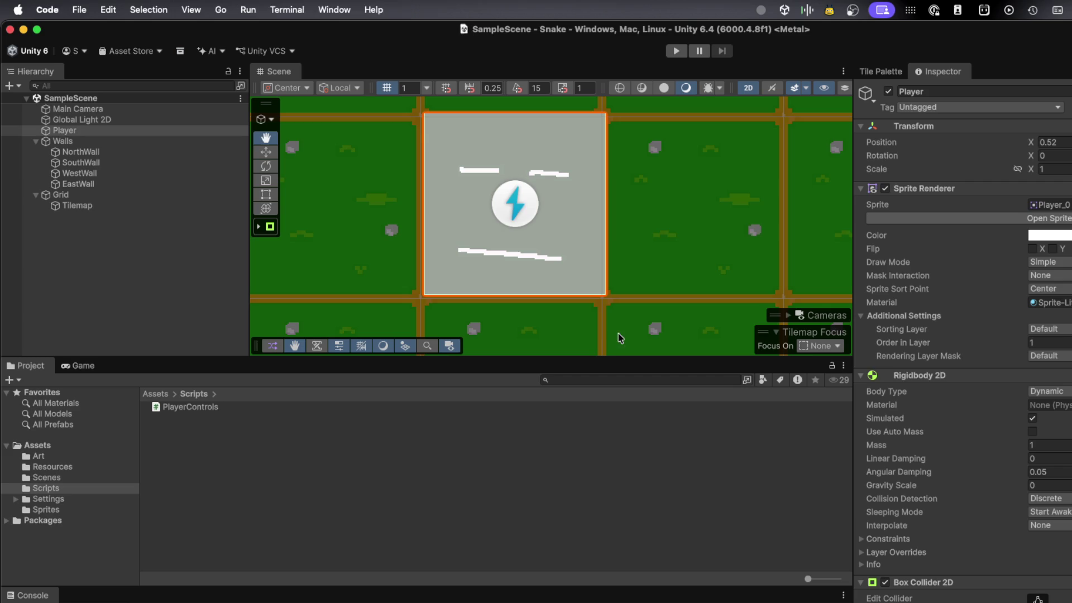
{"action": "left_click", "coordinate": [674, 51]}
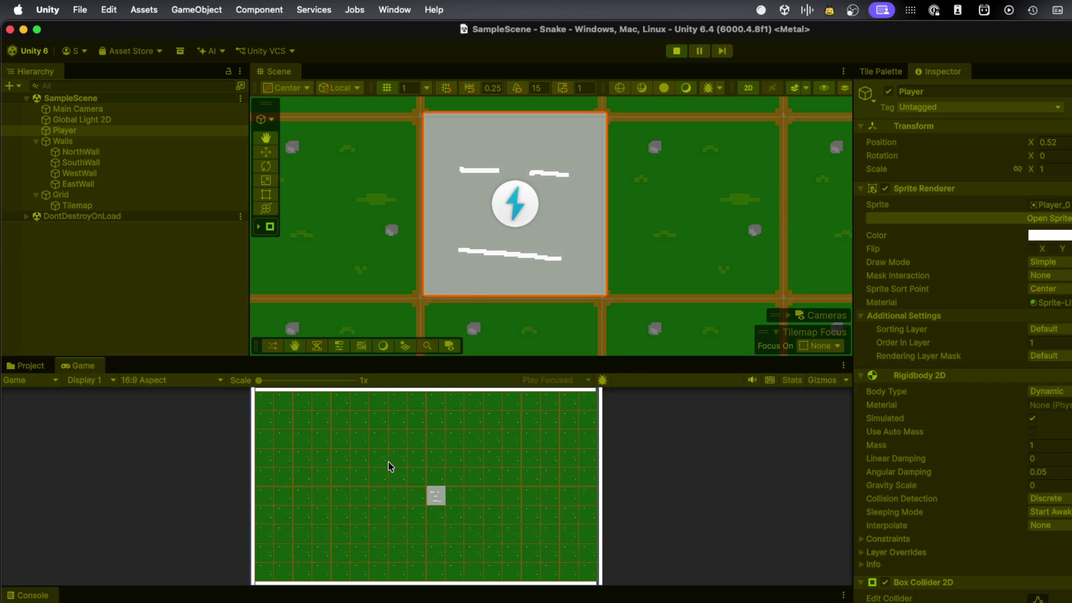
{"action": "key", "text": "super+Tab"}
{"action": "scroll", "coordinate": [410, 182], "scroll_direction": "up", "scroll_amount": 10}
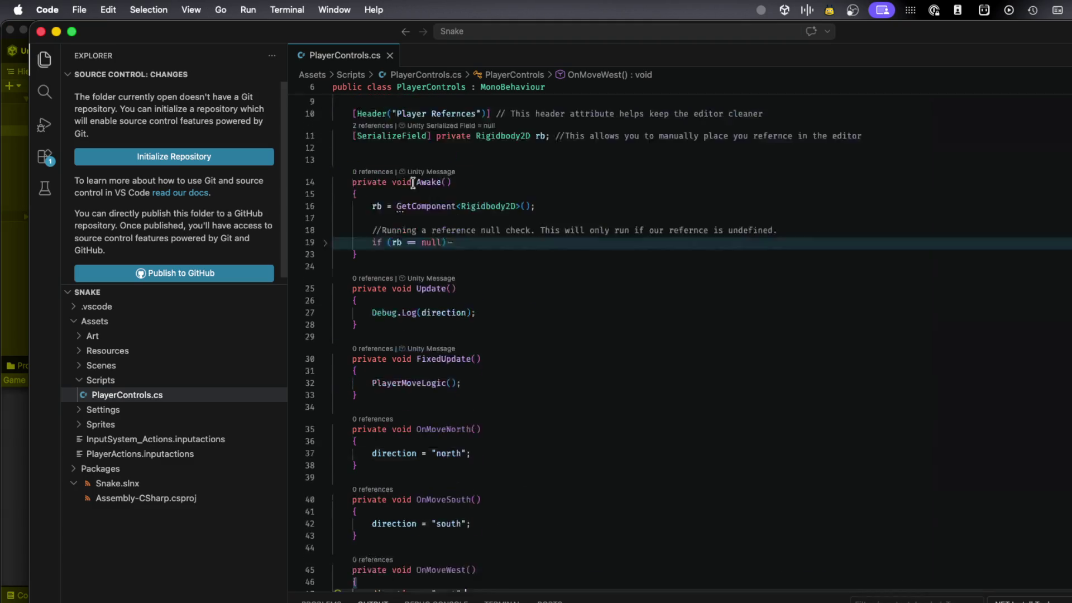
- Initialise the direction field to "south" on line 8 and save the script
{"action": "left_click", "coordinate": [471, 191]}
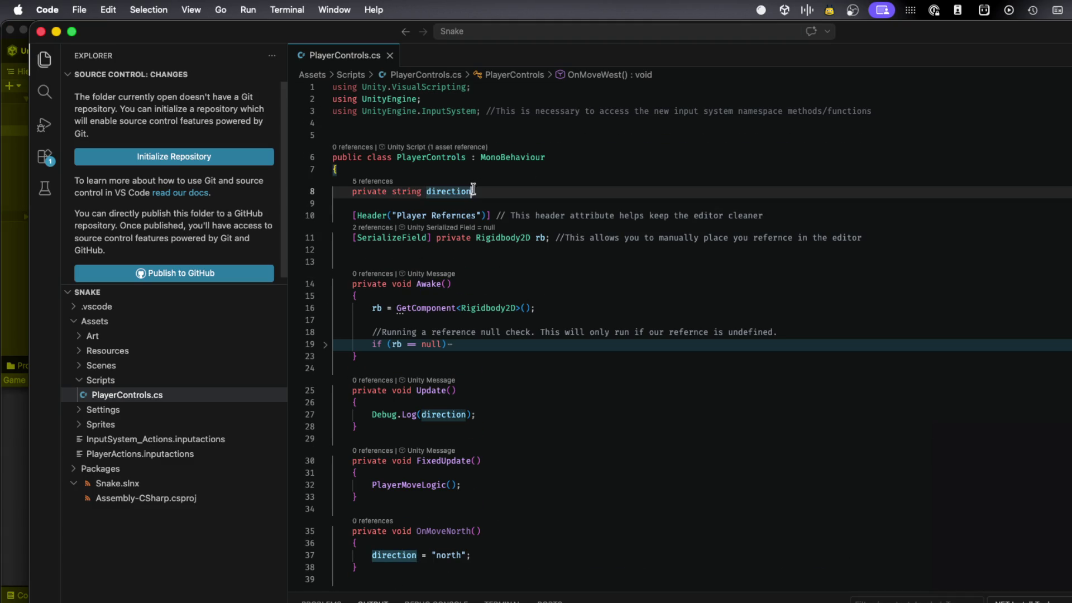
{"action": "type", "text": "= sou"}
{"action": "key", "text": "Escape"}
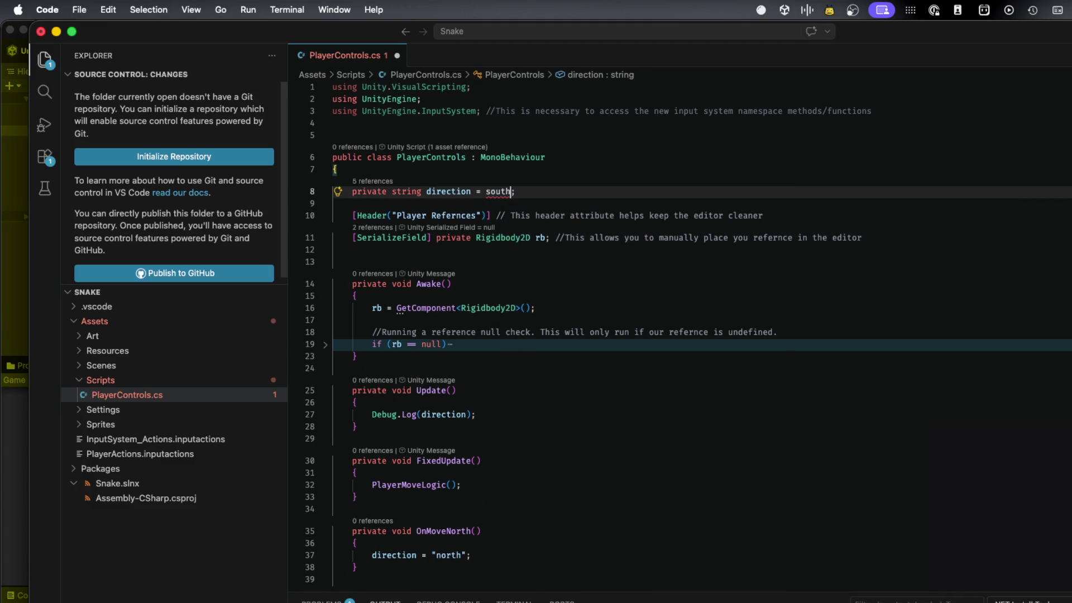
{"action": "key", "text": "shift+Left"}
{"action": "key", "text": "shift+Left"}
{"action": "type", "text": "\""}
{"action": "key", "text": "Right"}
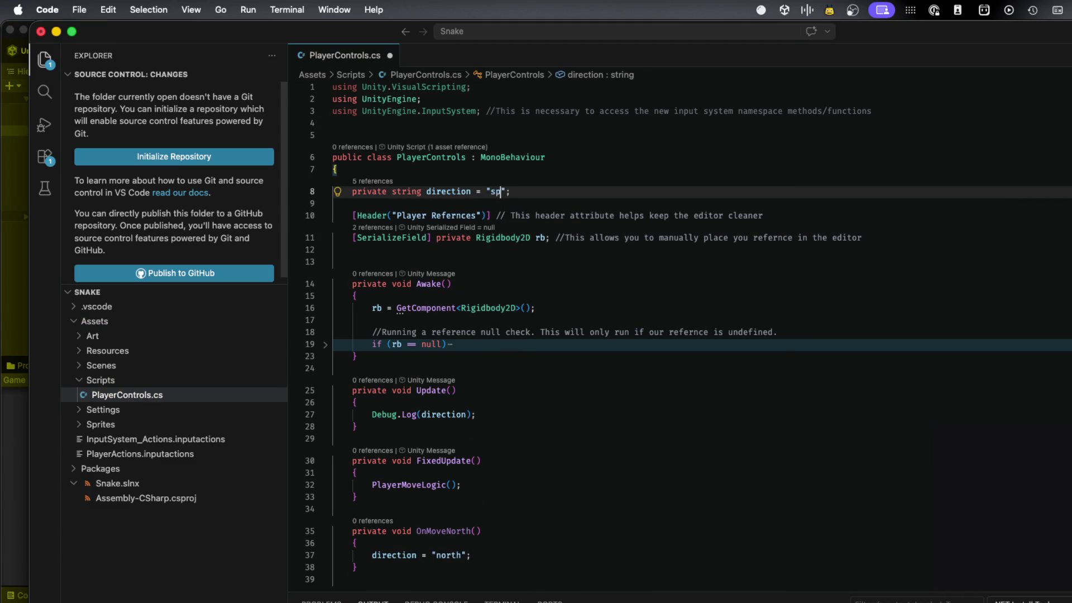
{"action": "type", "text": "ut"}
{"action": "key", "text": "BackSpace"}
{"action": "key", "text": "super+s"}
{"action": "key", "text": "super+Tab"}
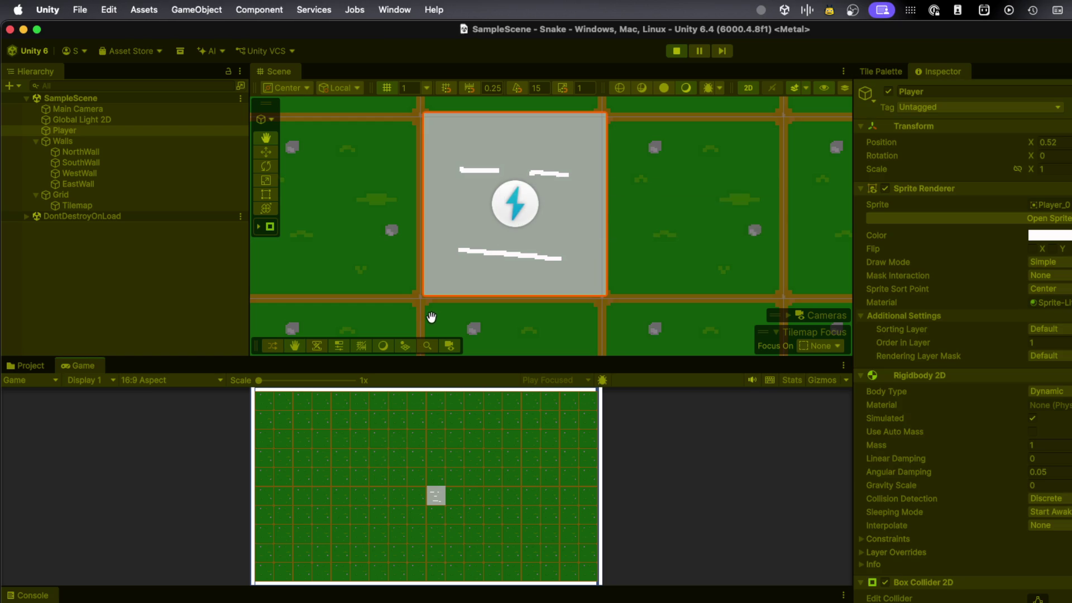
- Restart Play mode and inspect a 'west' direction message logged in the Console
{"action": "left_click", "coordinate": [678, 52]}
{"action": "left_click", "coordinate": [676, 52]}
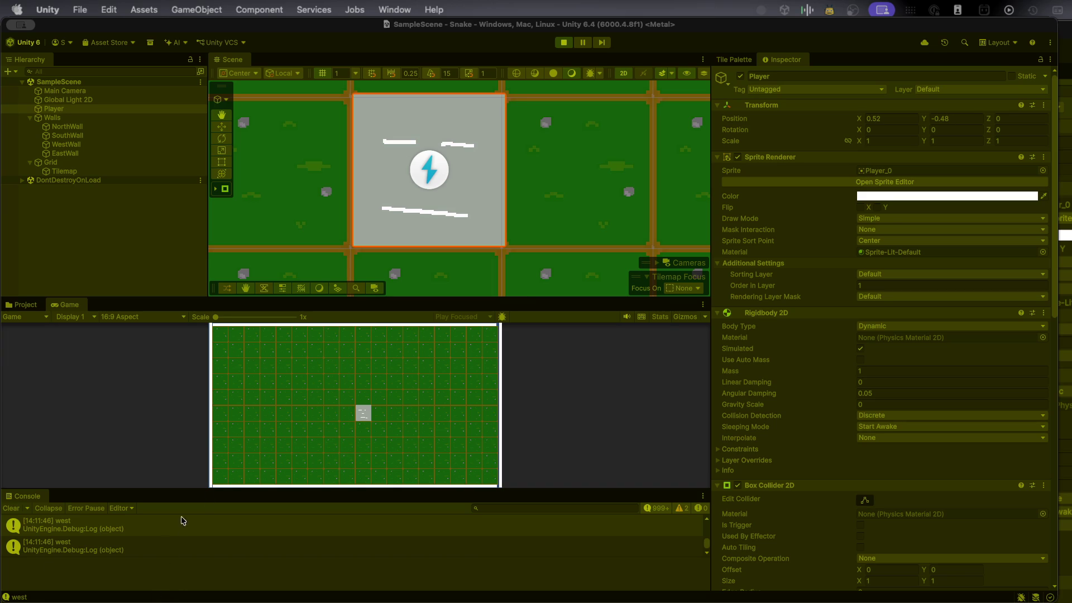
{"action": "left_click", "coordinate": [221, 537]}
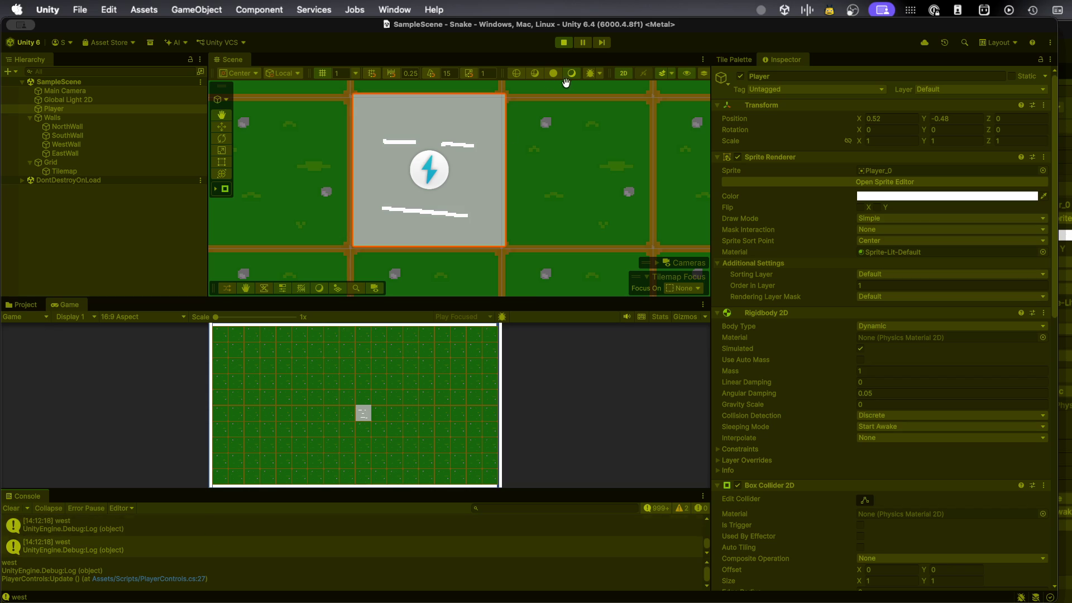
- Restart the game and steer the player south, north, then west with the arrow keys
{"action": "left_click", "coordinate": [563, 43]}
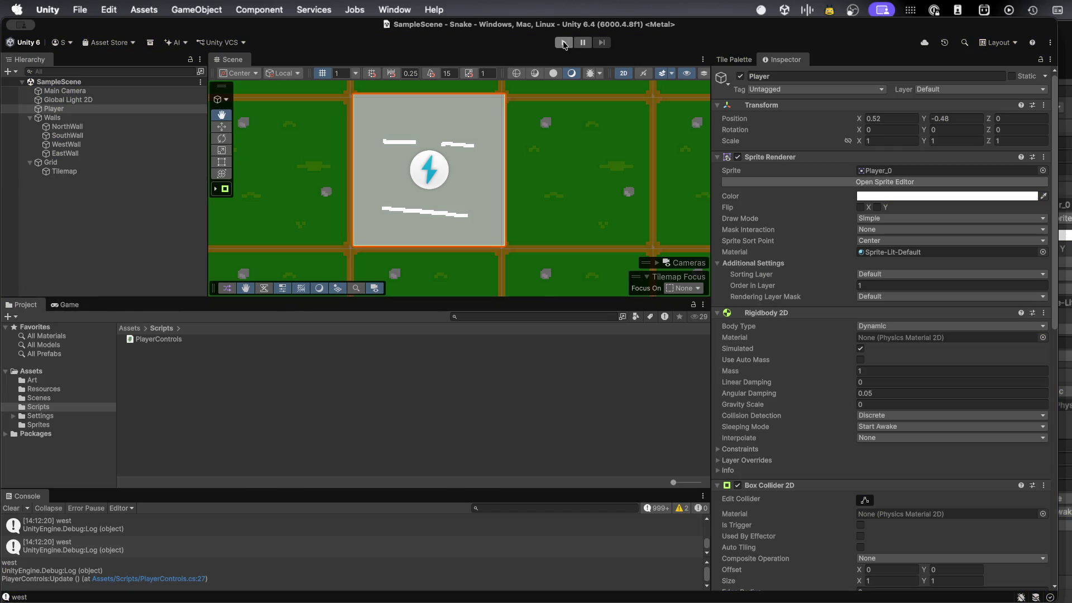
{"action": "left_click", "coordinate": [563, 43]}
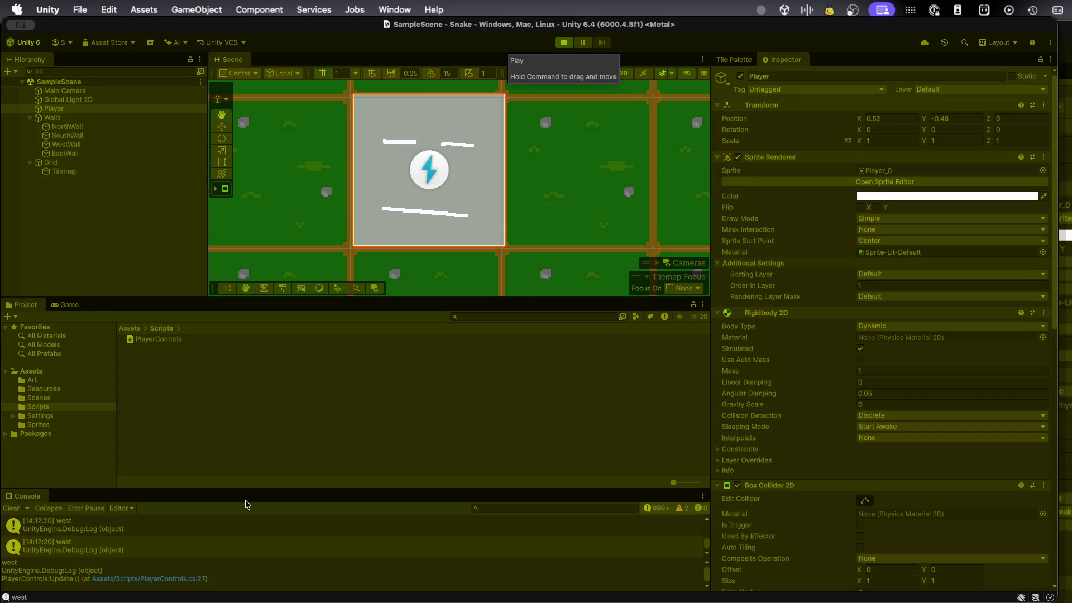
{"action": "key", "text": "Down"}
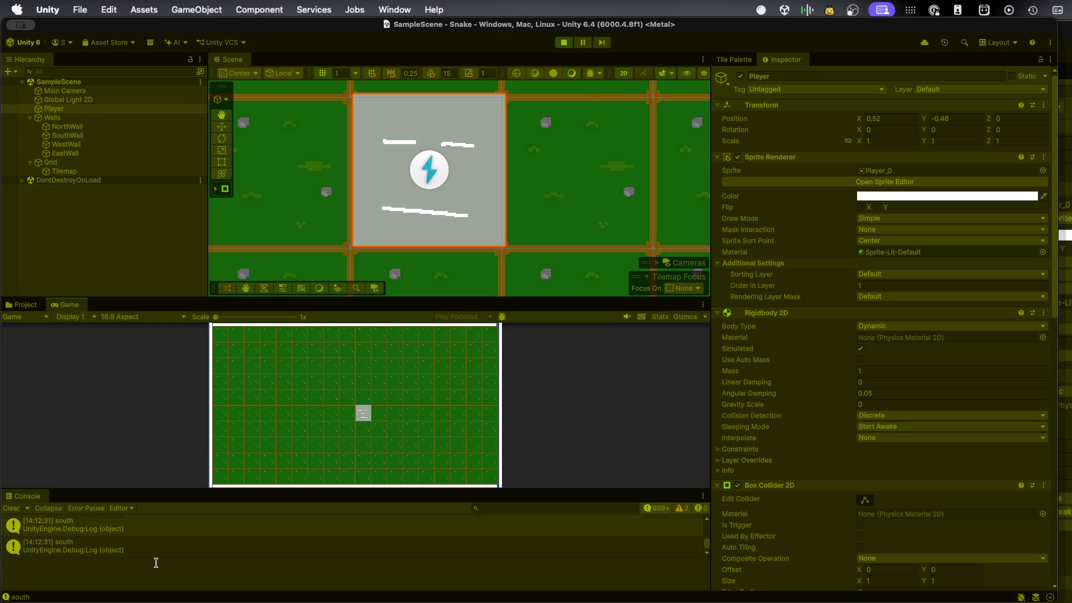
{"action": "key", "text": "Up"}
{"action": "key", "text": "Left"}
- Stop Play mode and open the PlayerActions input actions asset for editing
{"action": "left_click", "coordinate": [564, 42]}
{"action": "scroll", "coordinate": [835, 497], "scroll_direction": "down", "scroll_amount": 15}
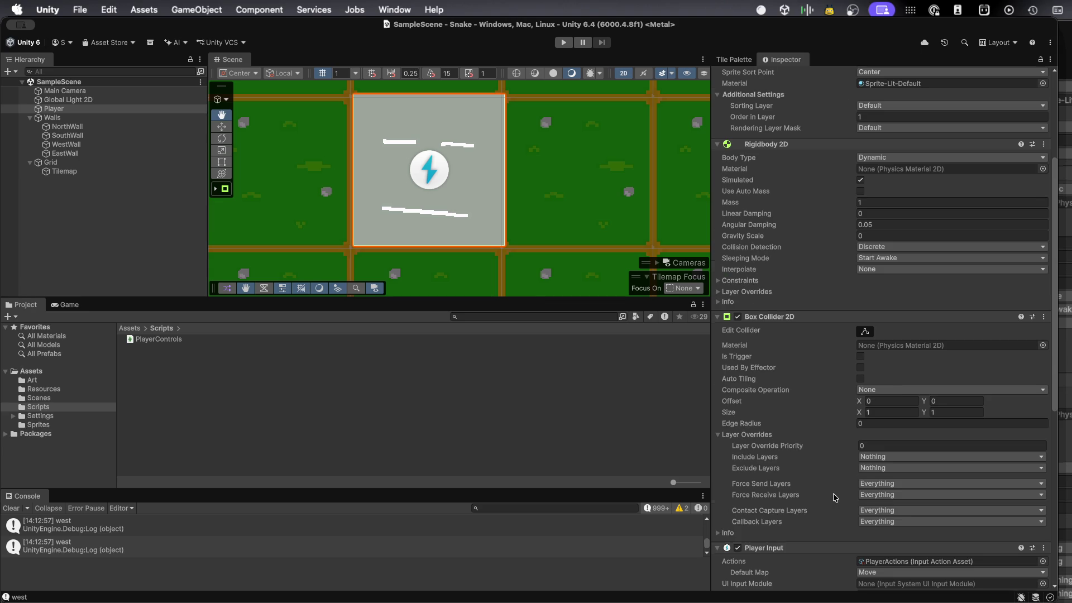
{"action": "scroll", "coordinate": [833, 494], "scroll_direction": "up", "scroll_amount": 3}
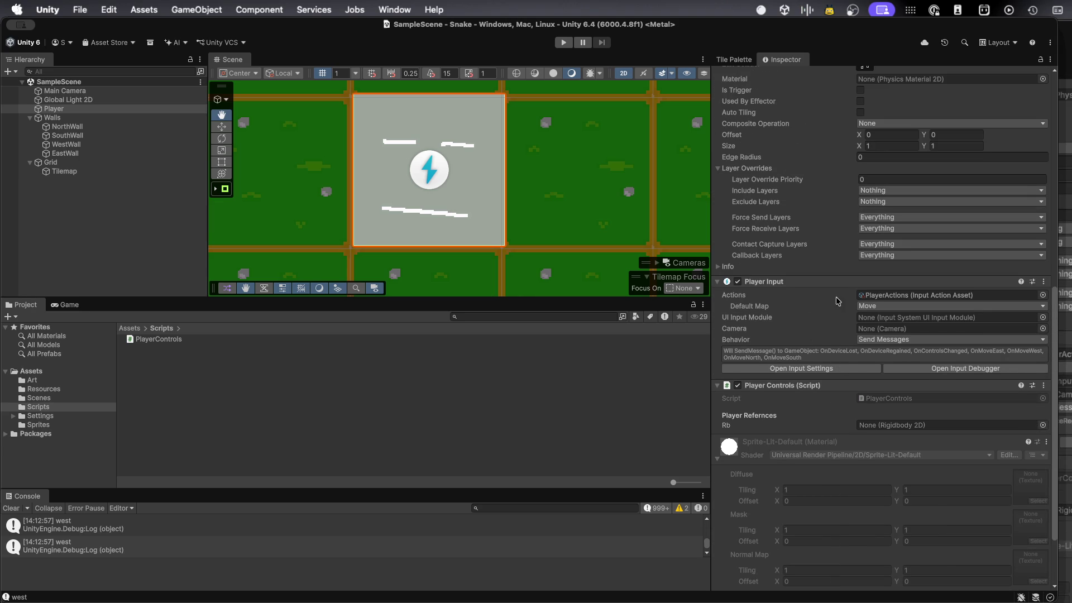
{"action": "left_click", "coordinate": [893, 295]}
{"action": "double_click", "coordinate": [893, 295]}
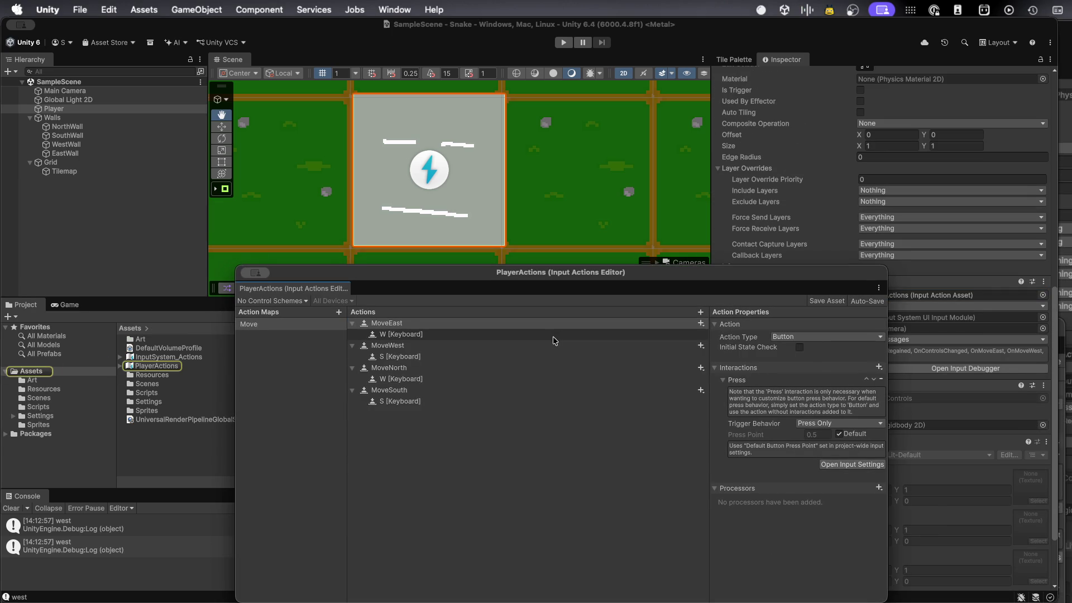
{"action": "mouse_move", "coordinate": [471, 289]}
{"action": "left_mouse_down"}
{"action": "mouse_move", "coordinate": [445, 254]}
{"action": "mouse_move", "coordinate": [433, 258]}
{"action": "left_mouse_up"}
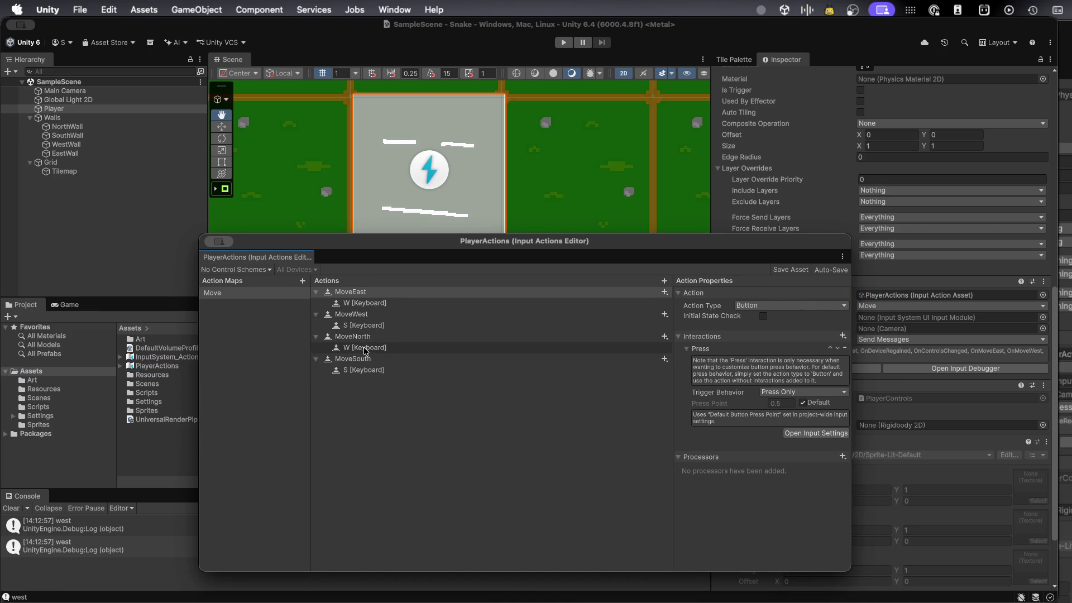
- Rebind MoveEast to D [Keyboard] and MoveWest to A [Keyboard]
{"action": "left_click", "coordinate": [365, 302]}
{"action": "left_click", "coordinate": [732, 303]}
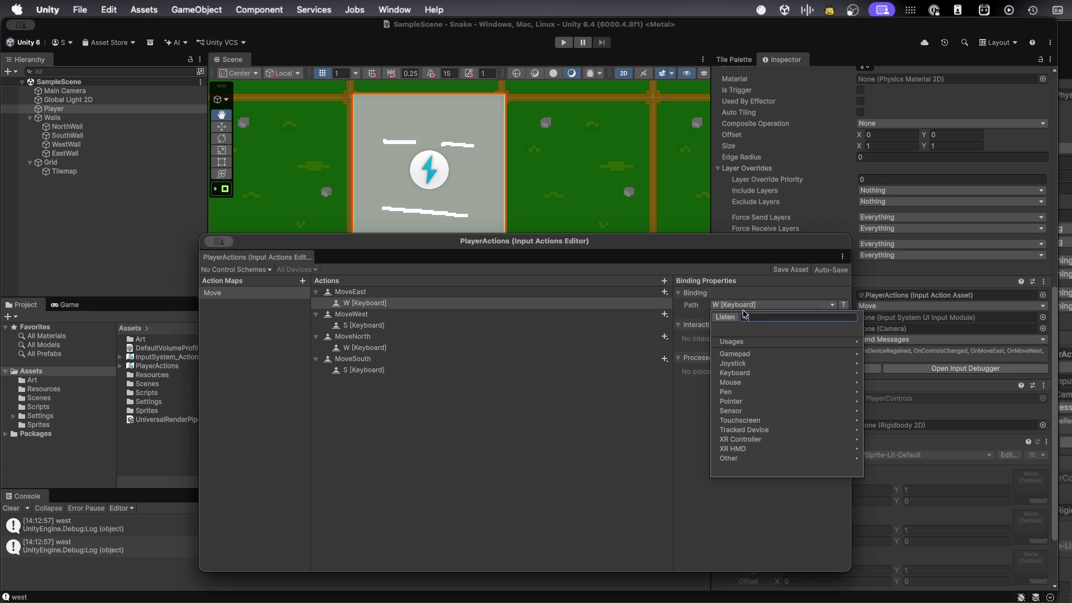
{"action": "type", "text": "d"}
{"action": "left_click", "coordinate": [754, 342]}
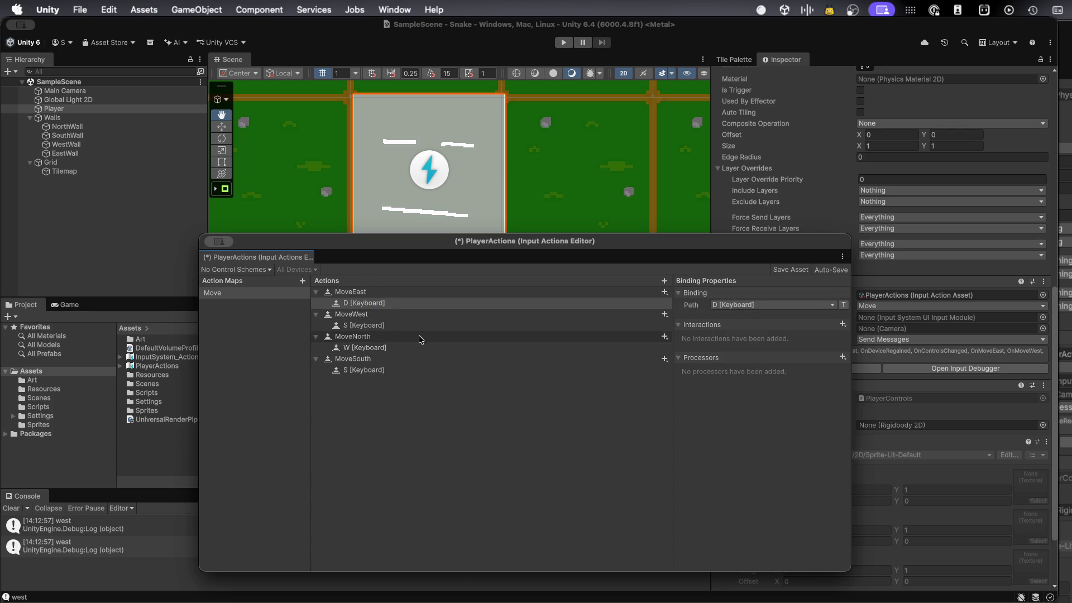
{"action": "left_click", "coordinate": [402, 326]}
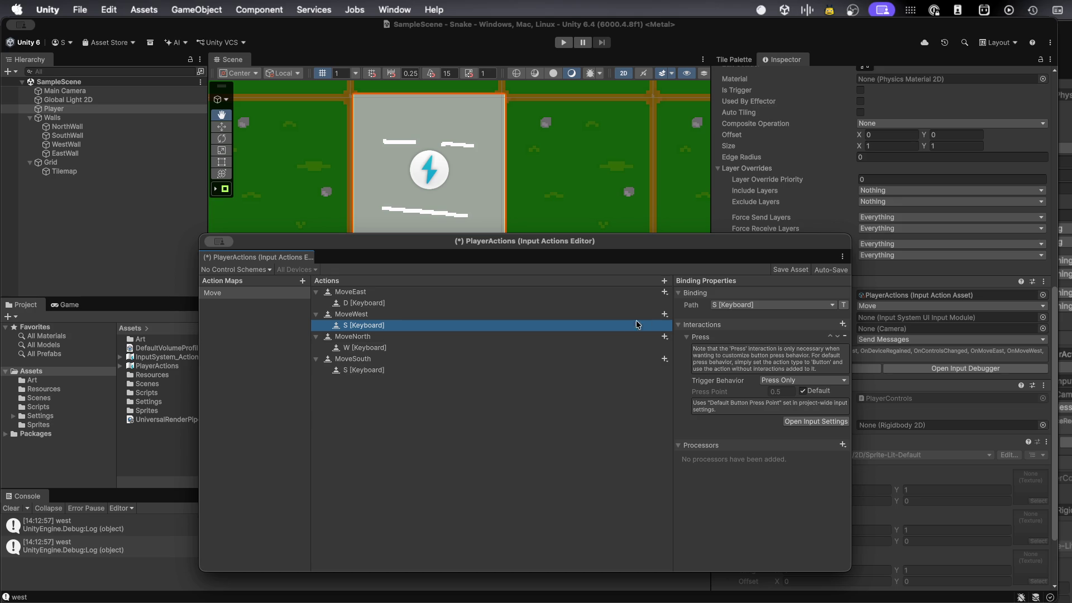
{"action": "left_click", "coordinate": [729, 305]}
{"action": "type", "text": "a"}
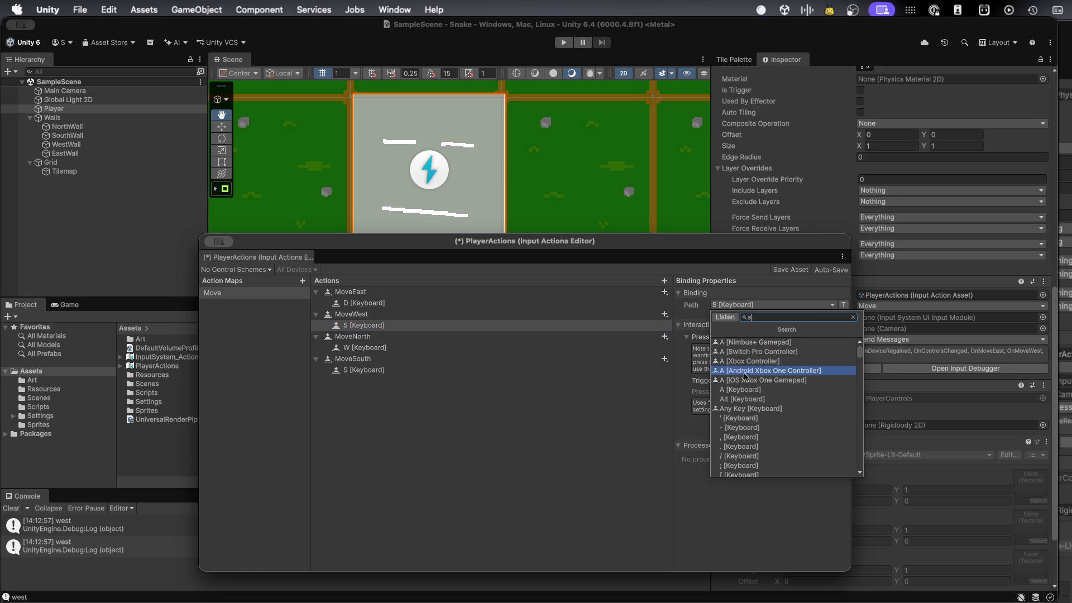
{"action": "key", "text": "BackSpace"}
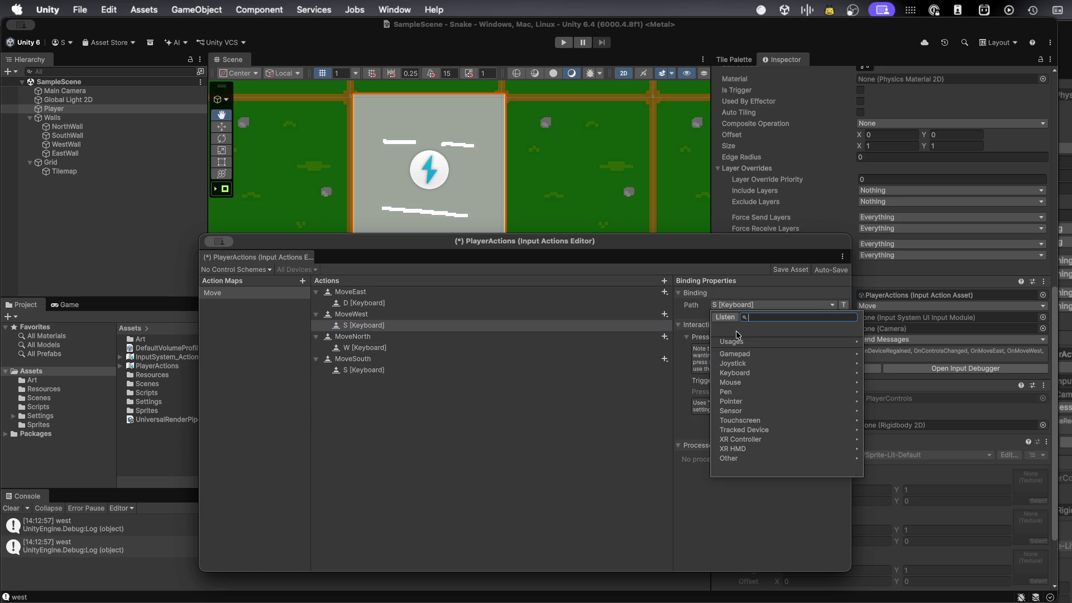
{"action": "type", "text": "A"}
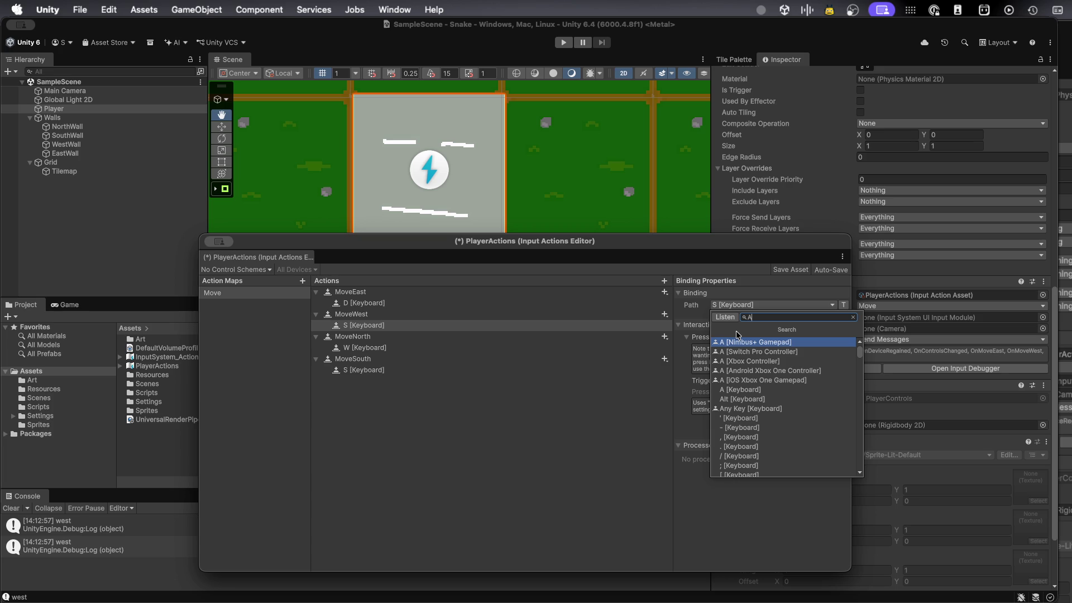
{"action": "key", "text": "Down"}
{"action": "key", "text": "Down"}
{"action": "key", "text": "Down"}
{"action": "key", "text": "Return"}
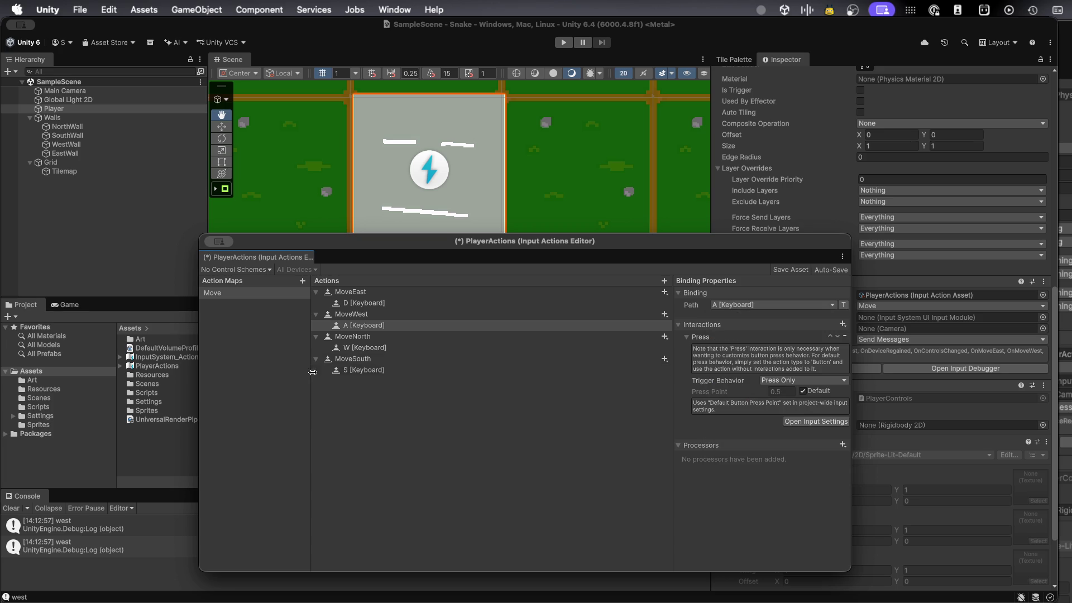
- Save the PlayerActions asset and close the input actions editor
{"action": "left_click", "coordinate": [364, 348]}
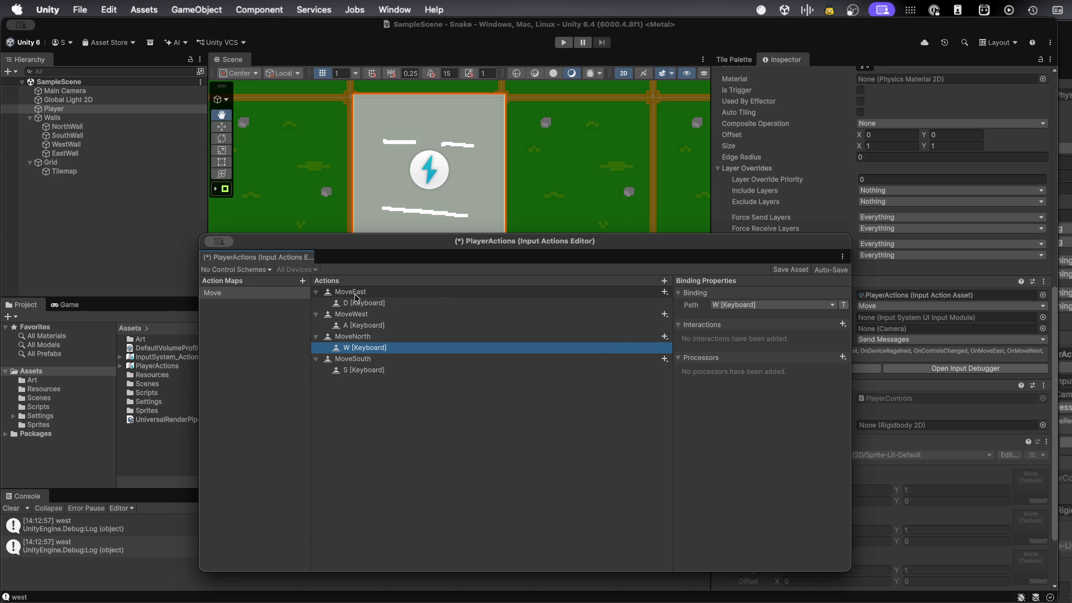
{"action": "key", "text": "super+s"}
{"action": "mouse_move", "coordinate": [368, 244]}
{"action": "left_mouse_down"}
{"action": "mouse_move", "coordinate": [469, 264]}
{"action": "mouse_move", "coordinate": [447, 249]}
{"action": "left_mouse_up"}
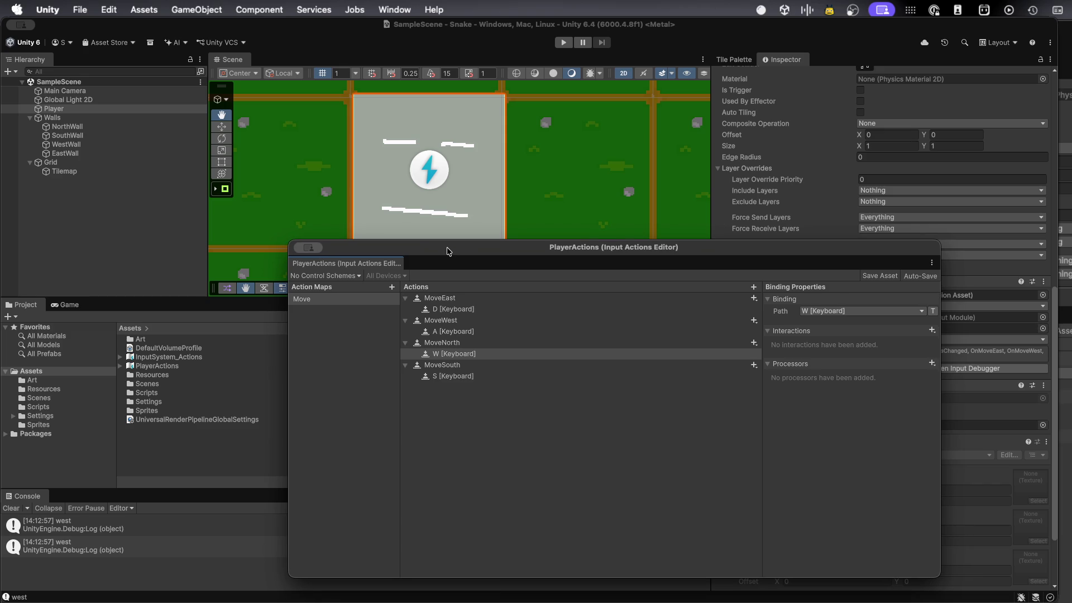
{"action": "key", "text": "super+w"}
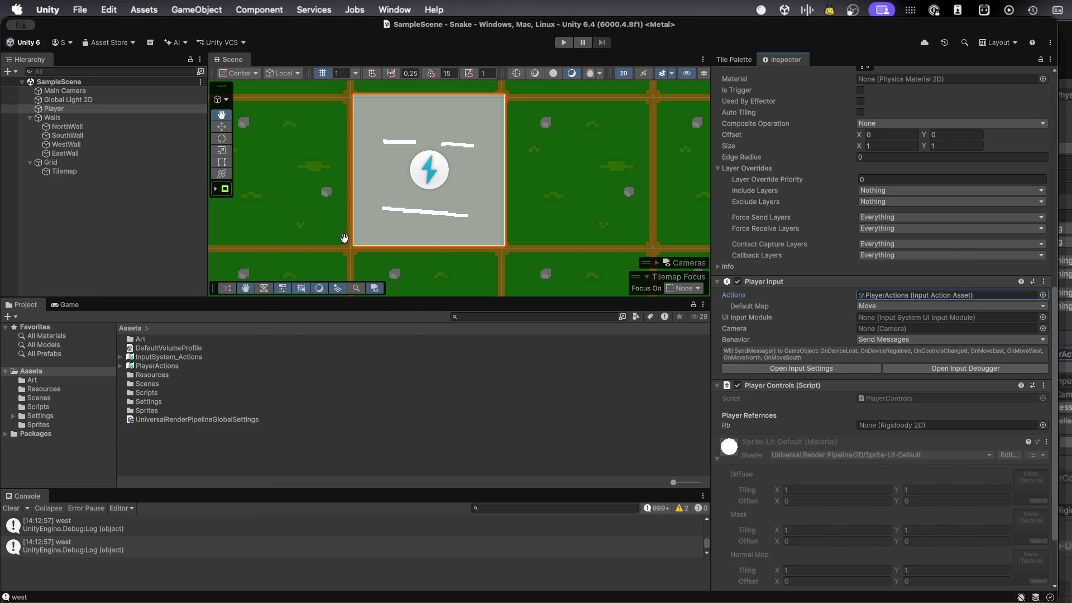
{"action": "left_click", "coordinate": [563, 42]}
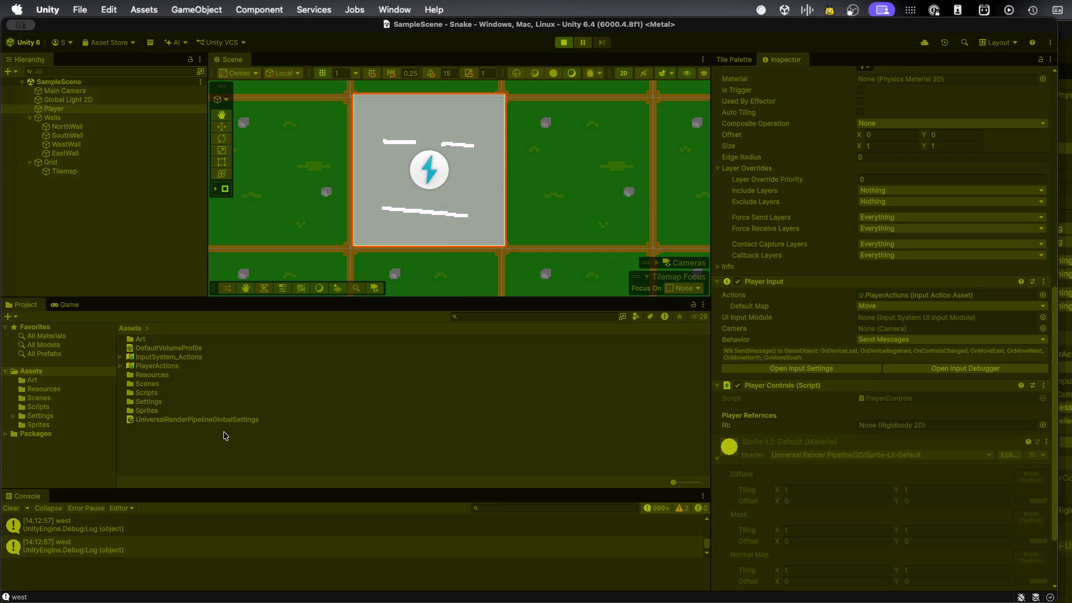
- Steer the player south, east, west and south again, then stop the game
{"action": "key", "text": "Down"}
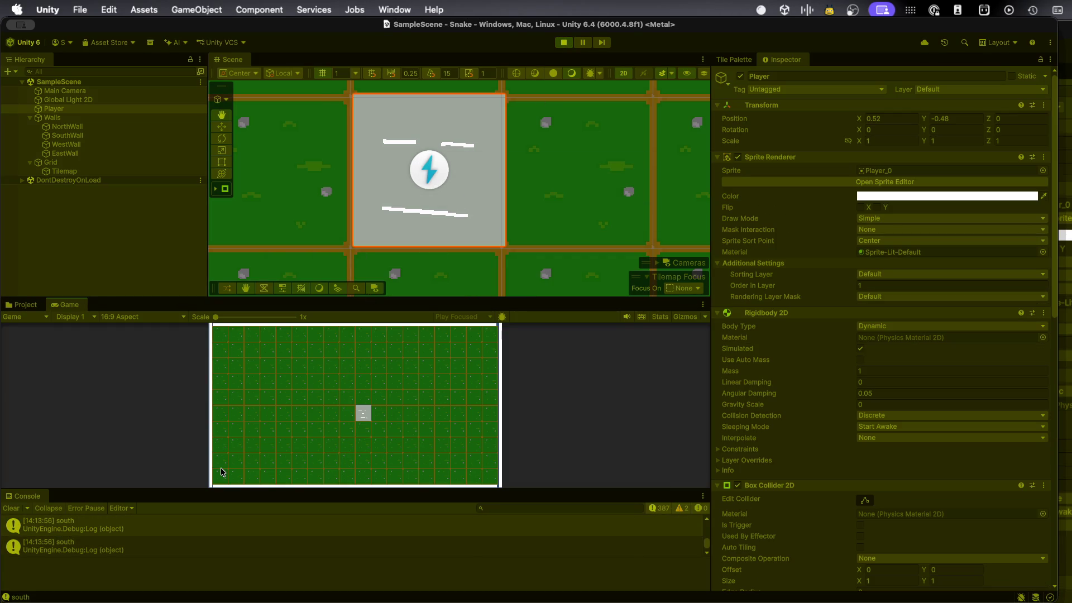
{"action": "key", "text": "Right"}
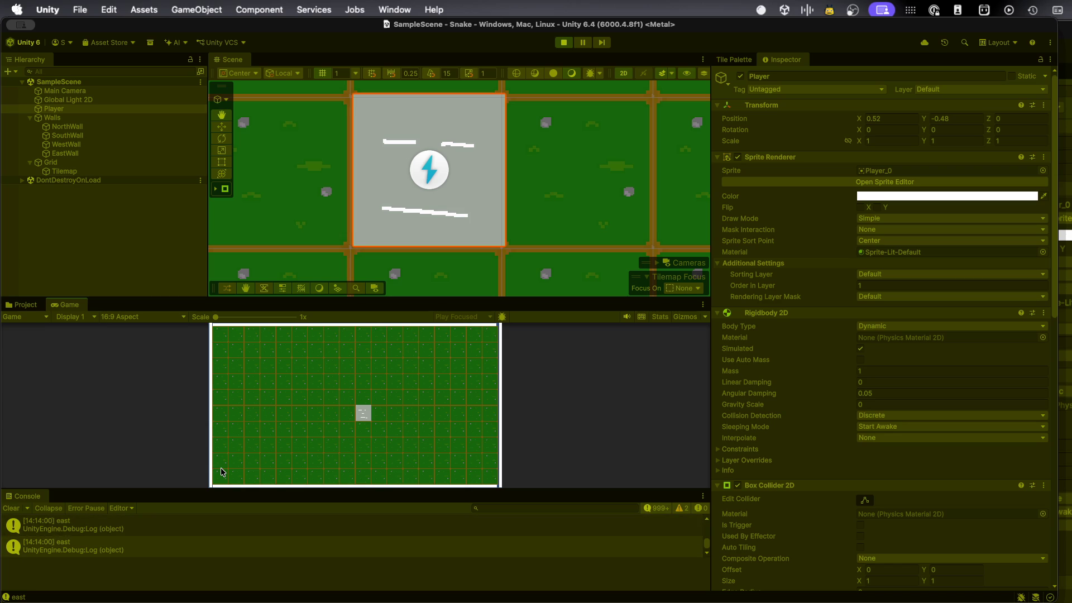
{"action": "key", "text": "Left"}
{"action": "key", "text": "Down"}
{"action": "left_click", "coordinate": [563, 43]}
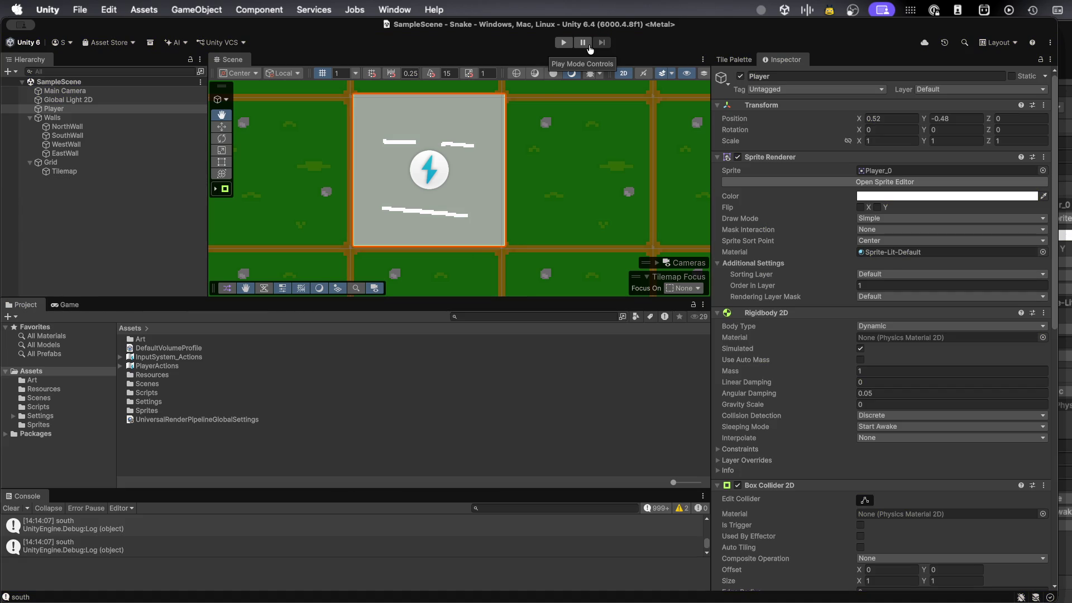
- Switch from Unity to Visual Studio Code, and later bring the Brave browser forward
{"action": "key", "text": "super+Tab"}
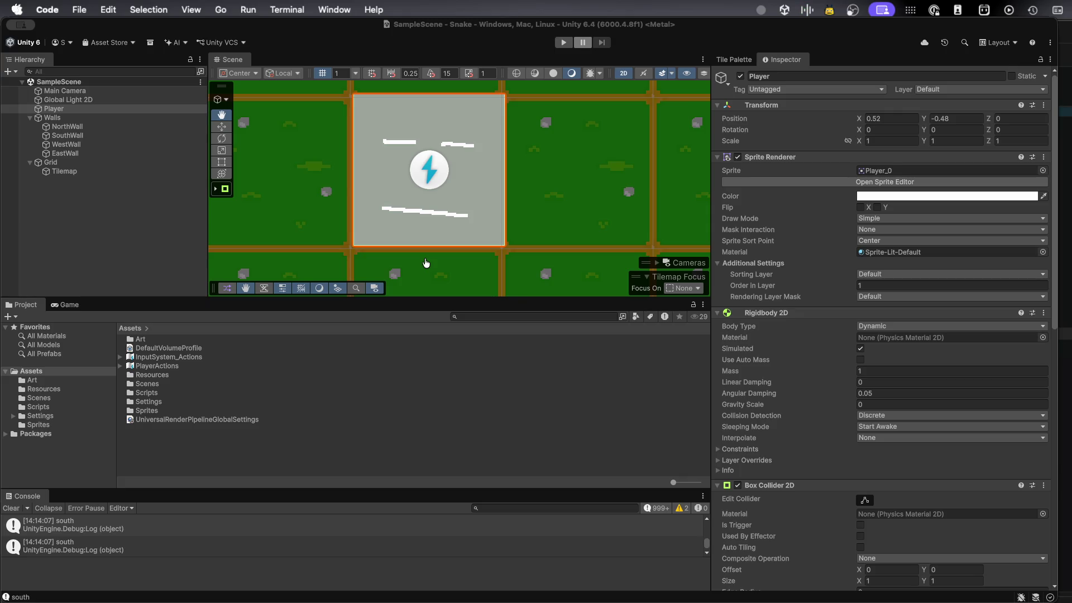
{"action": "key", "text": "super+Tab"}
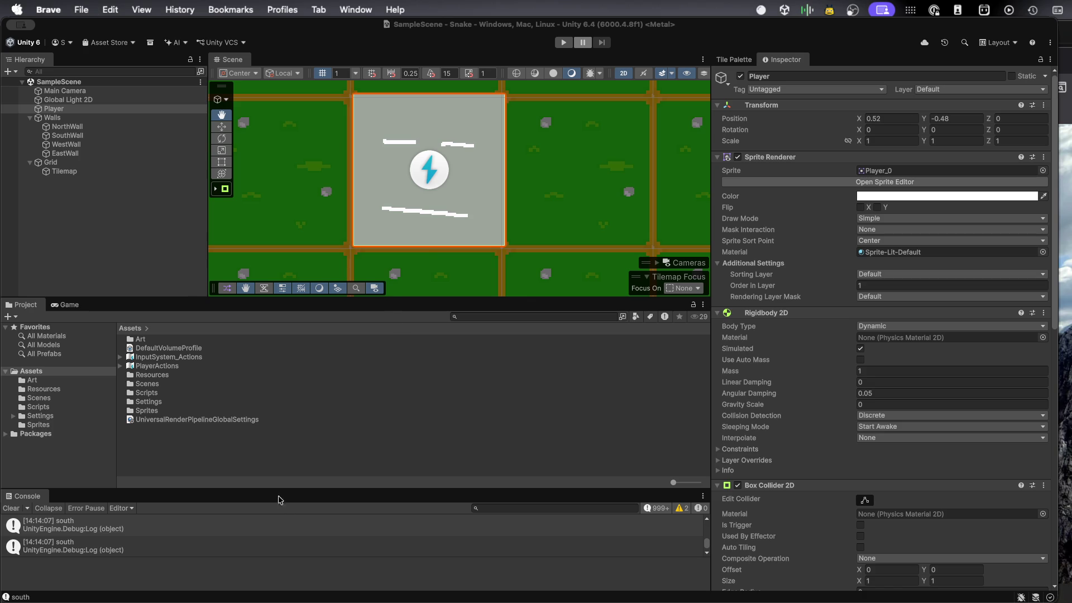
{"action": "key", "text": "super+Tab"}
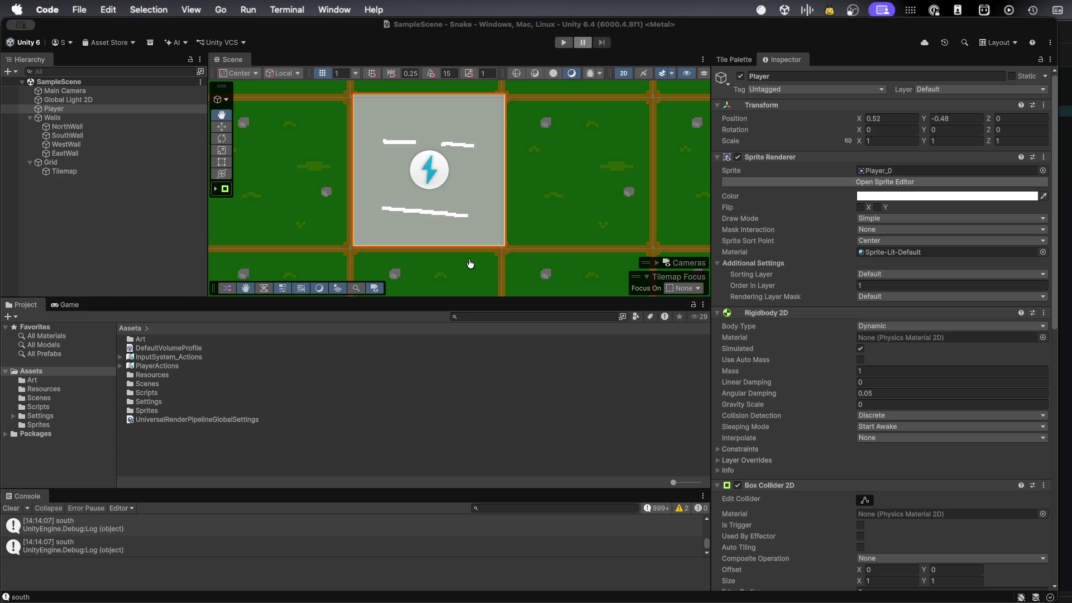
- Recompile, run the game, steer the player north then south twice, and stop it
{"action": "left_click", "coordinate": [485, 263]}
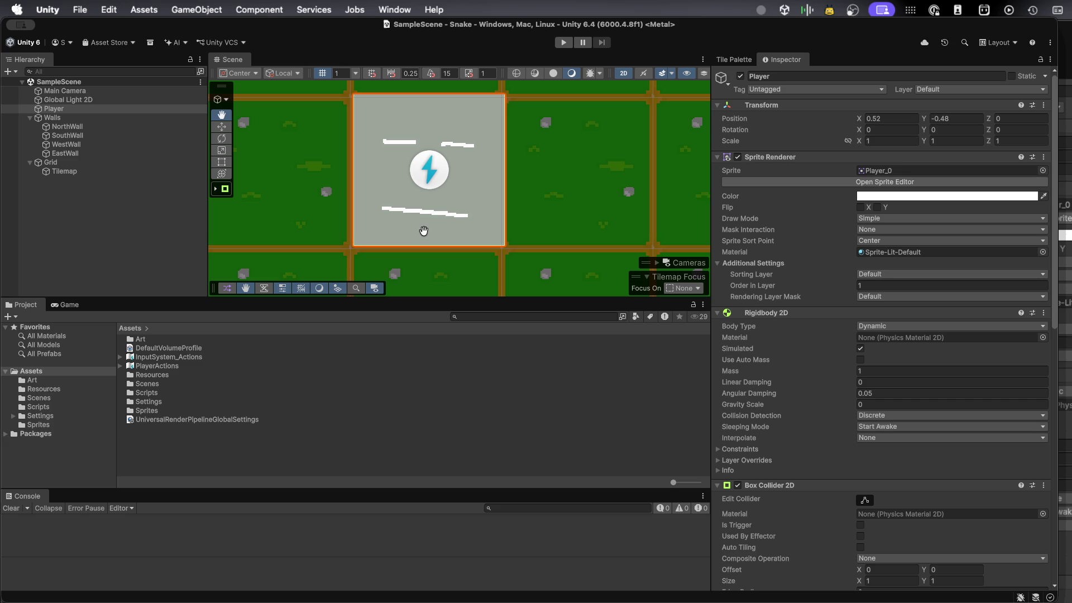
{"action": "left_click", "coordinate": [563, 42]}
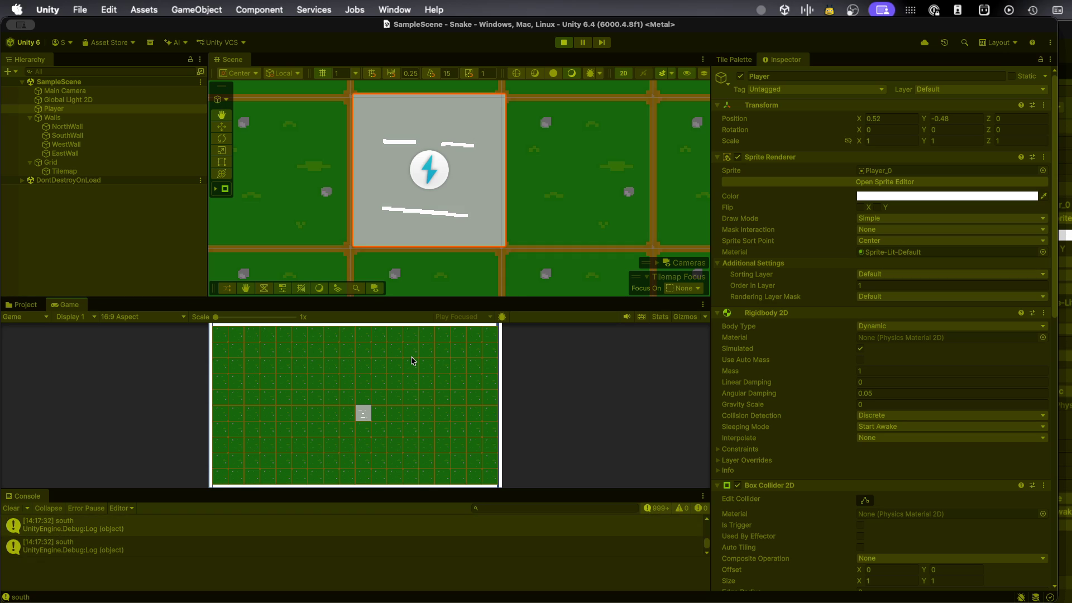
{"action": "key", "text": "Up"}
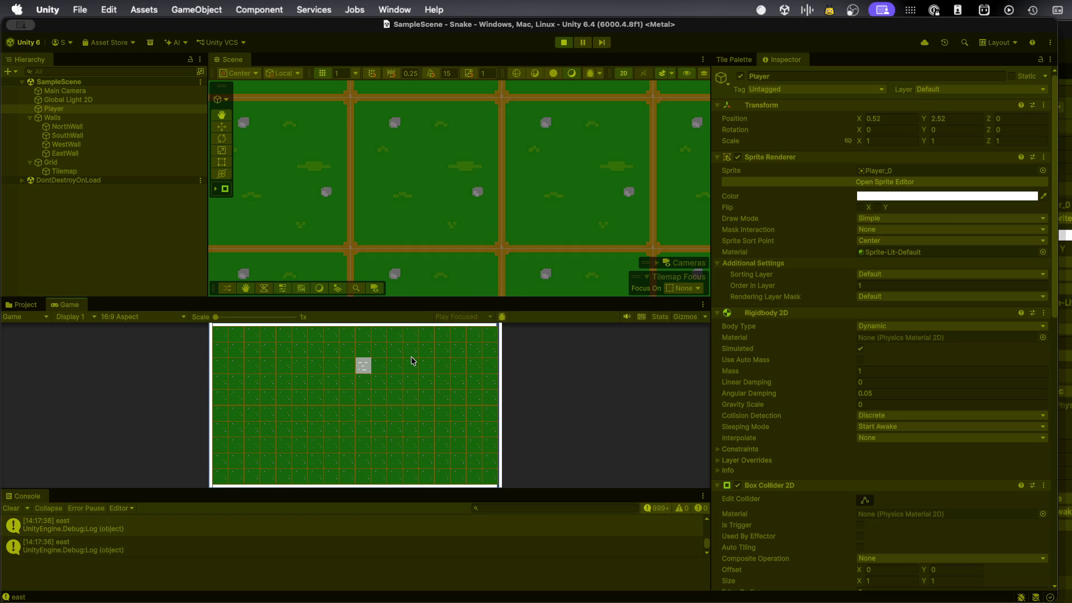
{"action": "key", "text": "Down"}
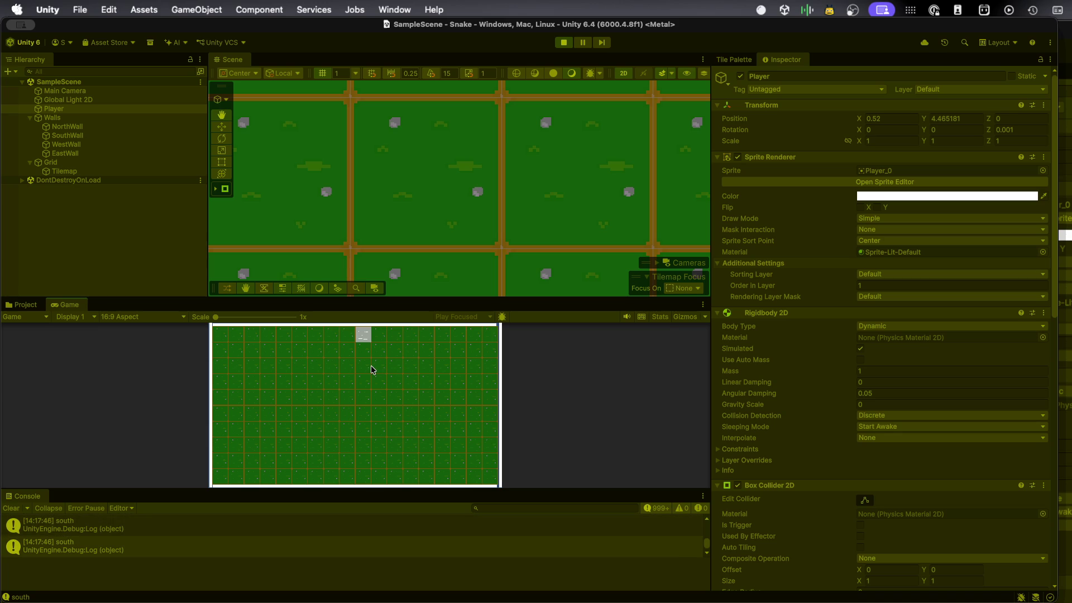
{"action": "key", "text": "Up"}
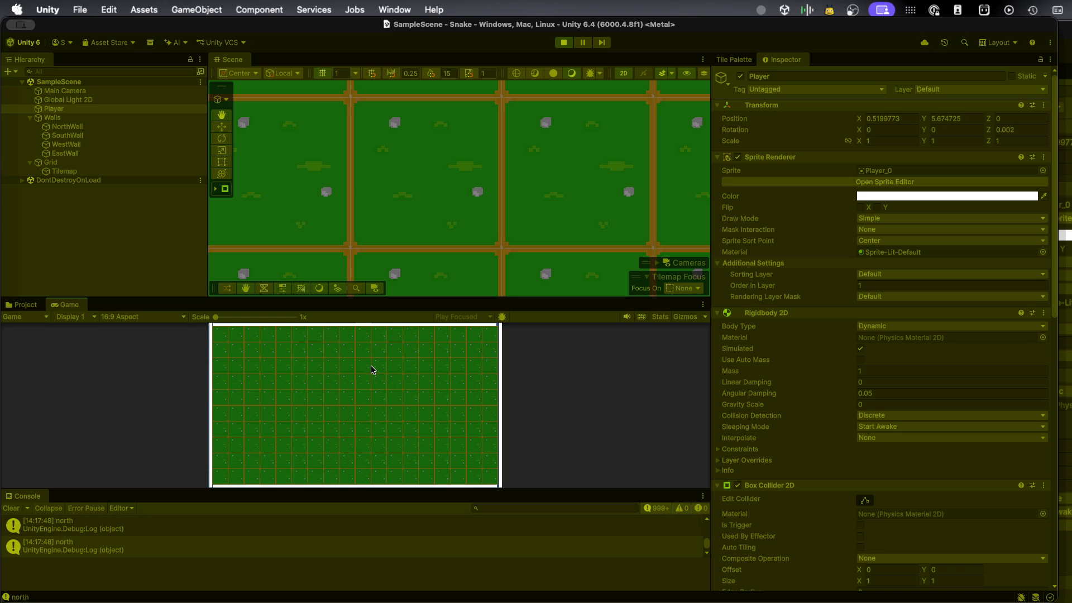
{"action": "key", "text": "Down"}
{"action": "left_click", "coordinate": [564, 42]}
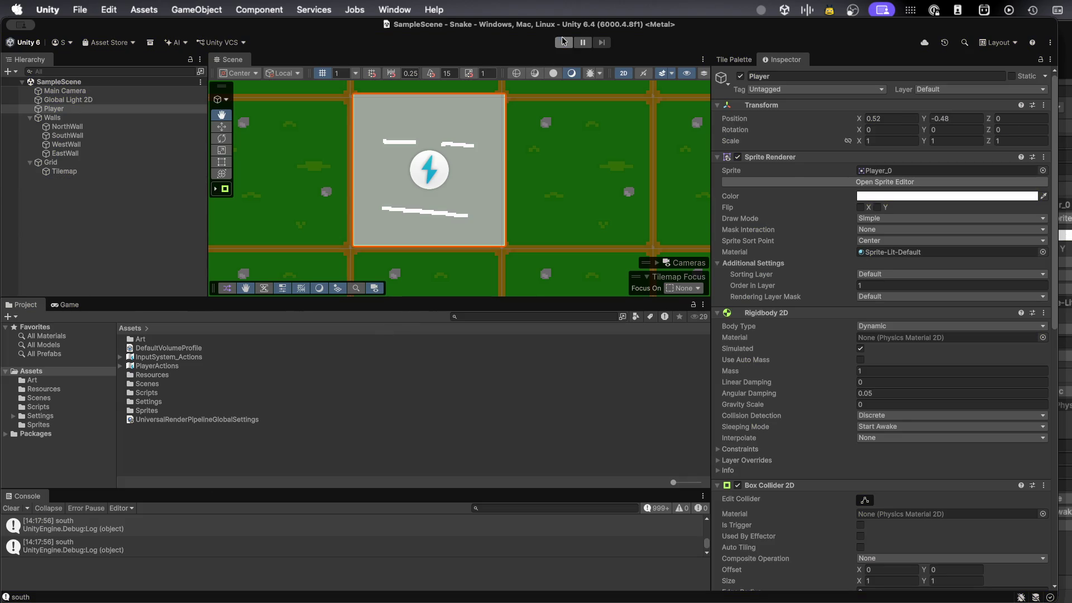
- Run the game, move the player up one cell to Y 0.52 and back south, then go to VS Code
{"action": "left_click", "coordinate": [564, 42]}
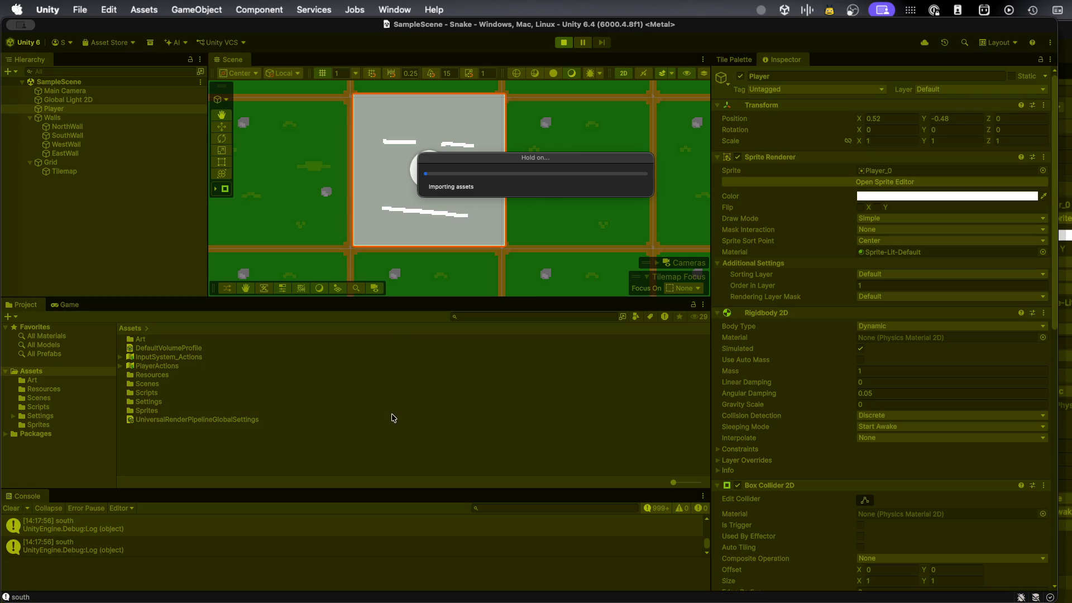
{"action": "key", "text": "Up"}
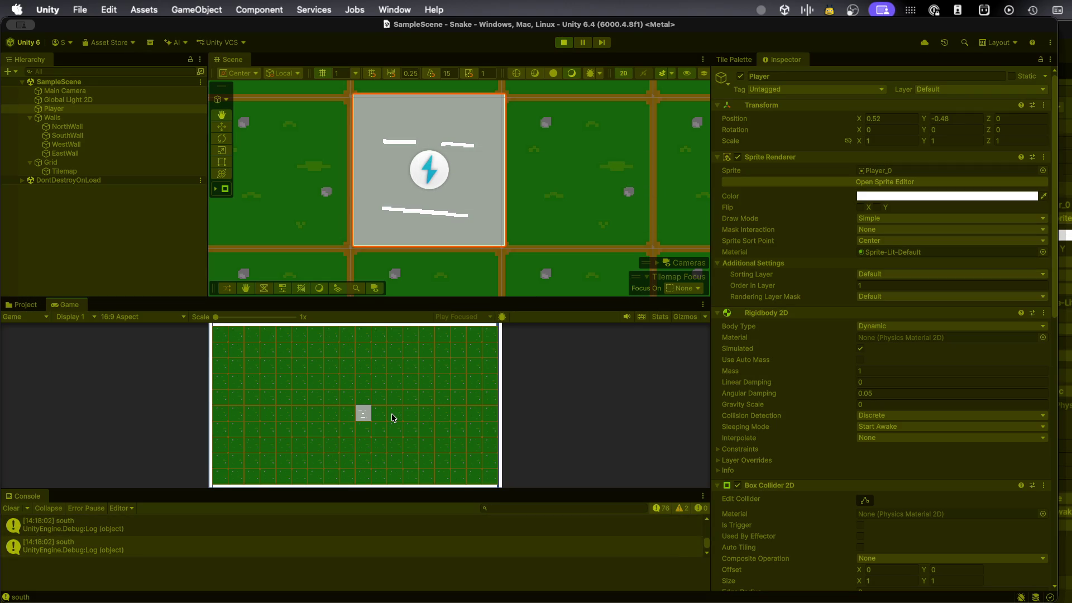
{"action": "key", "text": "Down"}
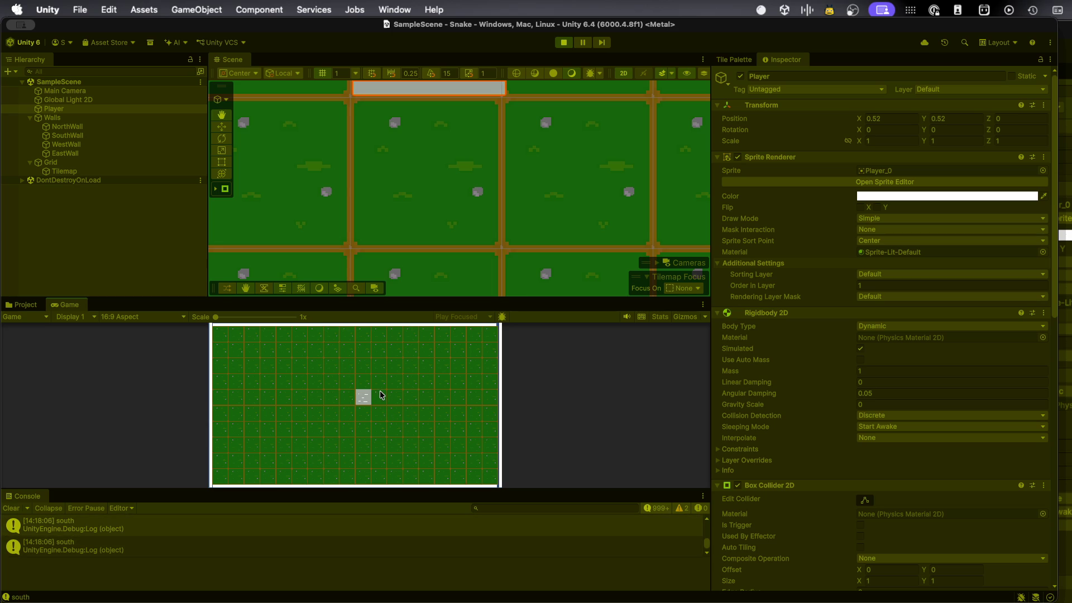
{"action": "key", "text": "super+Tab"}
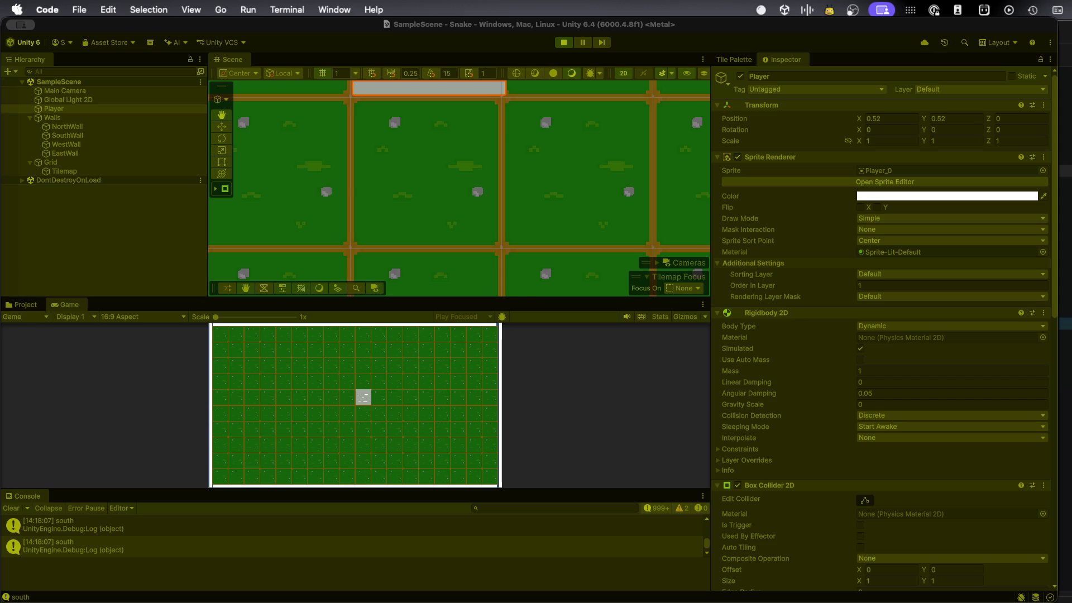
{"action": "key", "text": "super+Tab"}
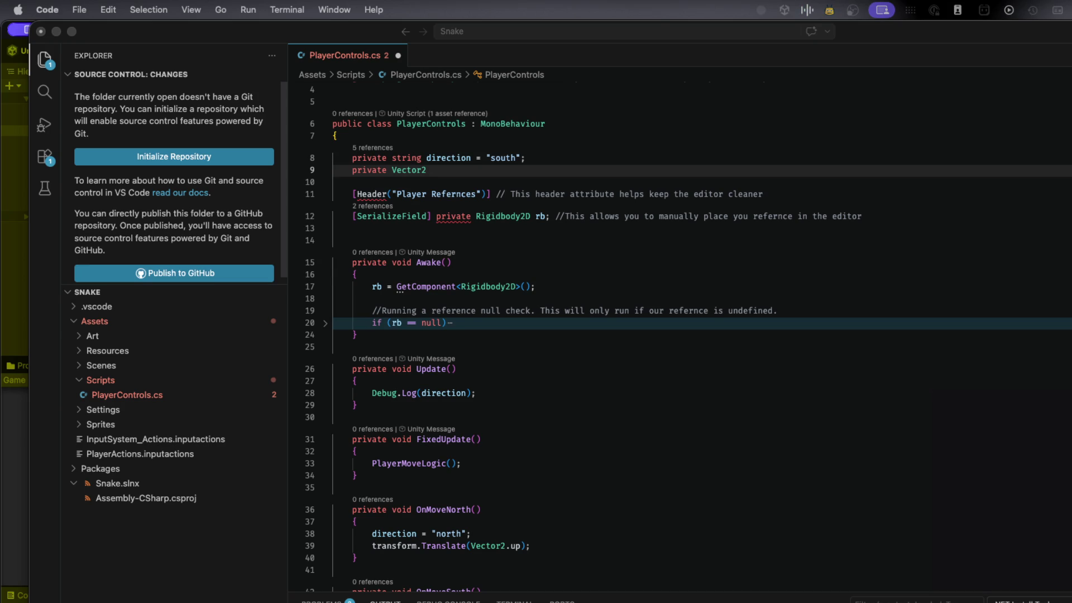
- Try a Transform.Translate assignment after Vector2 on line 9, then delete it
{"action": "left_click", "coordinate": [446, 169]}
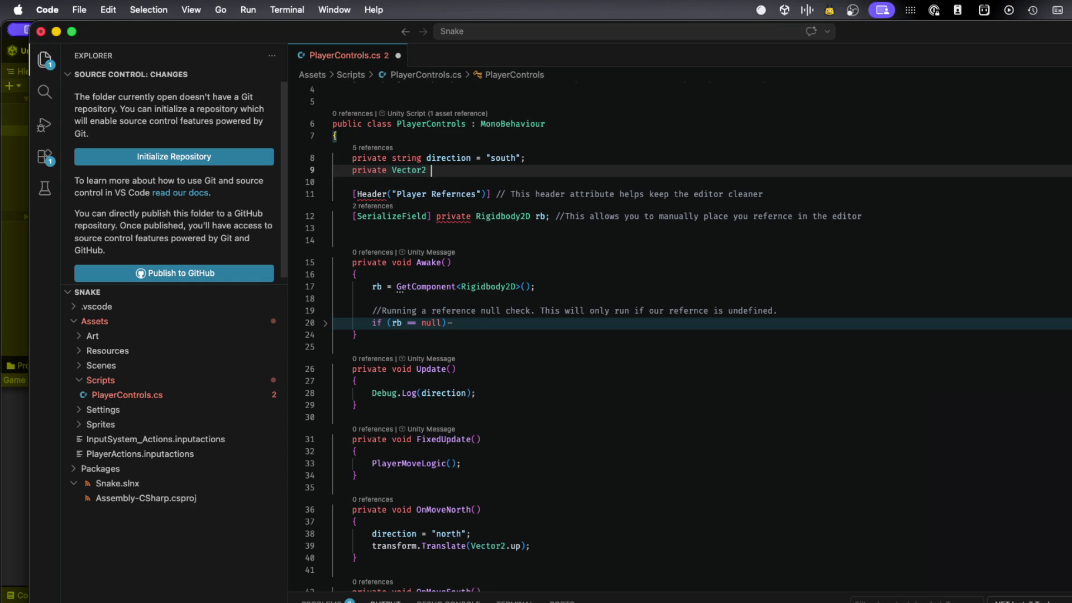
{"action": "type", "text": "="}
{"action": "type", "text": " trans"}
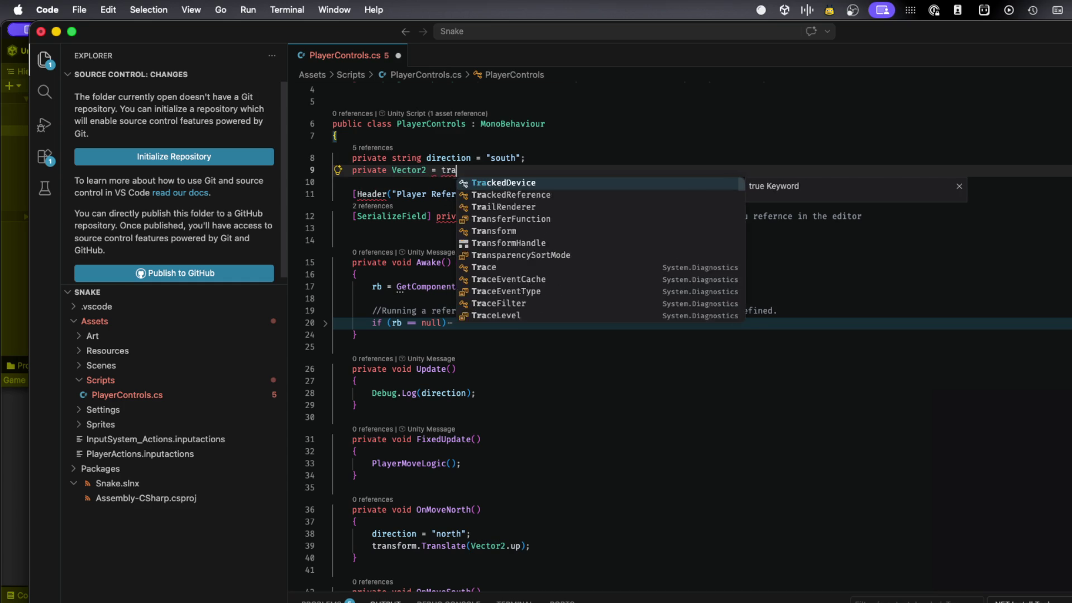
{"action": "key", "text": "Down"}
{"action": "key", "text": "Return"}
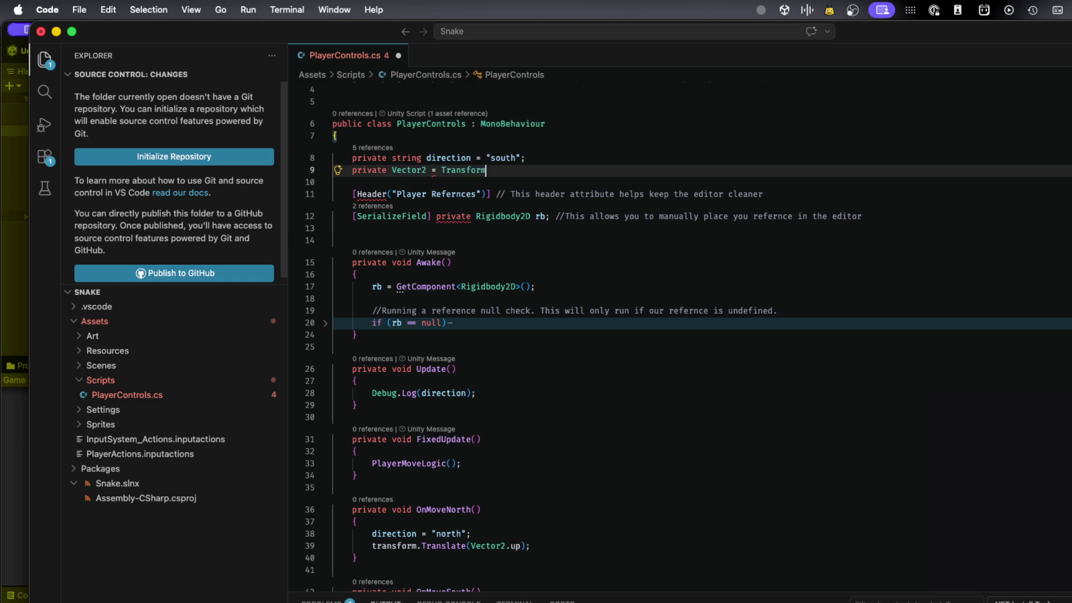
{"action": "type", "text": ".Transla"}
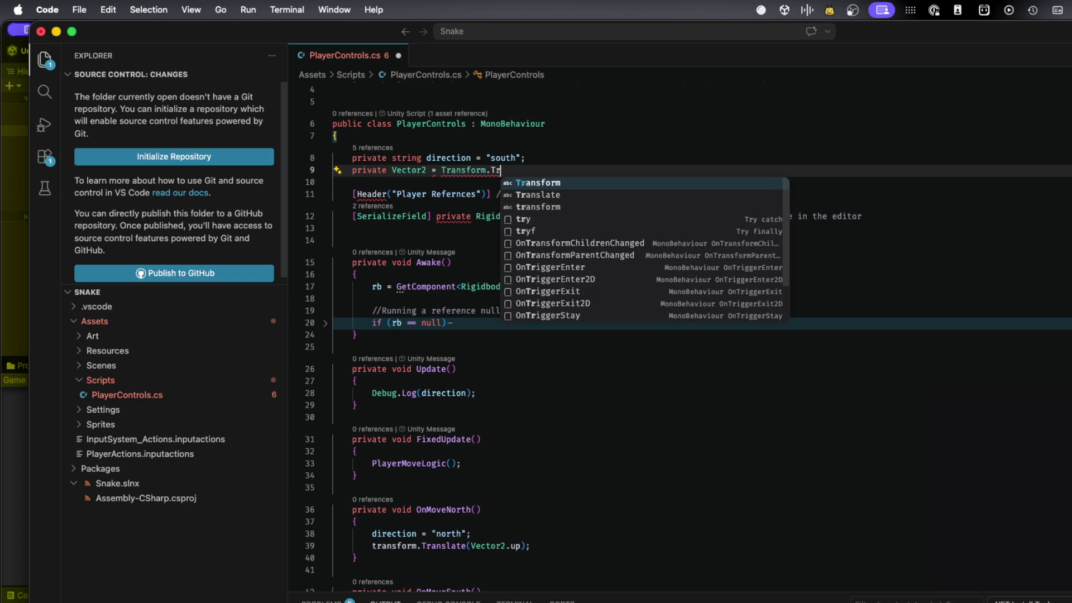
{"action": "type", "text": "te"}
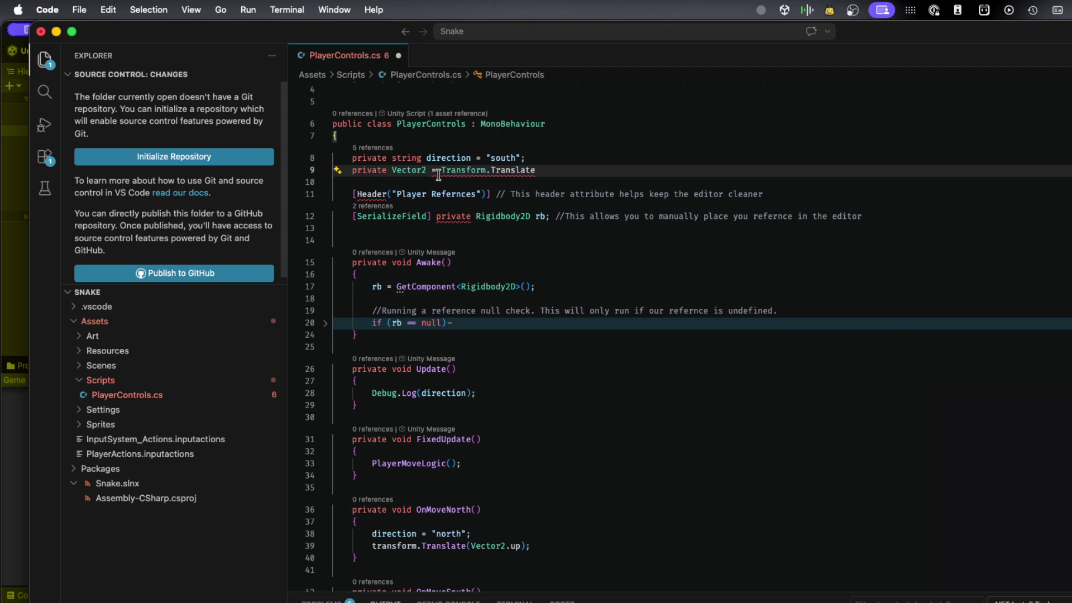
{"action": "double_click", "coordinate": [480, 170]}
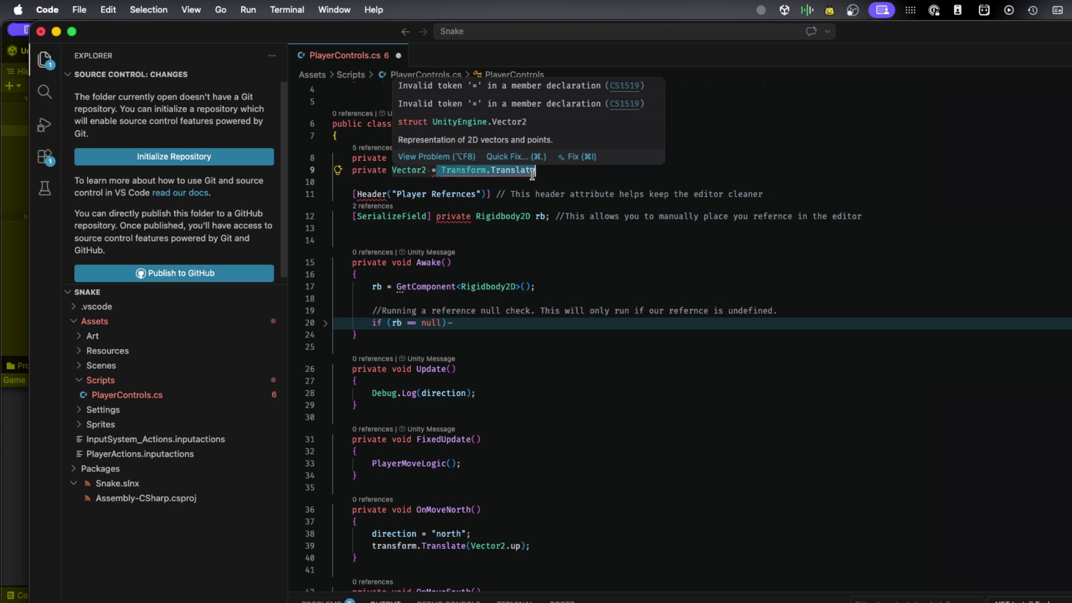
{"action": "left_click", "coordinate": [431, 176]}
{"action": "left_click", "coordinate": [426, 170]}
{"action": "key", "text": "shift+End"}
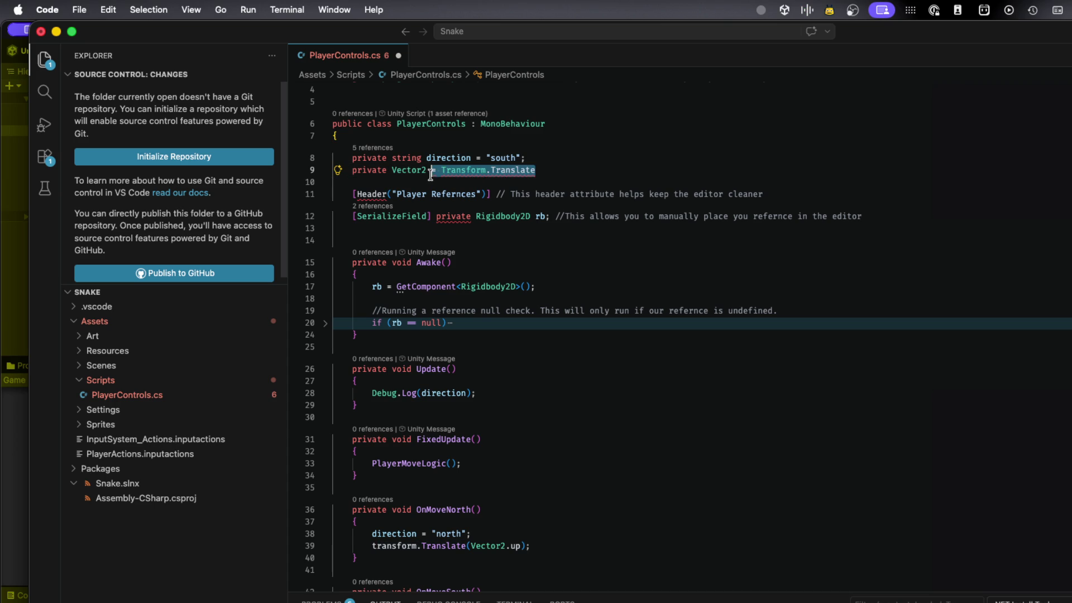
{"action": "key", "text": "BackSpace"}
- Write the field as moveDirection = new Vector2(0, 1); and save PlayerControls.cs
{"action": "type", "text": "mo"}
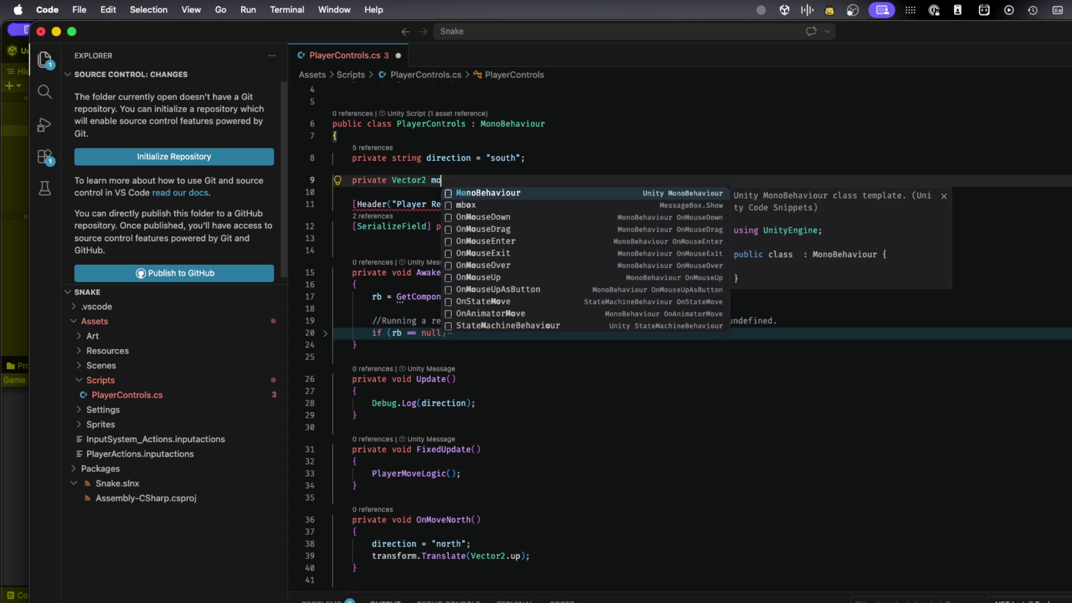
{"action": "type", "text": "veDirection"}
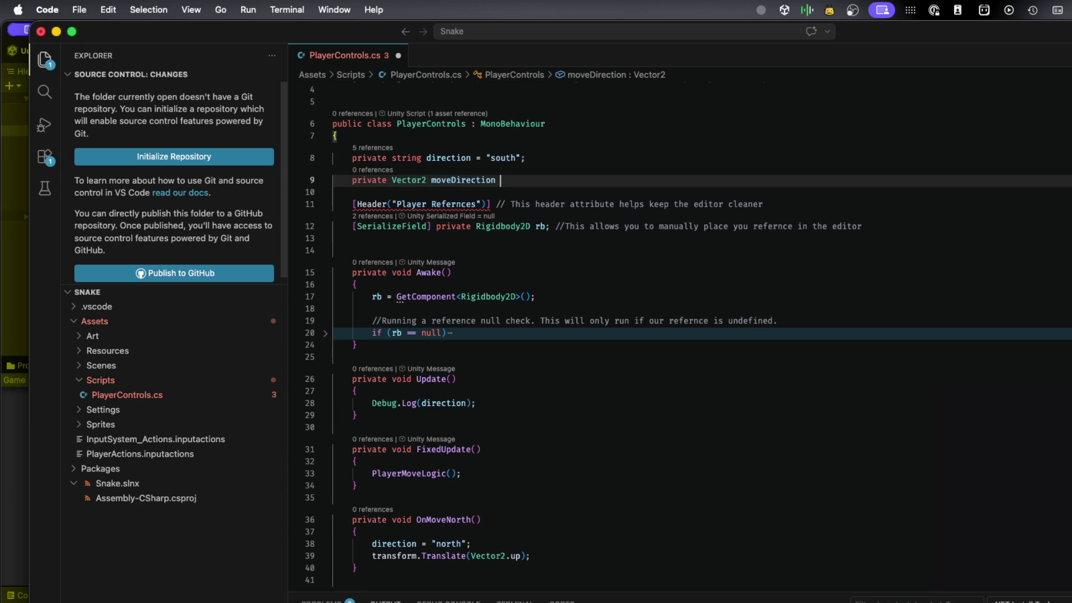
{"action": "type", "text": " = "}
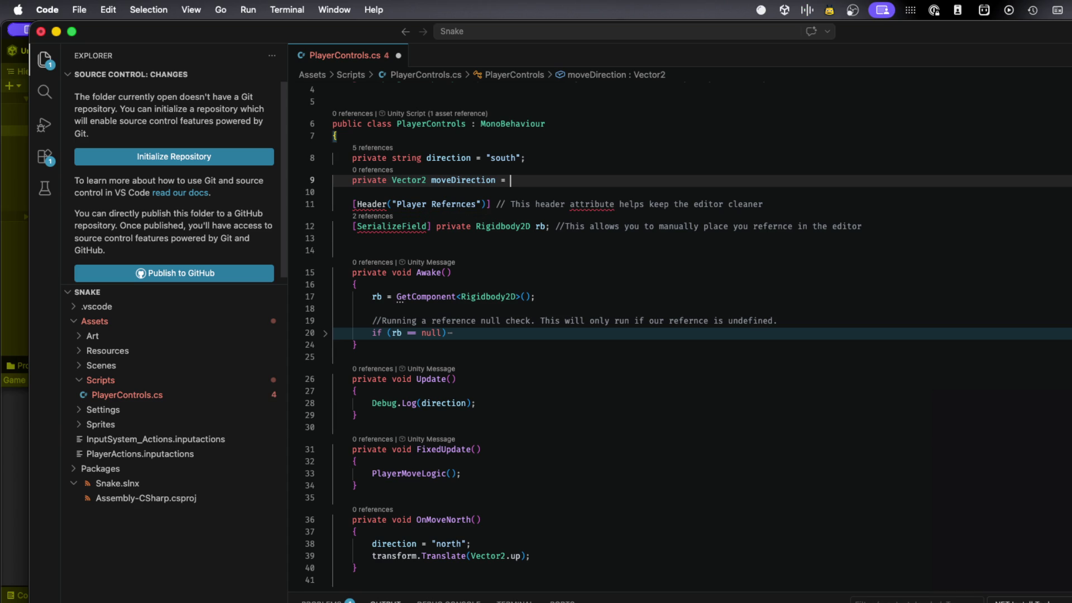
{"action": "type", "text": "new V"}
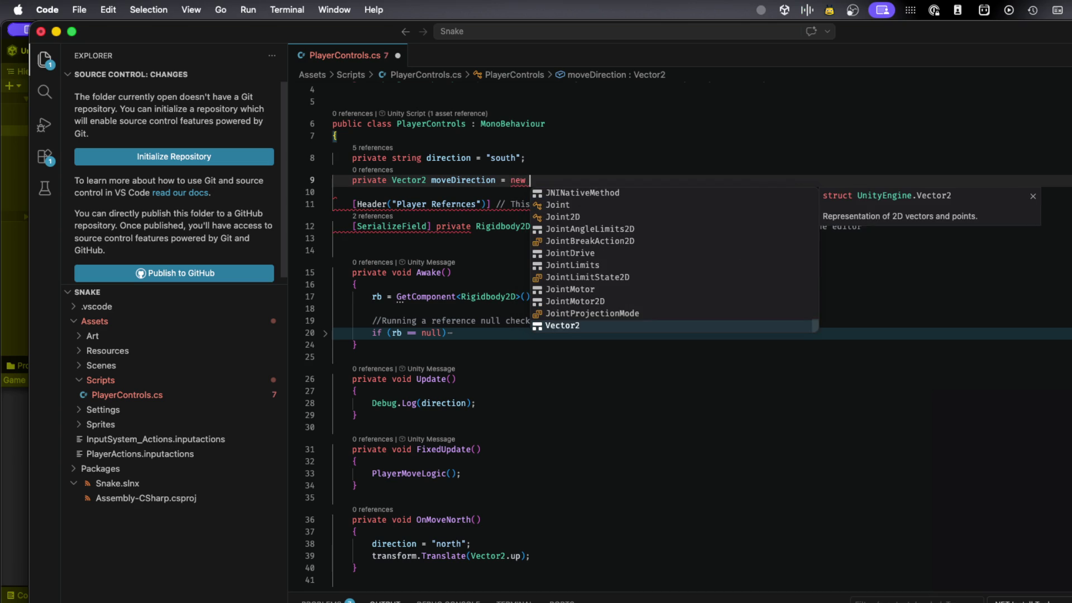
{"action": "type", "text": "ec"}
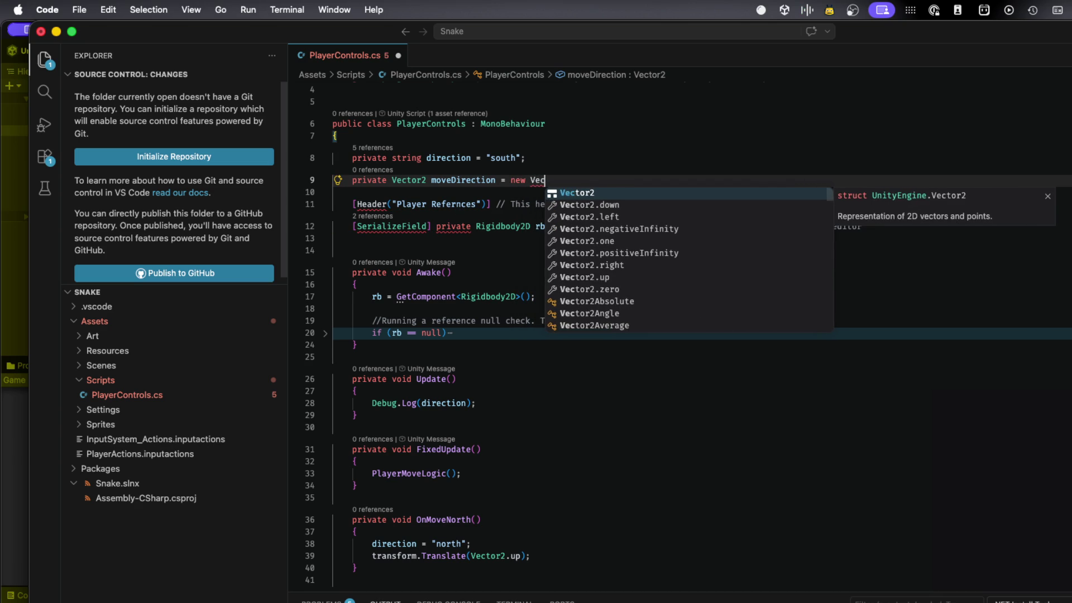
{"action": "key", "text": "Tab"}
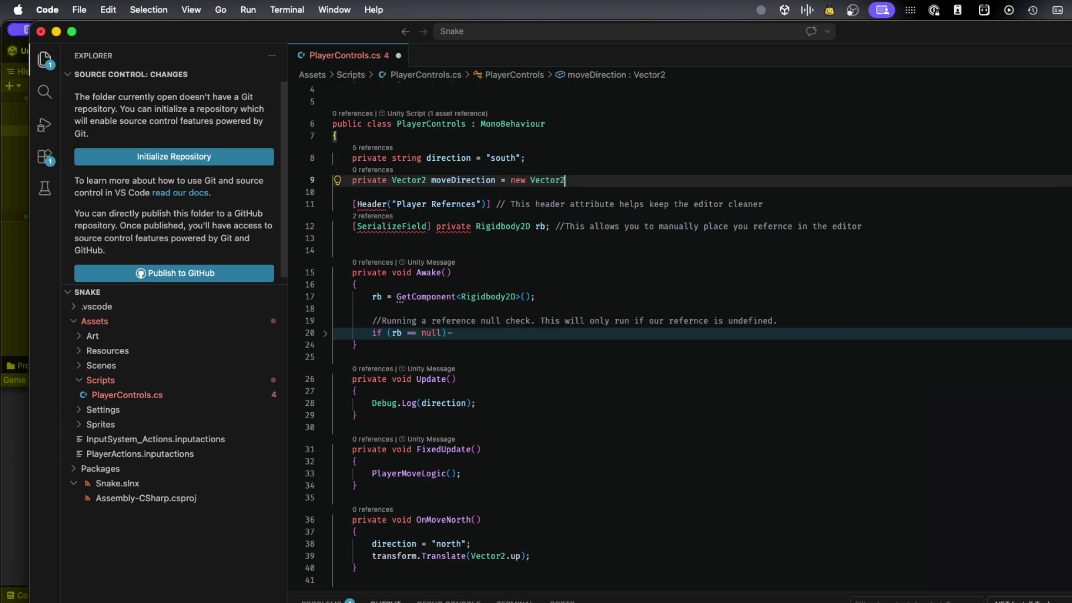
{"action": "type", "text": "(0,"}
{"action": "type", "text": " 1"}
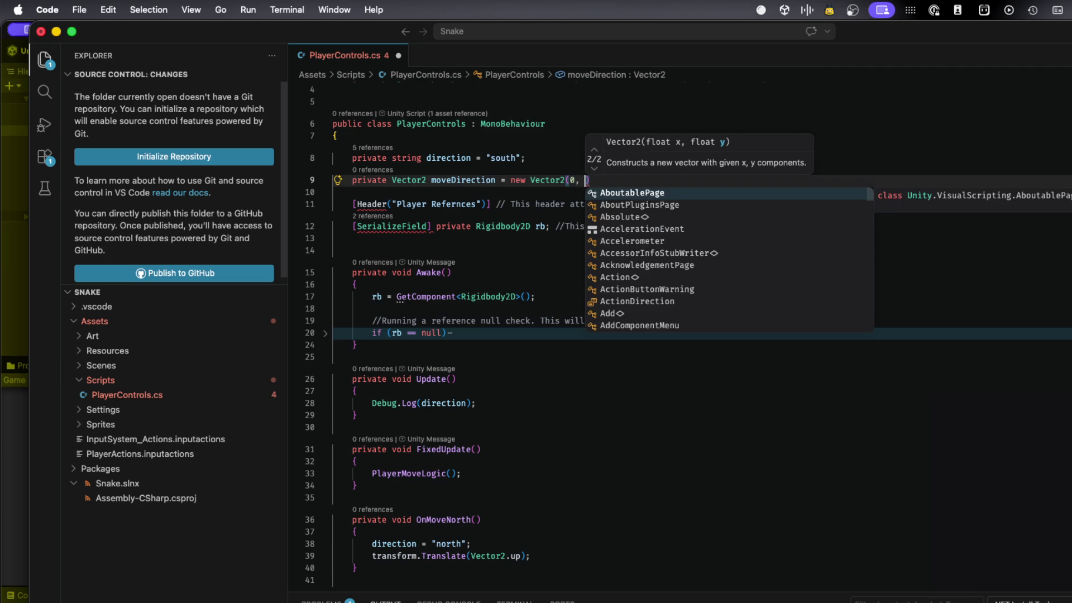
{"action": "type", "text": ");"}
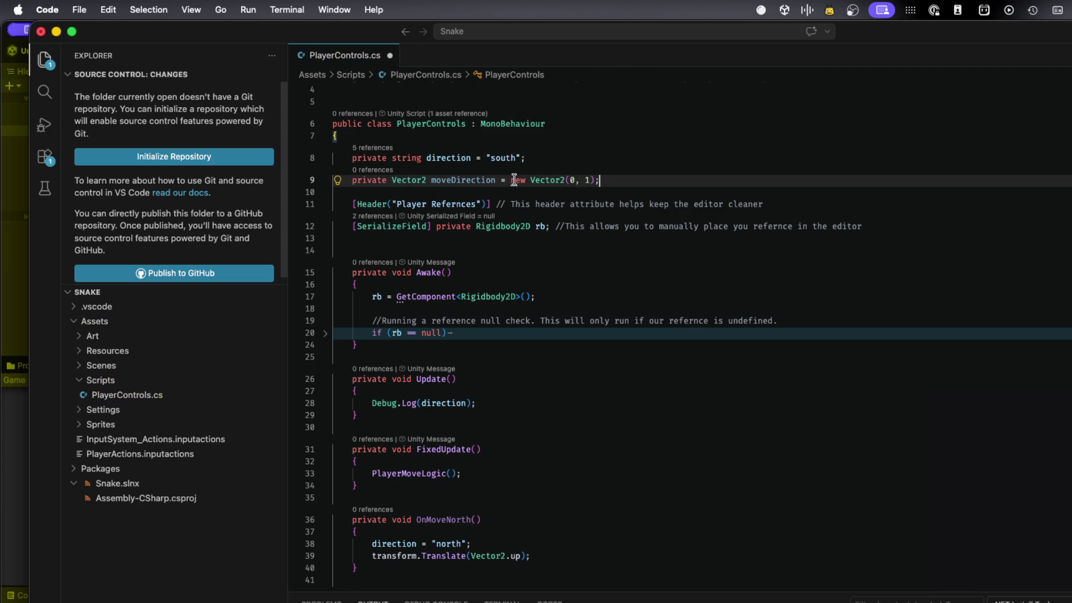
{"action": "mouse_move", "coordinate": [514, 179]}
{"action": "scroll", "coordinate": [451, 428], "scroll_direction": "down", "scroll_amount": 2}
{"action": "key", "text": "cmd+s"}
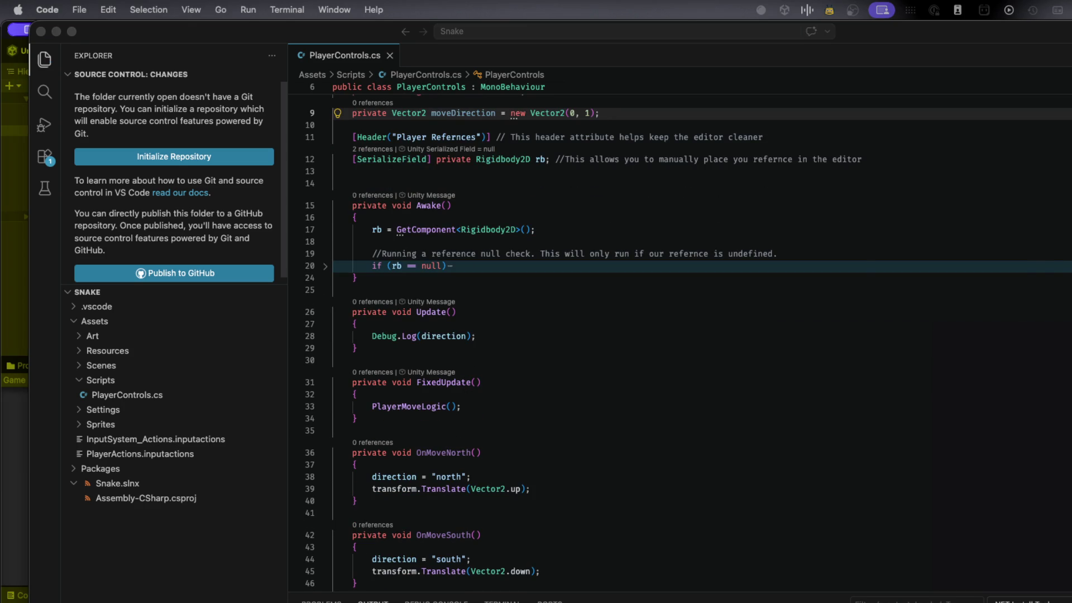
{"action": "key", "text": "cmd+Tab"}
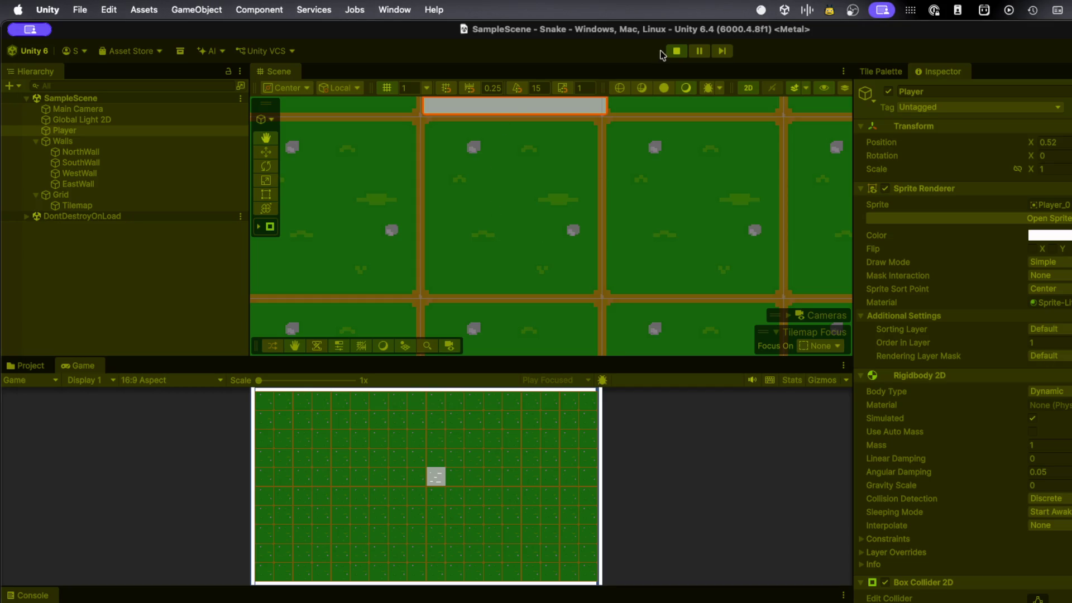
- Stop play mode so the script reloads, run a brief test, and stop the game again
{"action": "left_click", "coordinate": [672, 52]}
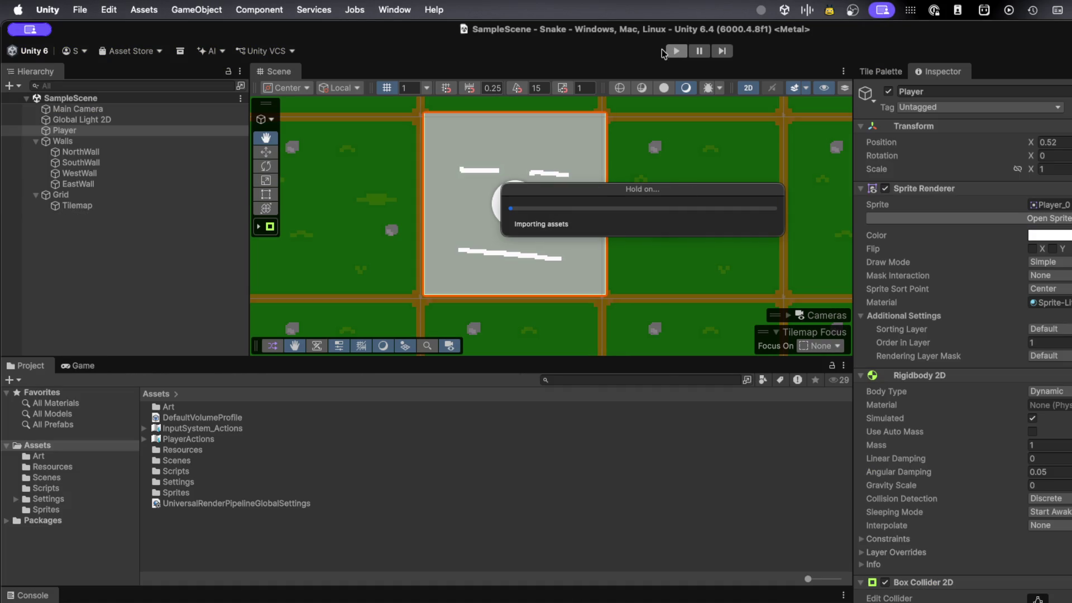
{"action": "left_click", "coordinate": [676, 52]}
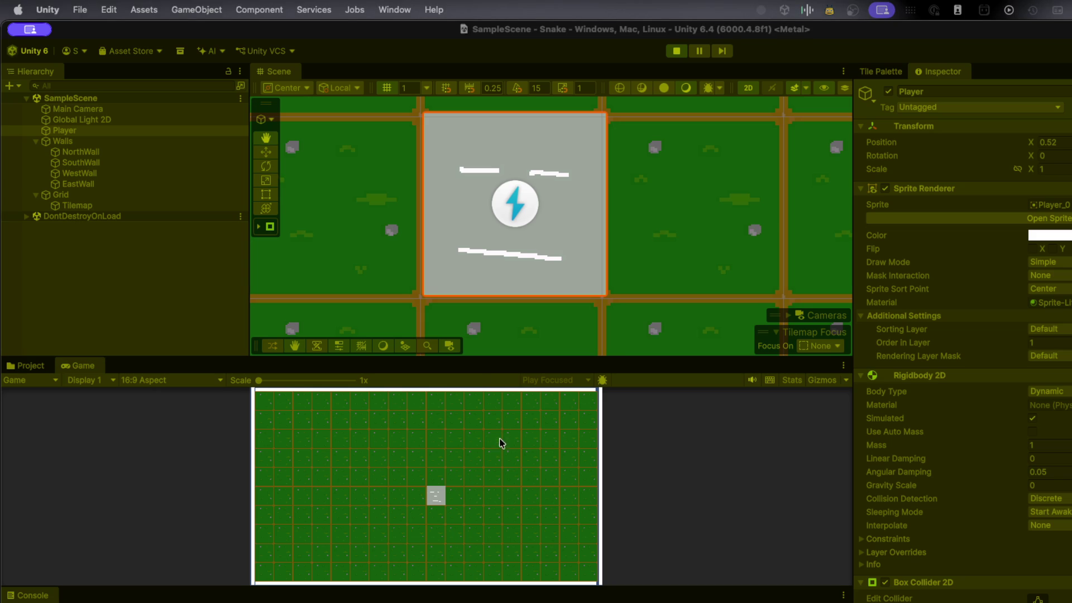
{"action": "left_click", "coordinate": [675, 50]}
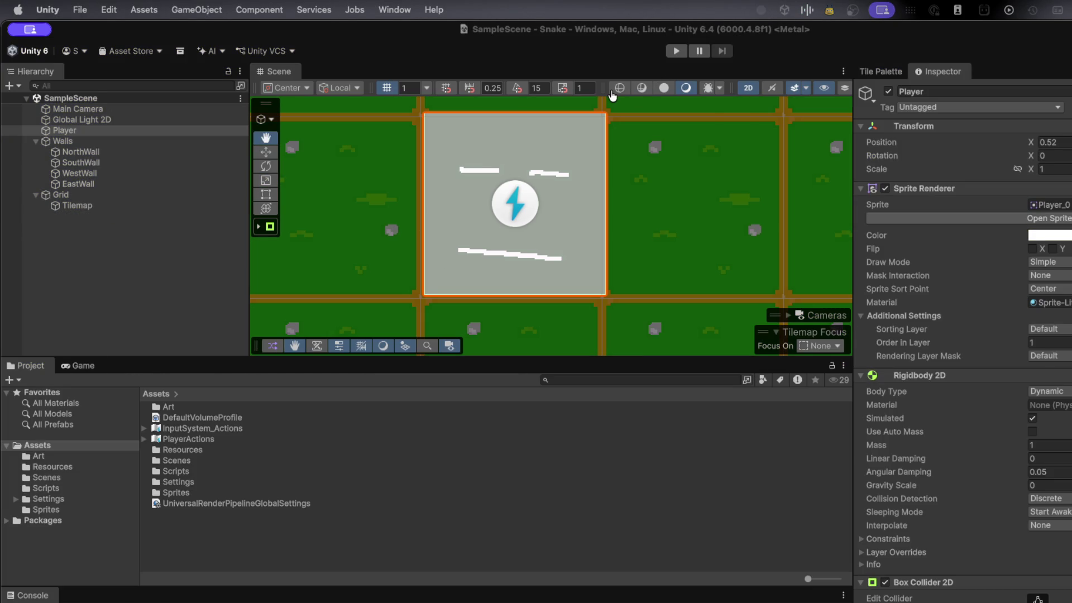
{"action": "key", "text": "super+Tab"}
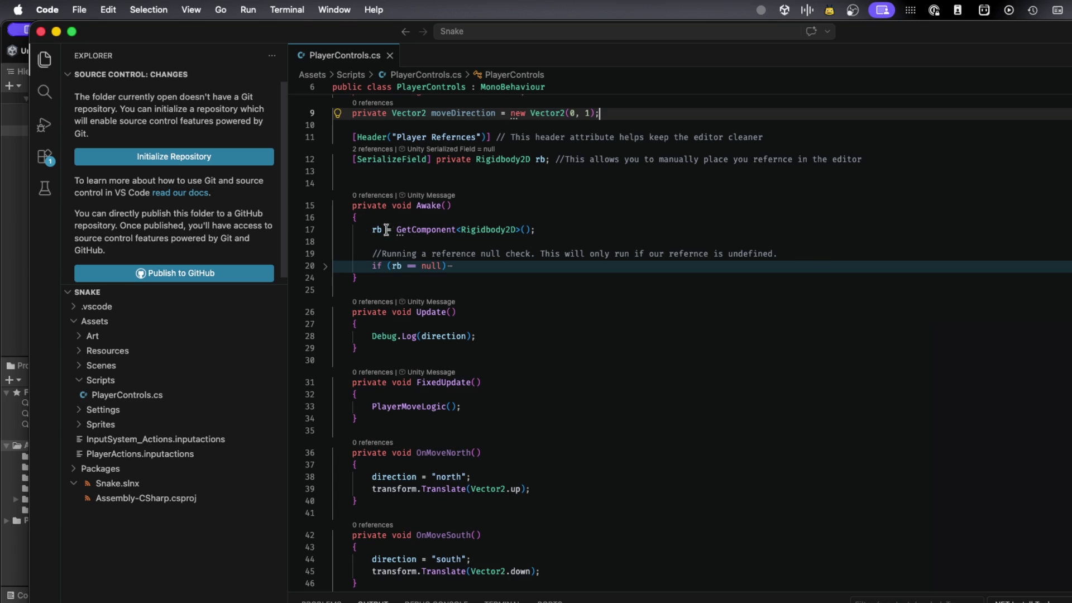
- Review PlayerControls.cs and comment out the moveDirection field on line 9 with Cmd+/
{"action": "mouse_move", "coordinate": [412, 234]}
{"action": "mouse_move", "coordinate": [488, 231]}
{"action": "scroll", "coordinate": [431, 343], "scroll_direction": "up", "scroll_amount": 3}
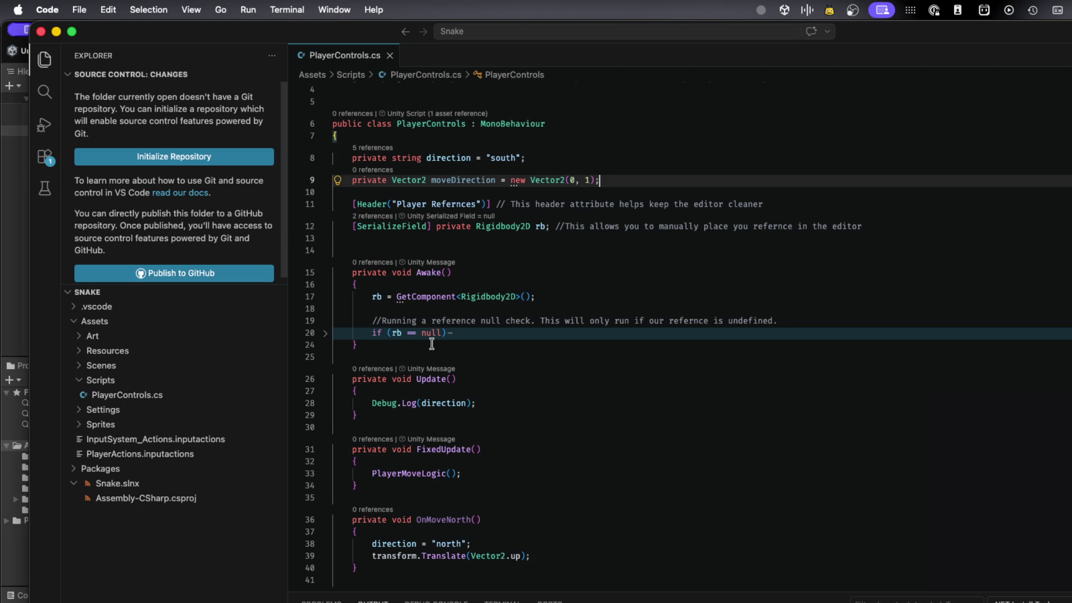
{"action": "scroll", "coordinate": [432, 343], "scroll_direction": "down", "scroll_amount": 2}
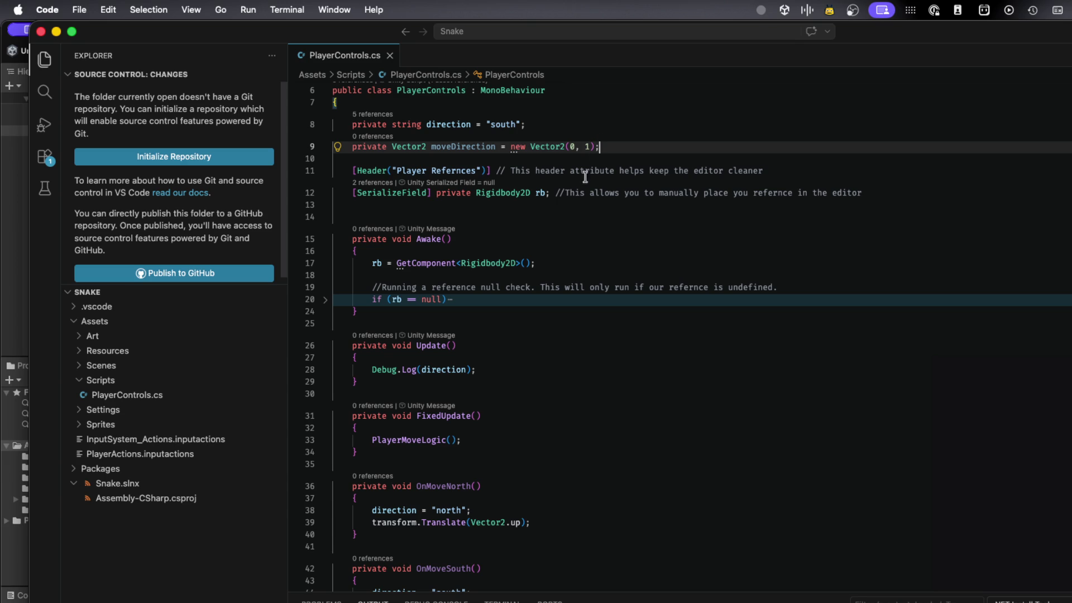
{"action": "scroll", "coordinate": [540, 250], "scroll_direction": "down", "scroll_amount": 5}
{"action": "scroll", "coordinate": [541, 250], "scroll_direction": "down", "scroll_amount": 9}
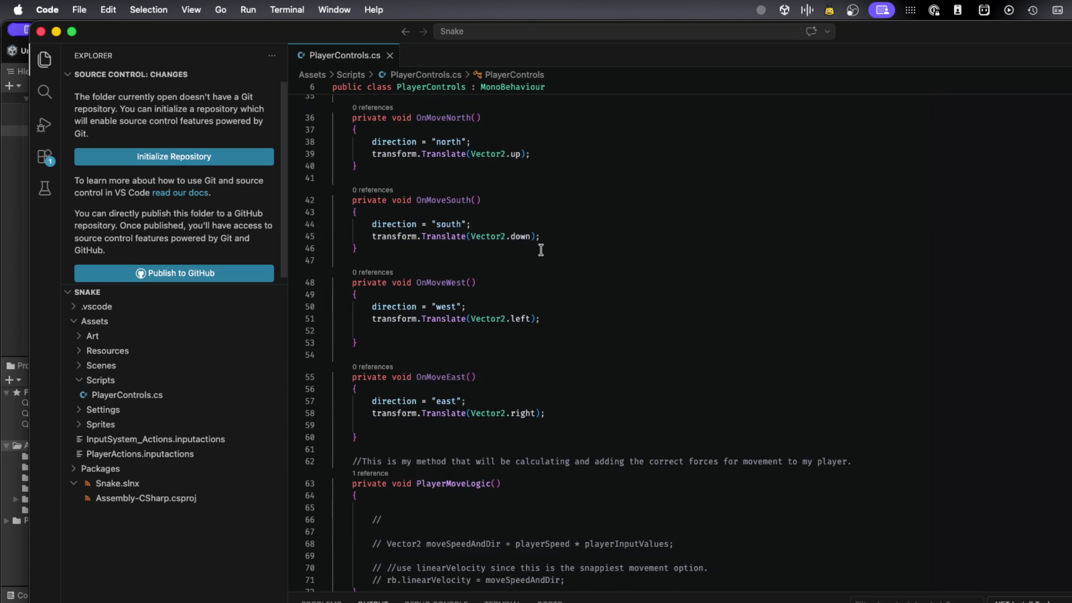
{"action": "scroll", "coordinate": [540, 250], "scroll_direction": "up", "scroll_amount": 11}
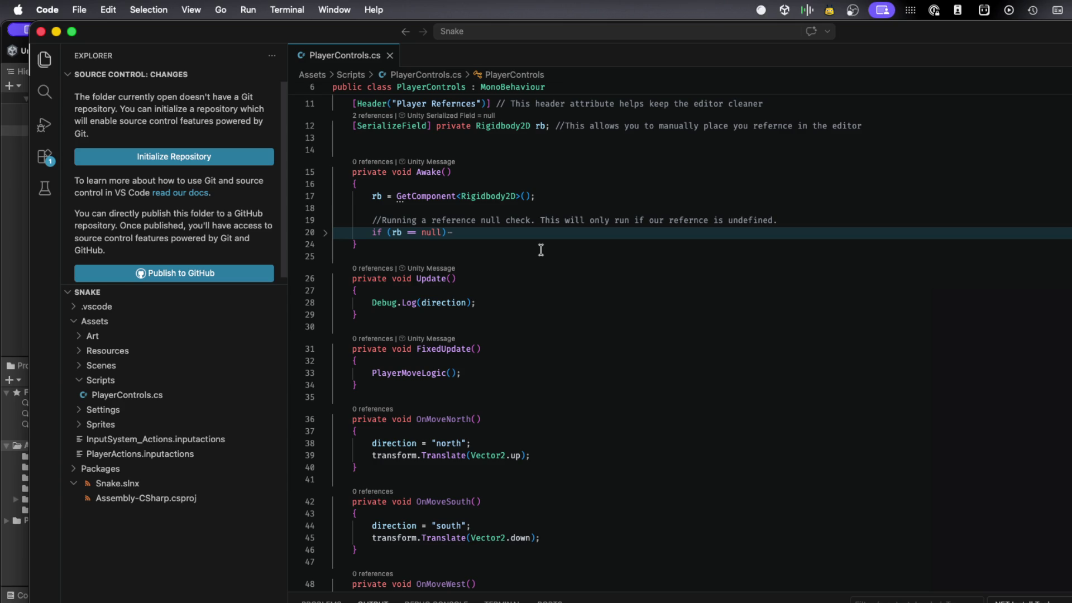
{"action": "scroll", "coordinate": [541, 250], "scroll_direction": "down", "scroll_amount": 4}
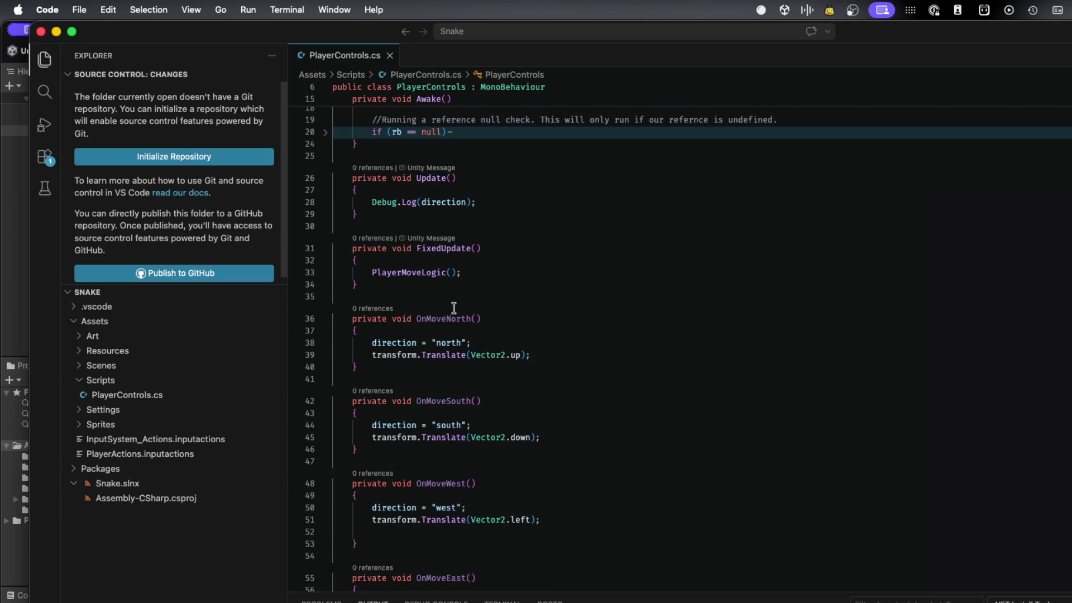
{"action": "scroll", "coordinate": [455, 305], "scroll_direction": "down", "scroll_amount": 3}
{"action": "scroll", "coordinate": [454, 305], "scroll_direction": "up", "scroll_amount": 12}
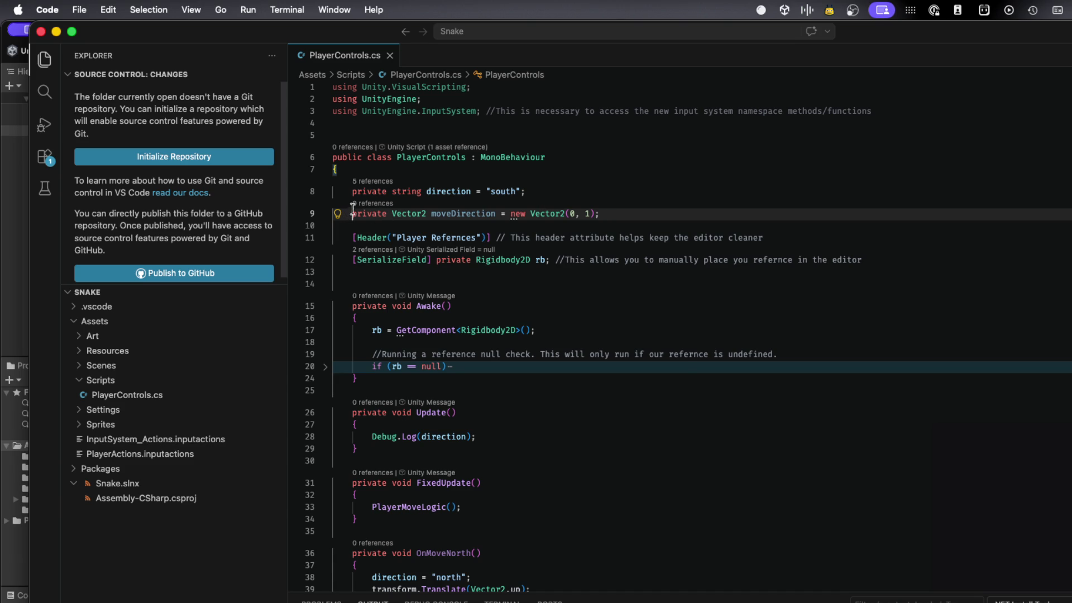
{"action": "key", "text": "super+slash"}
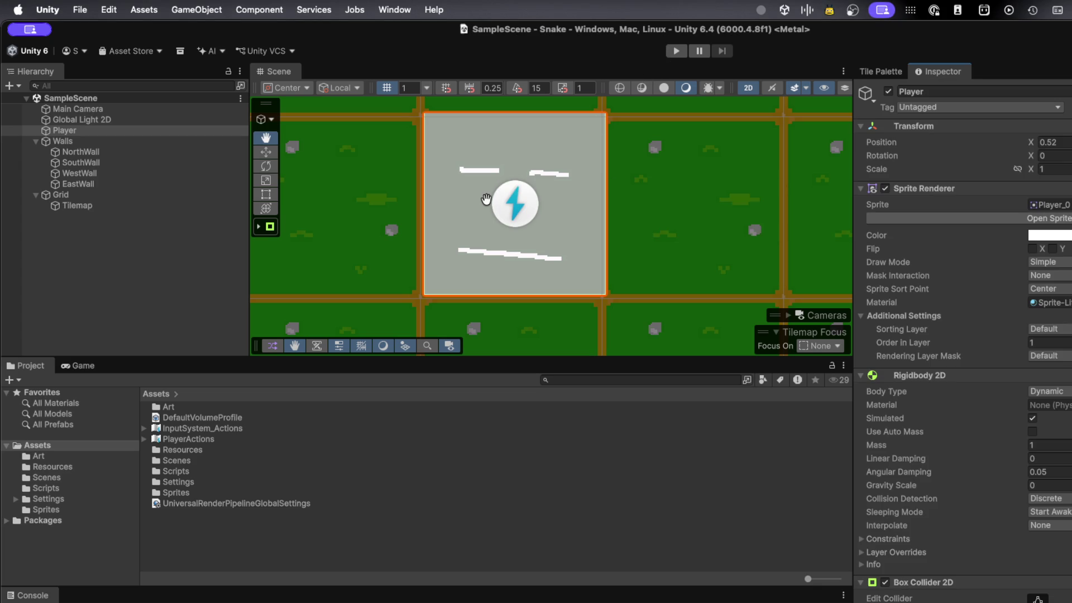
- Select the Move tool, test-run the game with the player flipping between X 0.52 and -0.48, then stop
{"action": "key", "text": "w"}
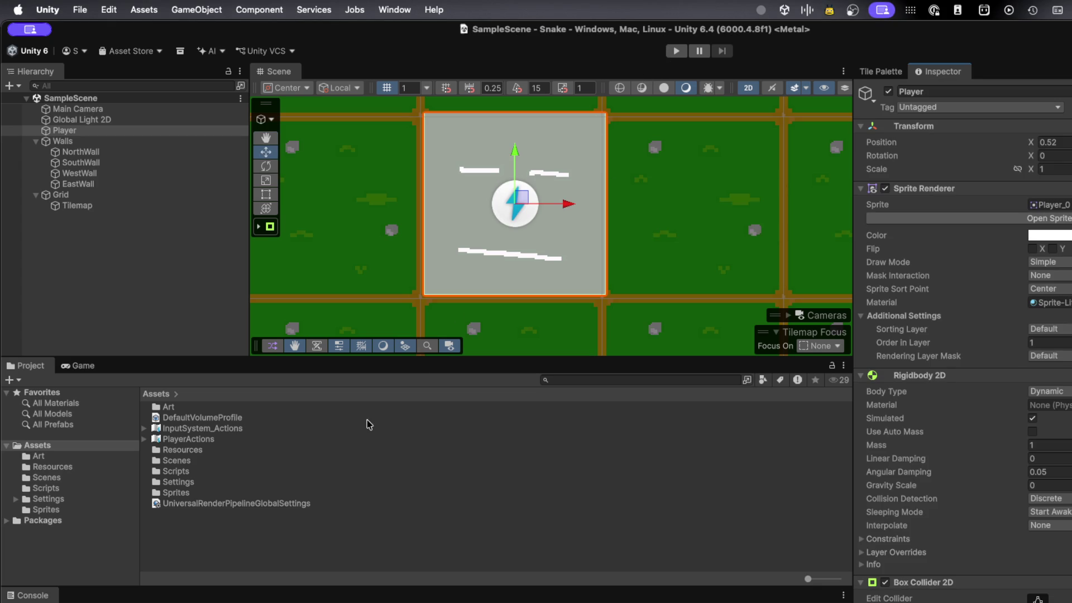
{"action": "left_click", "coordinate": [674, 51]}
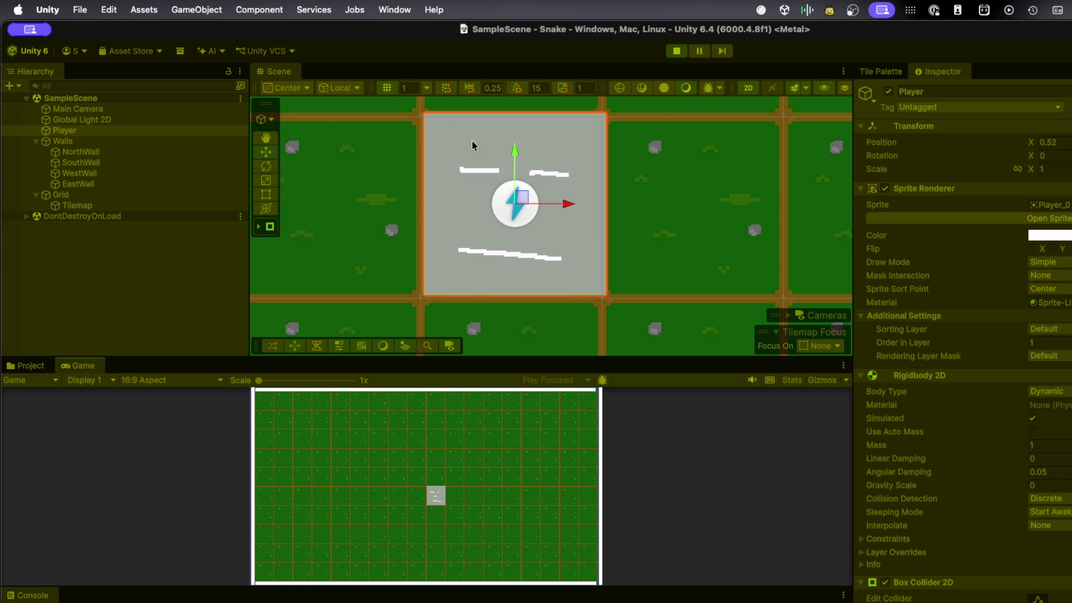
{"action": "left_click", "coordinate": [676, 51]}
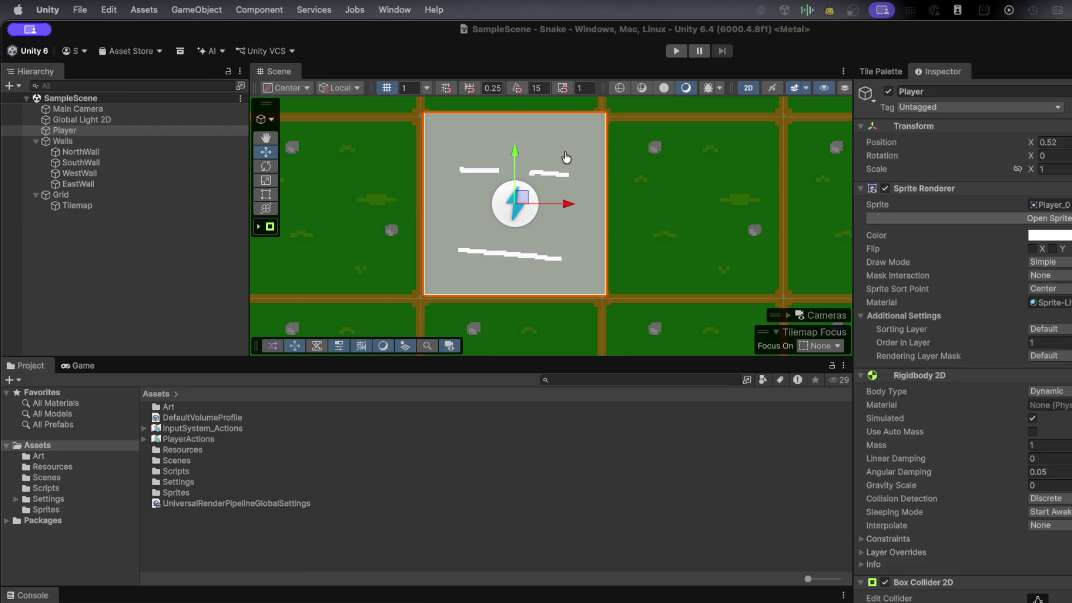
{"action": "key", "text": "super+Tab"}
{"action": "scroll", "coordinate": [527, 390], "scroll_direction": "down", "scroll_amount": 8}
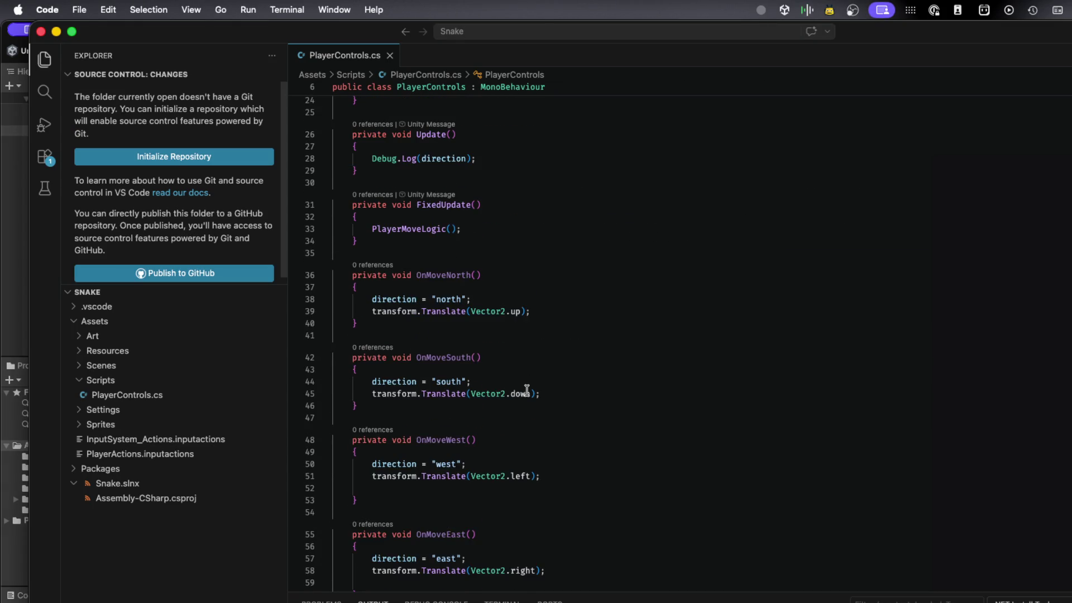
{"action": "scroll", "coordinate": [526, 390], "scroll_direction": "down", "scroll_amount": 4}
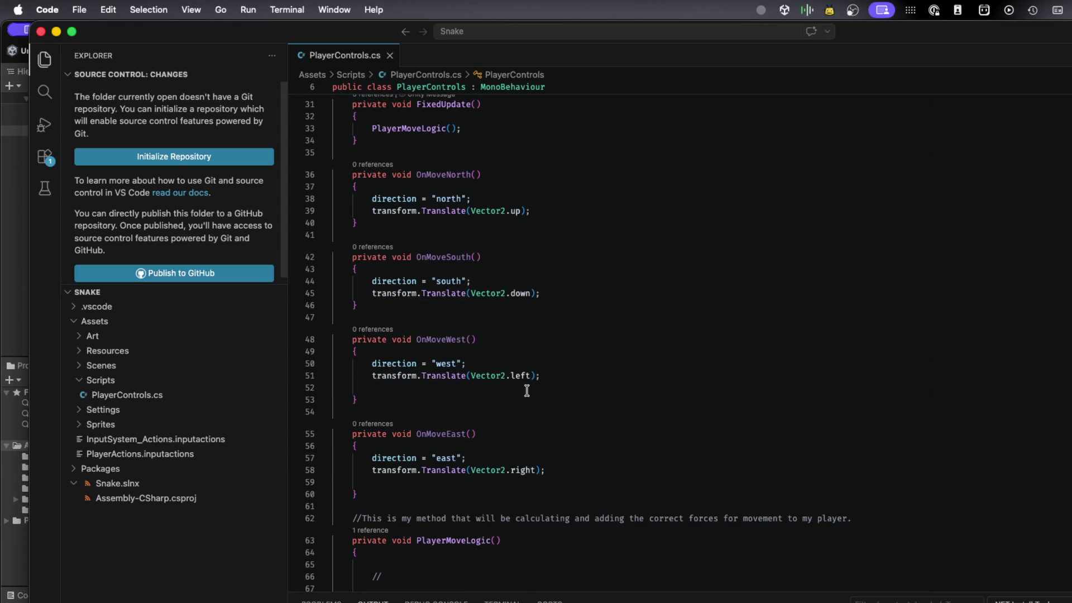
{"action": "scroll", "coordinate": [527, 390], "scroll_direction": "down", "scroll_amount": 4}
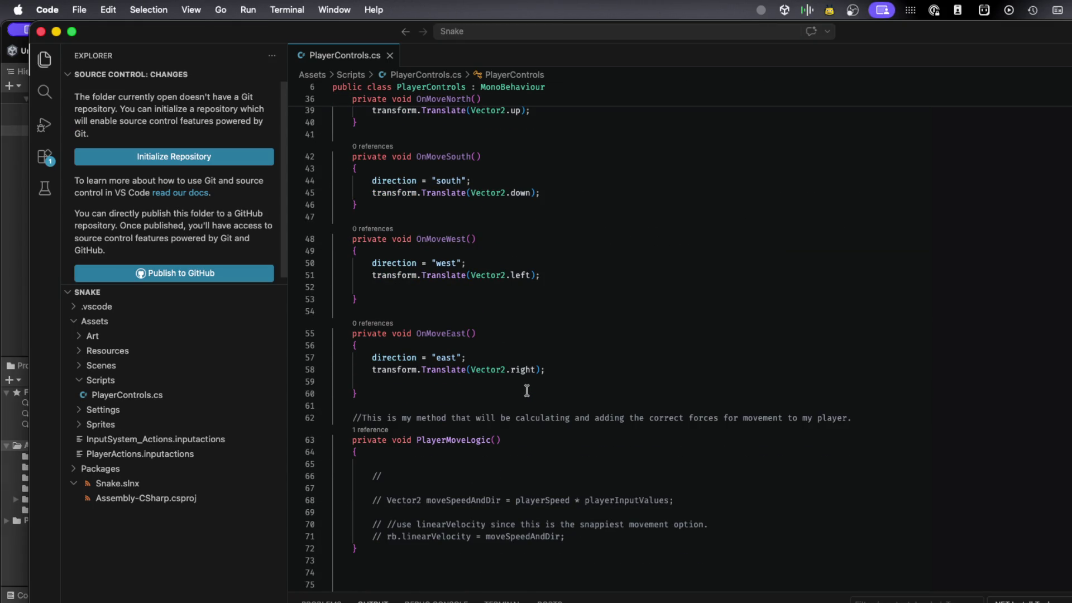
{"action": "scroll", "coordinate": [526, 390], "scroll_direction": "up", "scroll_amount": 15}
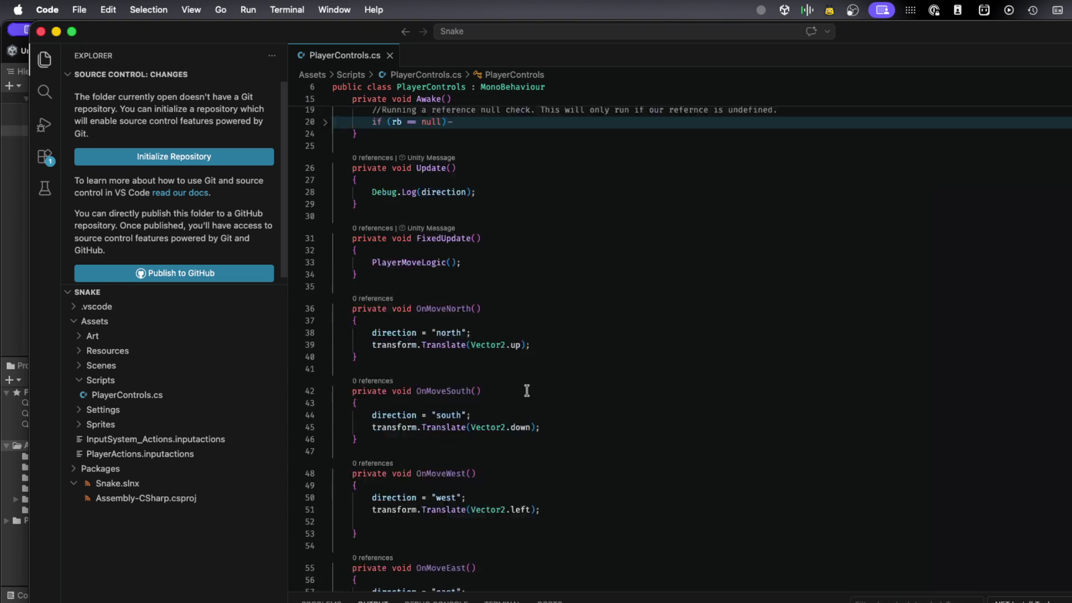
{"action": "scroll", "coordinate": [526, 390], "scroll_direction": "down", "scroll_amount": 15}
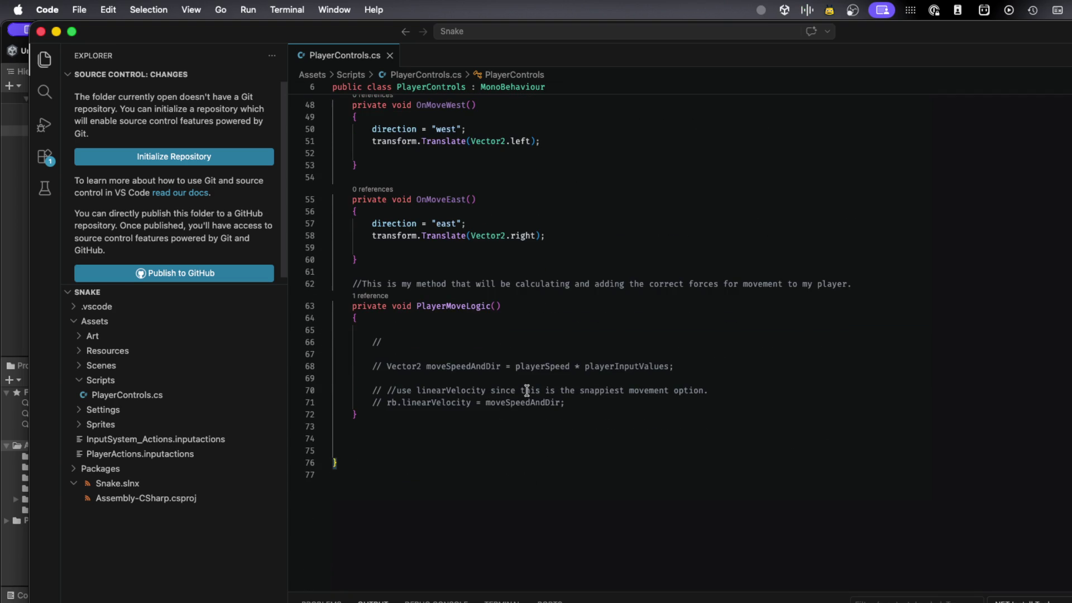
{"action": "scroll", "coordinate": [527, 390], "scroll_direction": "up", "scroll_amount": 13}
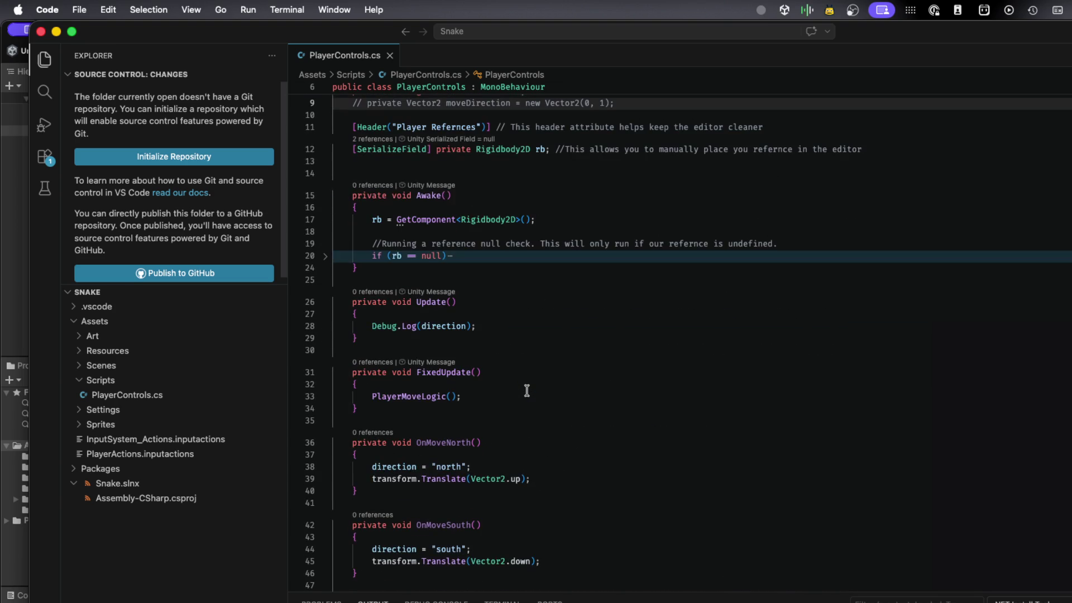
{"action": "scroll", "coordinate": [526, 390], "scroll_direction": "up", "scroll_amount": 3}
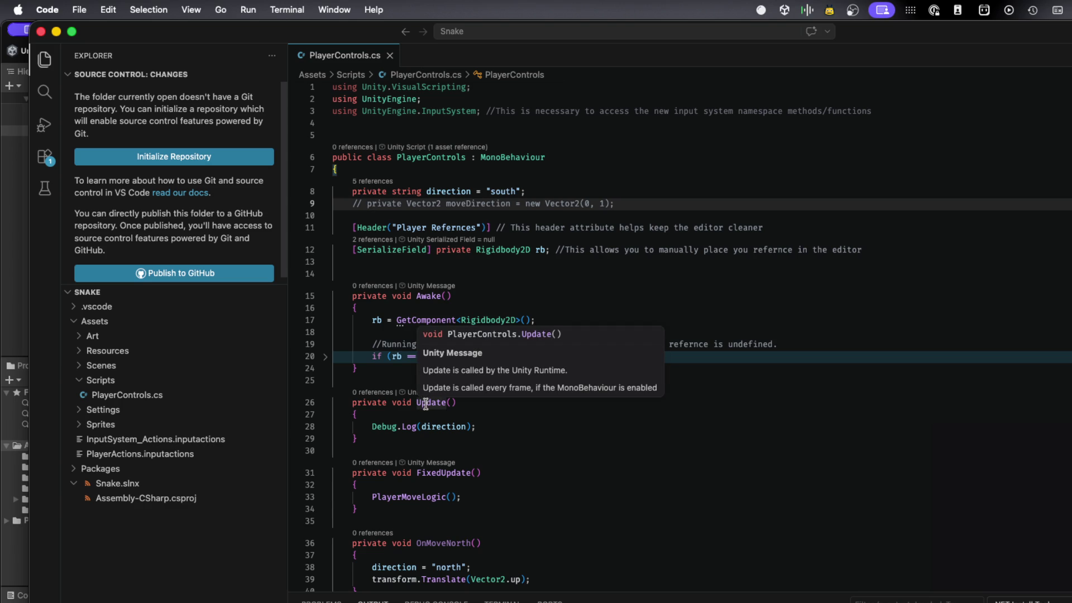
{"action": "double_click", "coordinate": [424, 402]}
{"action": "type", "text": "FixedU"}
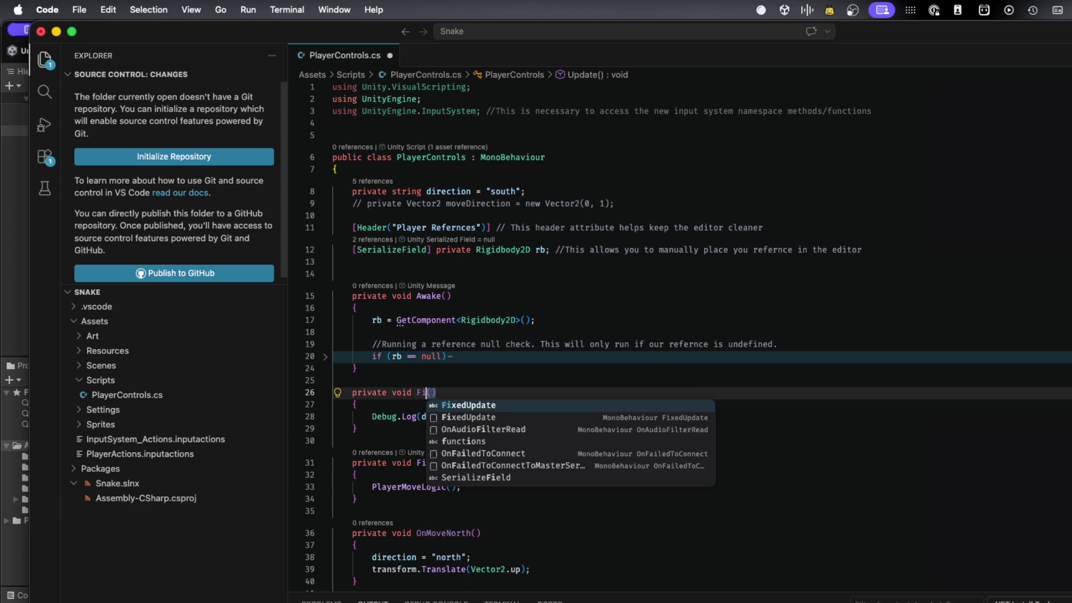
{"action": "key", "text": "Return"}
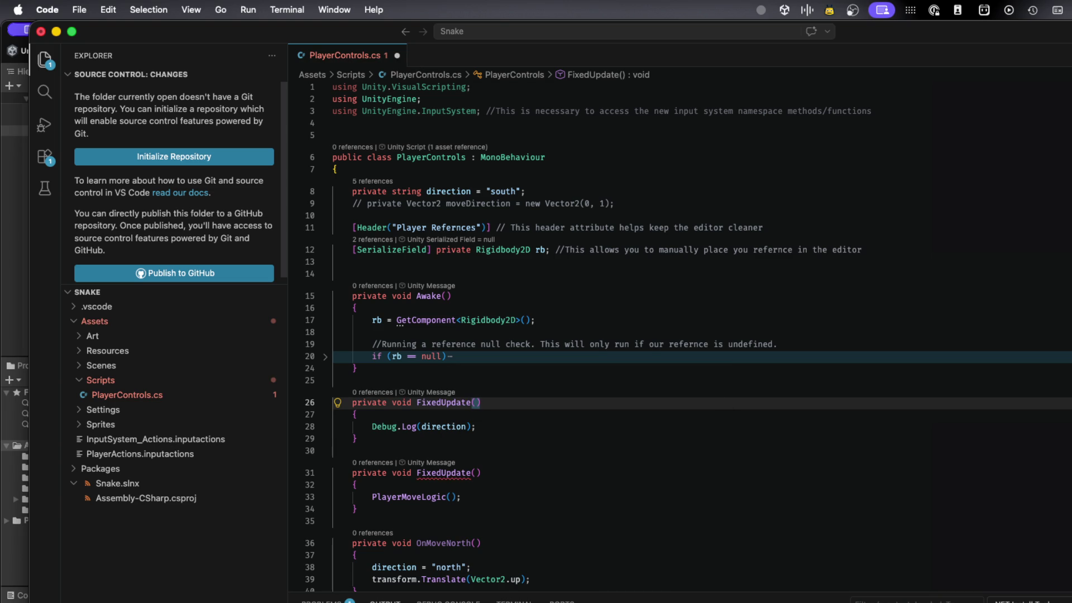
{"action": "key", "text": "BackSpace"}
{"action": "key", "text": "BackSpace"}
{"action": "key", "text": "BackSpace"}
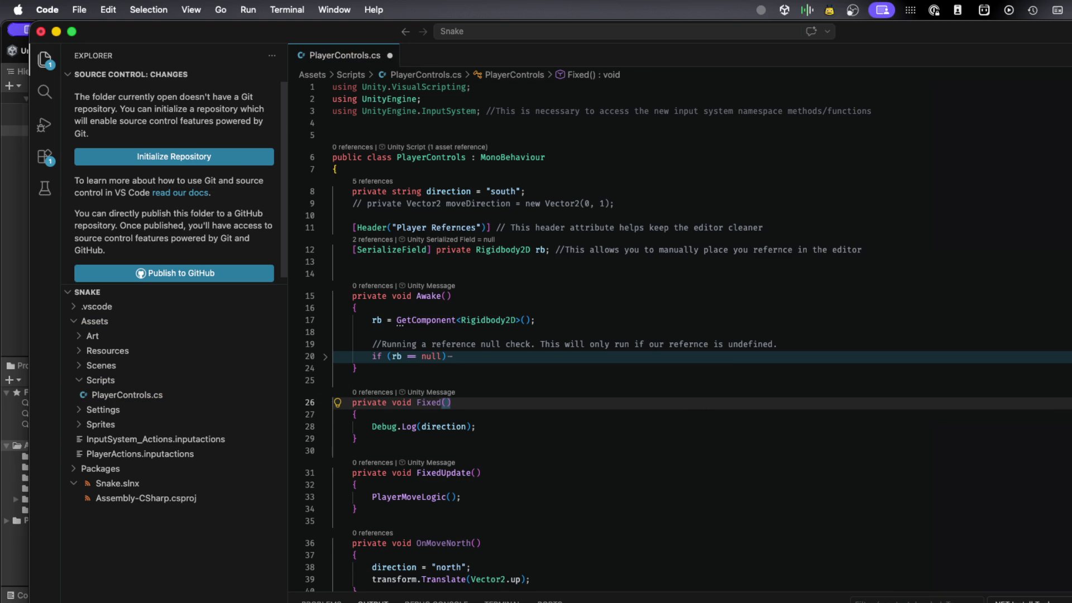
{"action": "scroll", "coordinate": [410, 416], "scroll_direction": "down", "scroll_amount": 3}
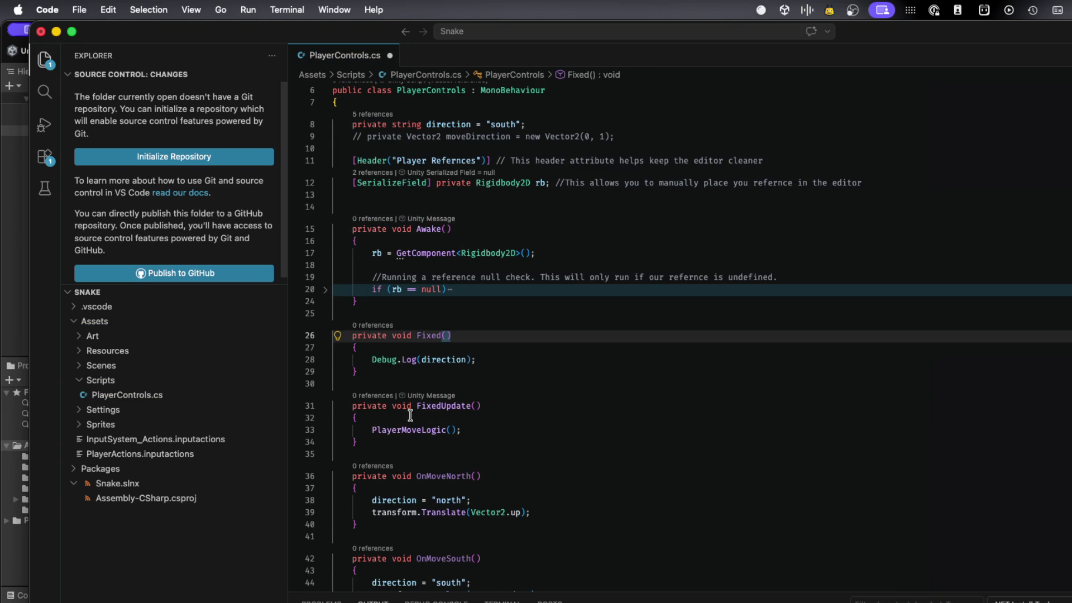
{"action": "scroll", "coordinate": [429, 414], "scroll_direction": "down", "scroll_amount": 3}
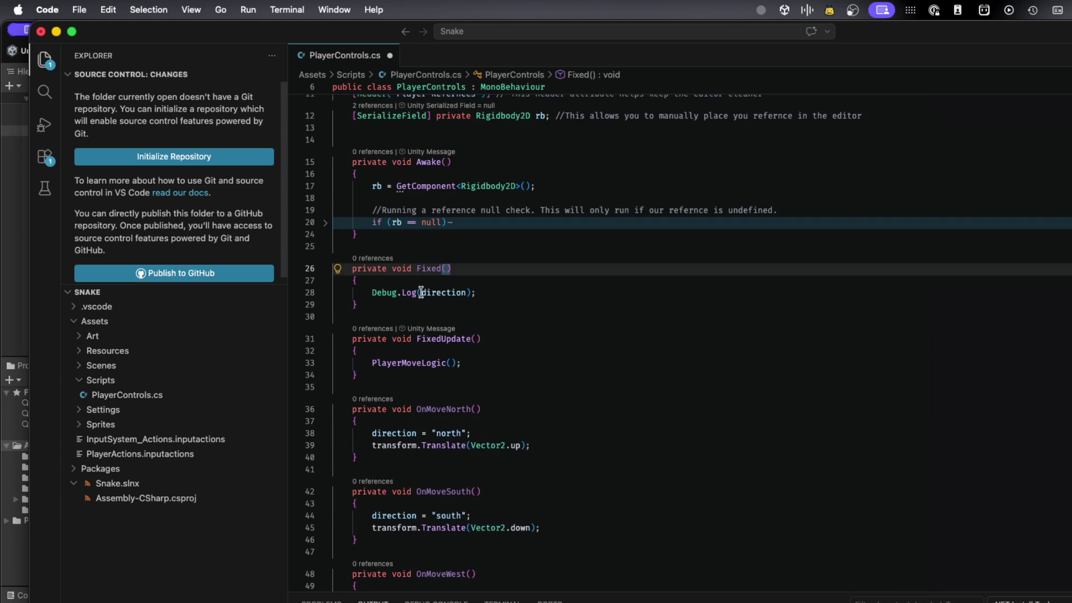
{"action": "left_click_drag", "start_coordinate": [372, 307], "coordinate": [328, 280]}
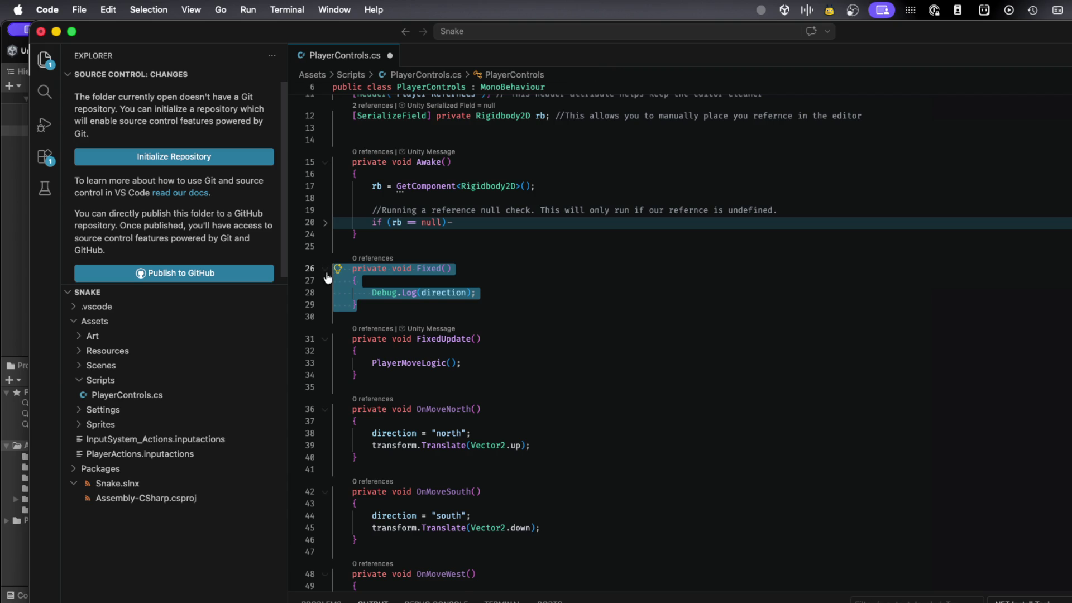
{"action": "double_click", "coordinate": [430, 269]}
{"action": "type", "text": "Update"}
{"action": "key", "text": "super+s"}
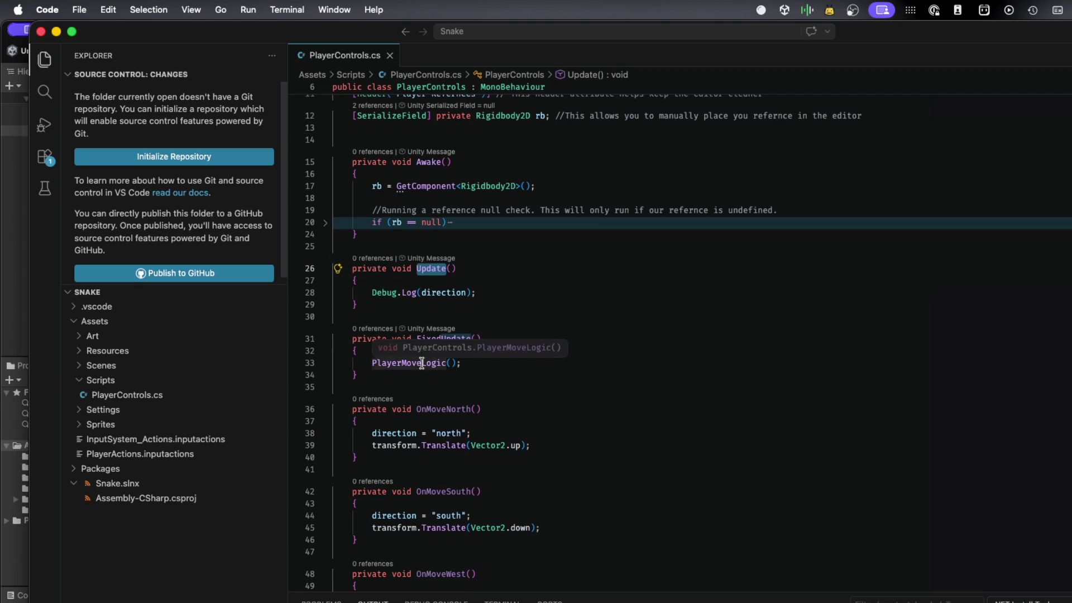
{"action": "left_click", "coordinate": [422, 363]}
{"action": "left_click", "coordinate": [432, 376]}
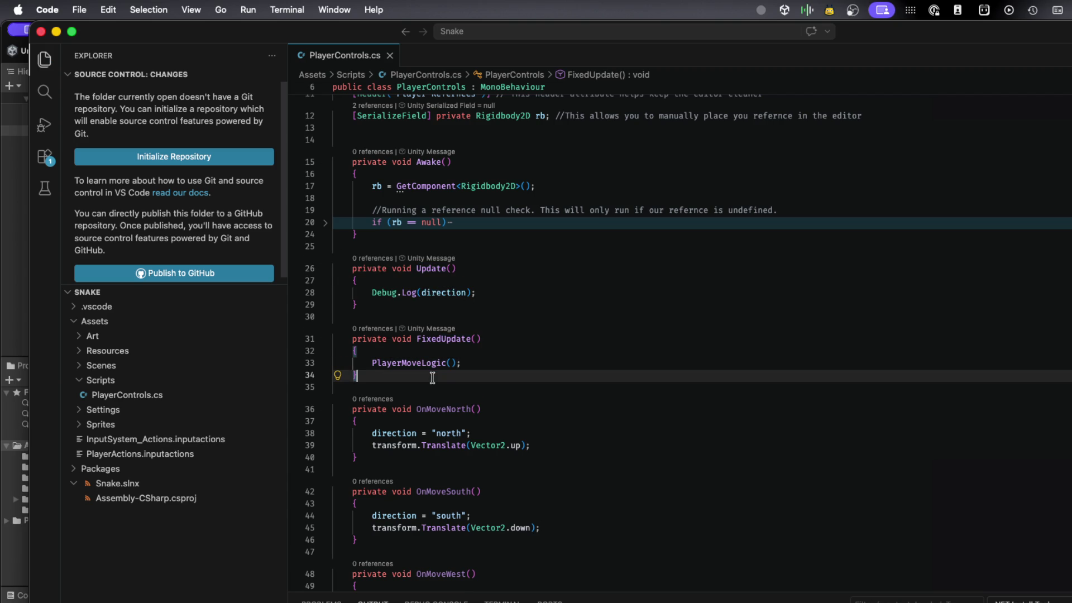
{"action": "scroll", "coordinate": [431, 375], "scroll_direction": "down", "scroll_amount": 1}
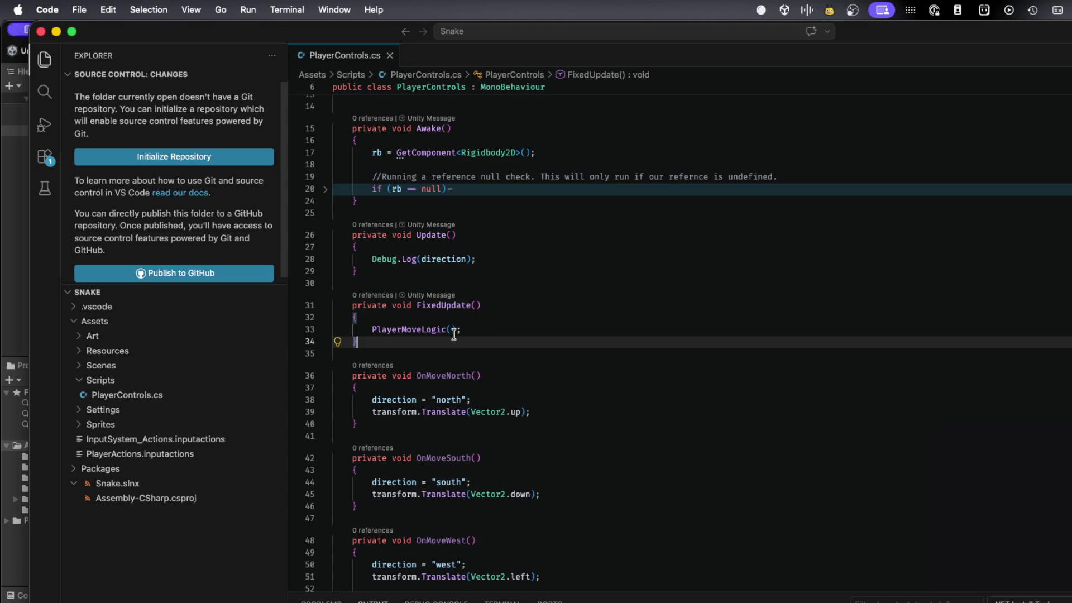
{"action": "mouse_move", "coordinate": [430, 377]}
{"action": "mouse_move", "coordinate": [450, 303]}
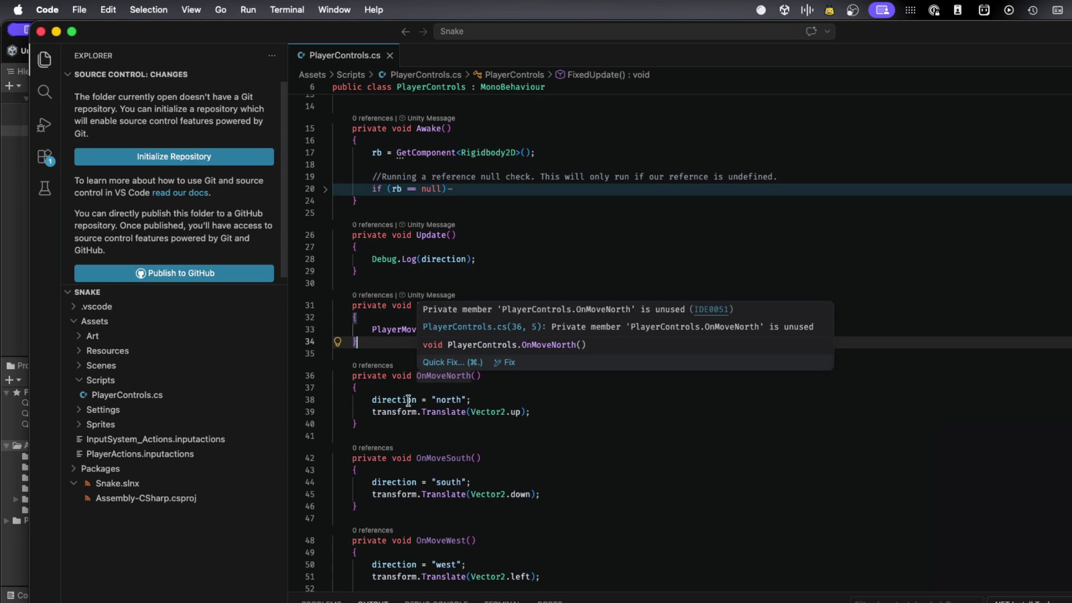
{"action": "mouse_move", "coordinate": [388, 414]}
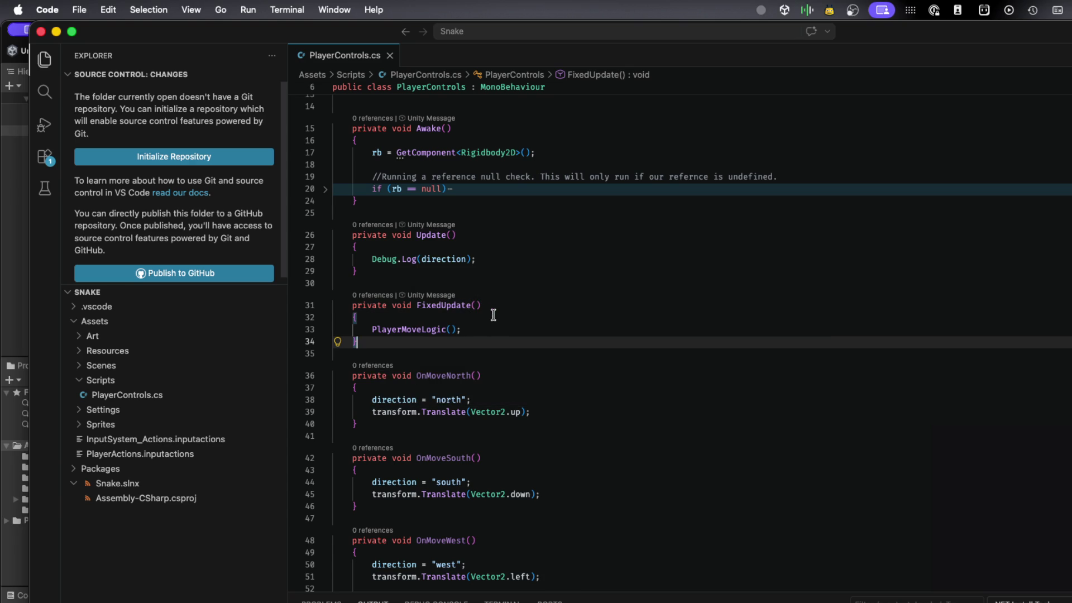
{"action": "double_click", "coordinate": [437, 329]}
{"action": "scroll", "coordinate": [438, 323], "scroll_direction": "down", "scroll_amount": 5}
{"action": "scroll", "coordinate": [438, 324], "scroll_direction": "down", "scroll_amount": 6}
{"action": "scroll", "coordinate": [438, 324], "scroll_direction": "up", "scroll_amount": 10}
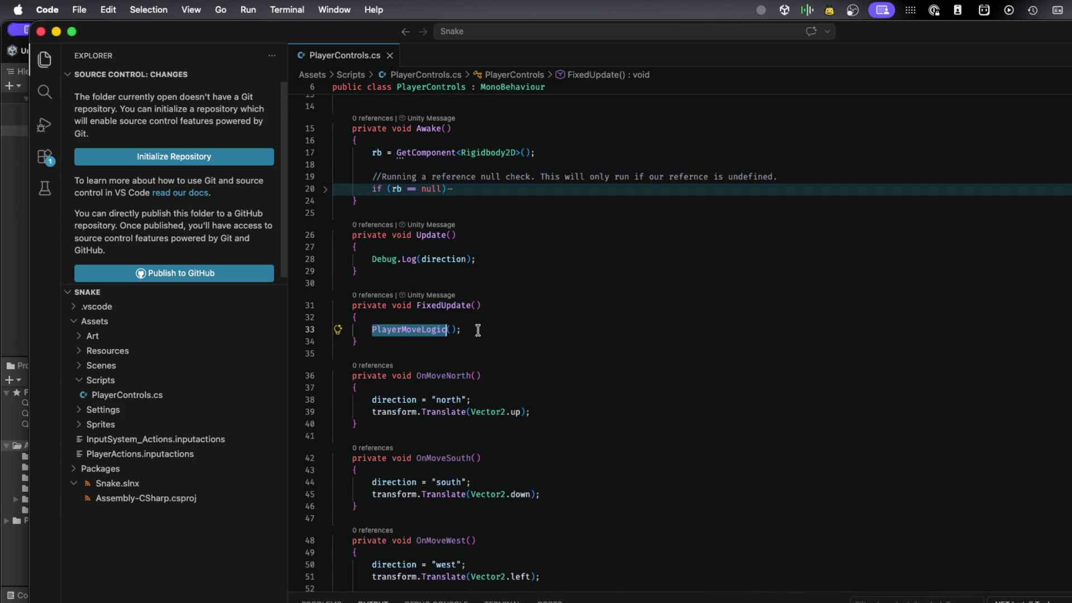
{"action": "scroll", "coordinate": [478, 330], "scroll_direction": "down", "scroll_amount": 2}
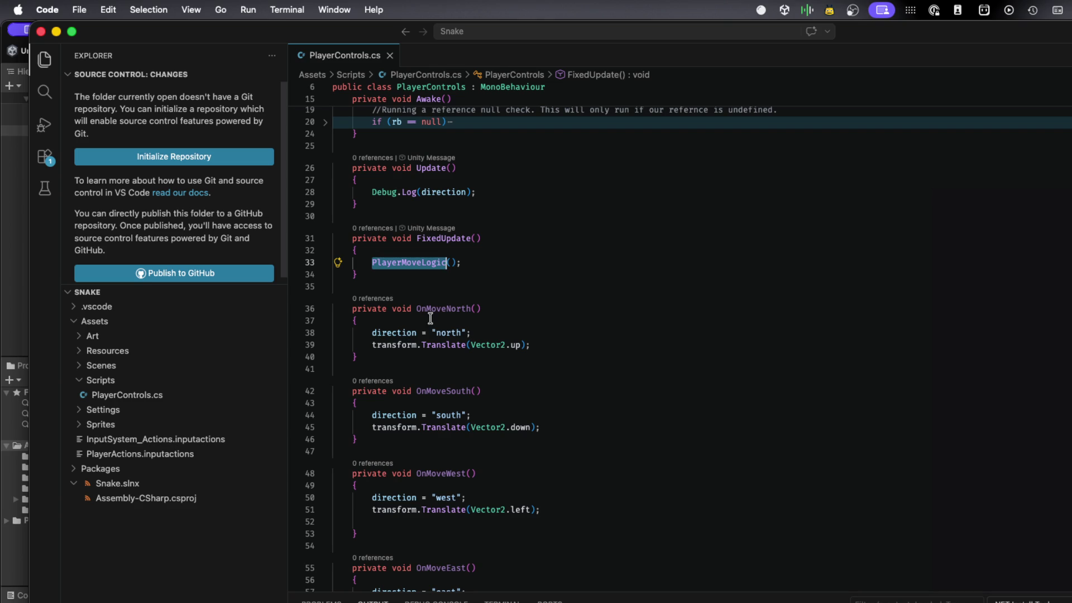
{"action": "scroll", "coordinate": [441, 466], "scroll_direction": "down", "scroll_amount": 2}
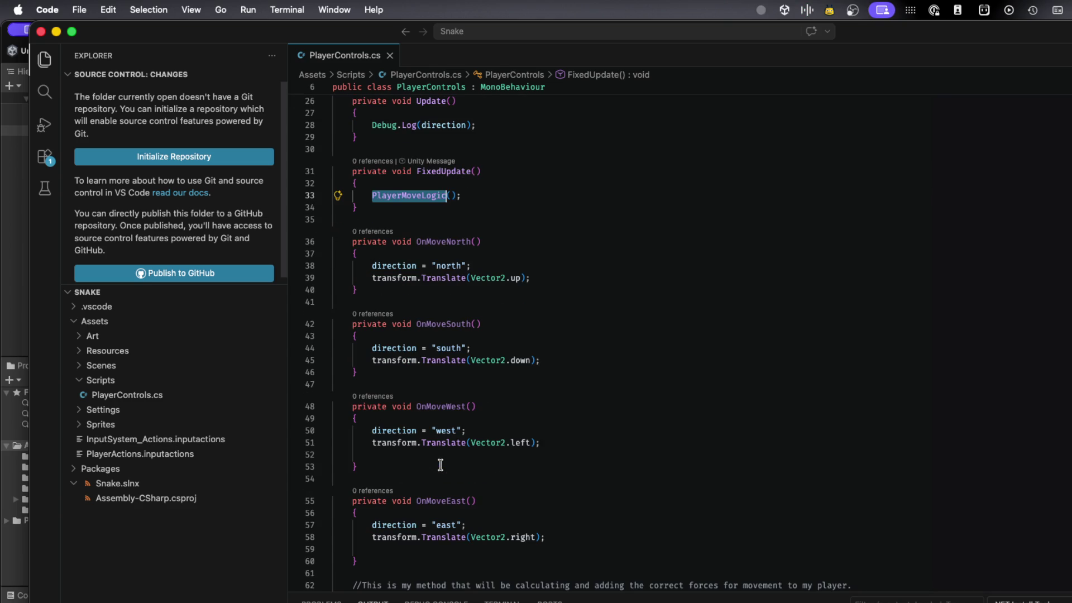
{"action": "mouse_move", "coordinate": [516, 444]}
{"action": "mouse_move", "coordinate": [403, 276]}
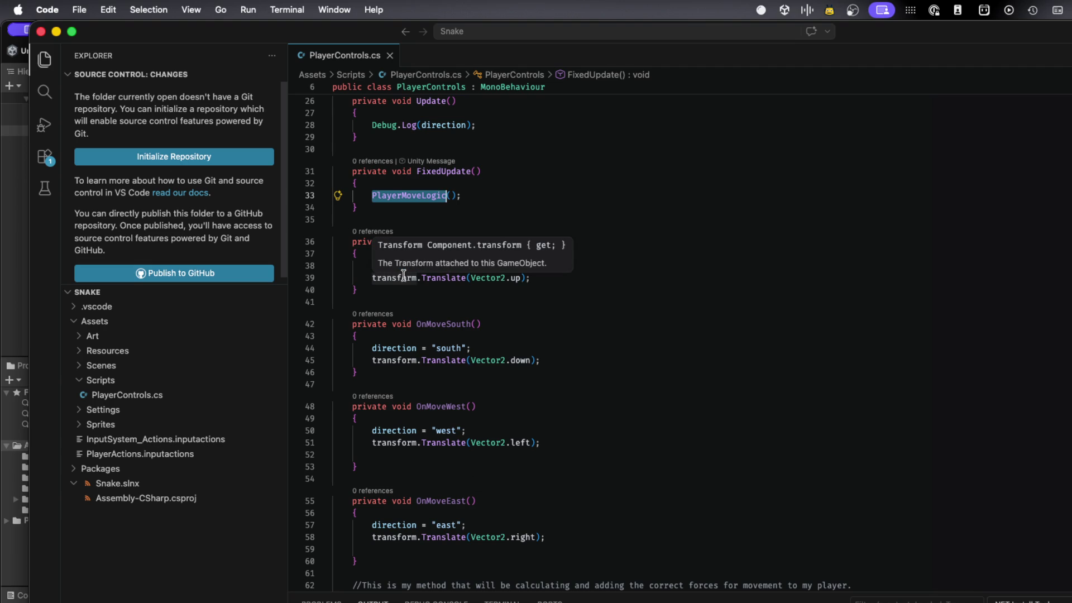
{"action": "scroll", "coordinate": [404, 301], "scroll_direction": "up", "scroll_amount": 5}
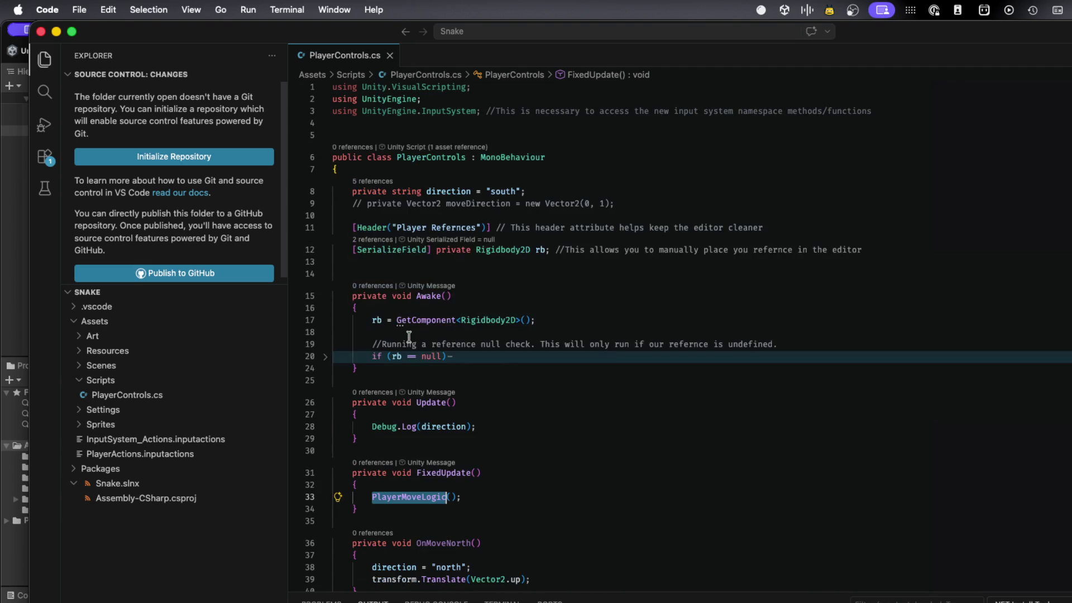
{"action": "scroll", "coordinate": [409, 337], "scroll_direction": "down", "scroll_amount": 2}
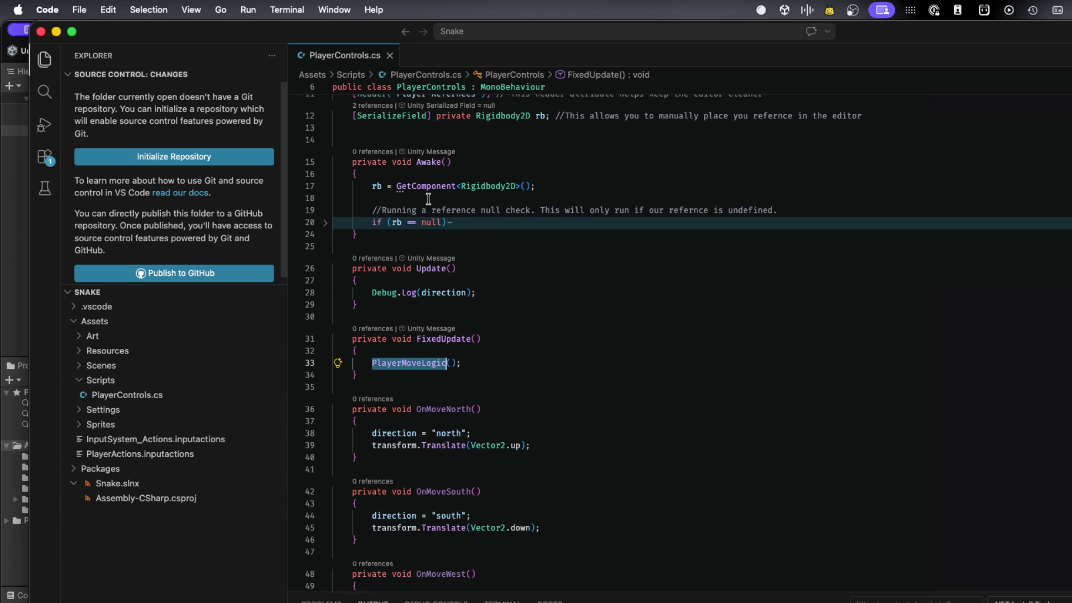
- Change line 39 to rb.transform.Translate(Vector2.up) and save PlayerControls.cs
{"action": "mouse_move", "coordinate": [414, 188]}
{"action": "left_click", "coordinate": [372, 445]}
{"action": "type", "text": "rb"}
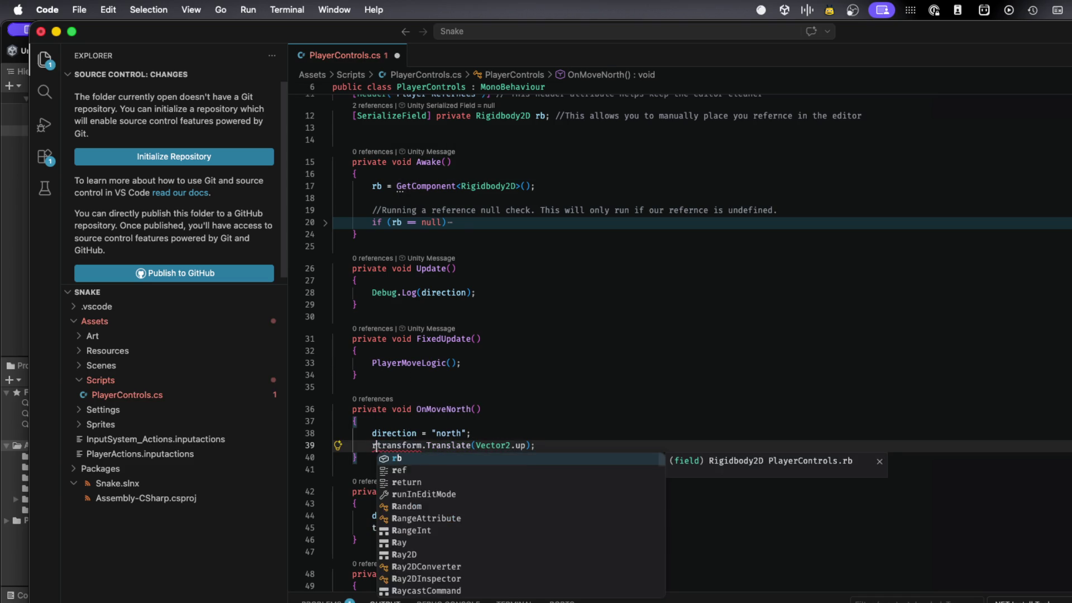
{"action": "type", "text": "."}
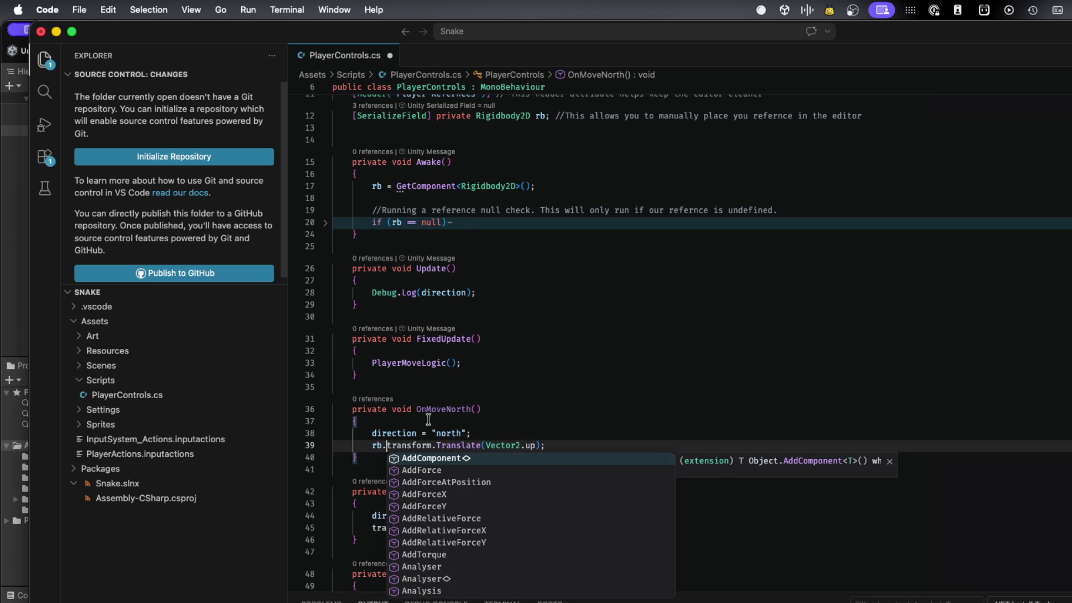
{"action": "scroll", "coordinate": [460, 500], "scroll_direction": "down", "scroll_amount": 10}
{"action": "scroll", "coordinate": [460, 500], "scroll_direction": "down", "scroll_amount": 15}
{"action": "scroll", "coordinate": [460, 500], "scroll_direction": "down", "scroll_amount": 5}
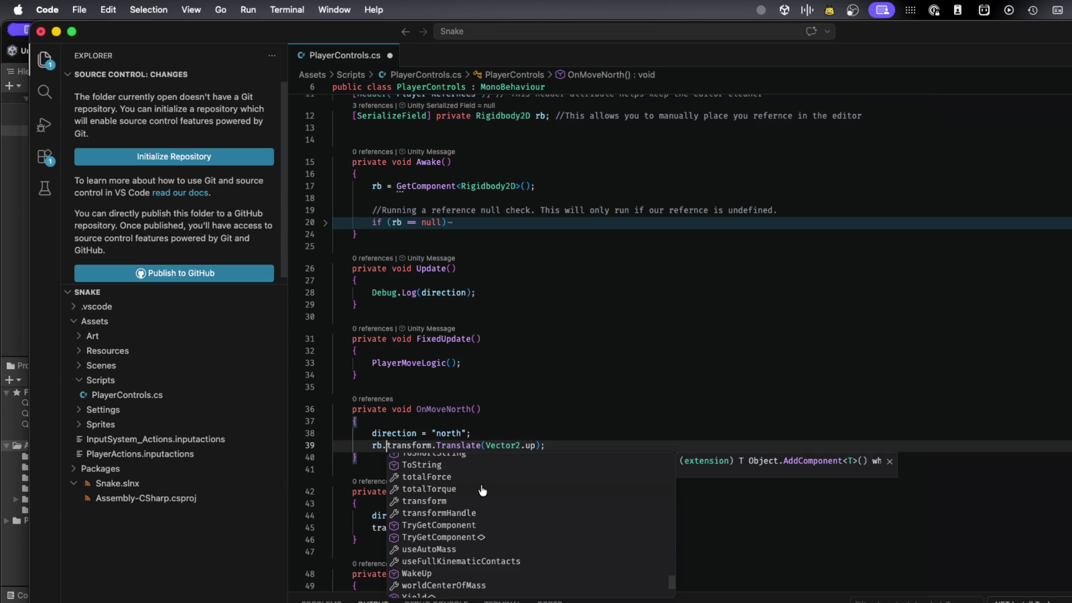
{"action": "left_click", "coordinate": [442, 502]}
{"action": "left_click", "coordinate": [479, 446], "text": "shift"}
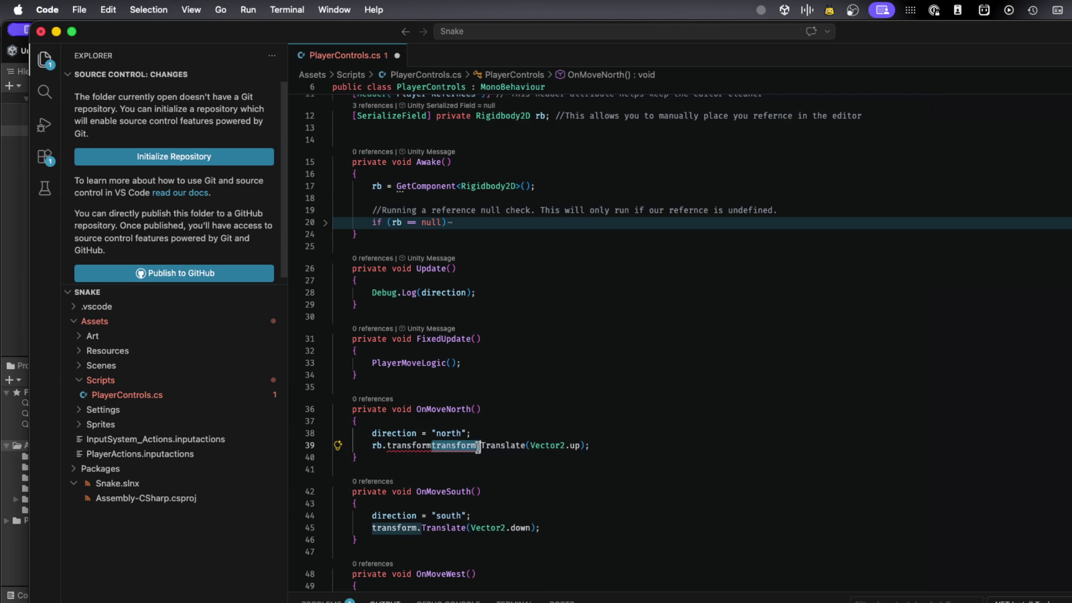
{"action": "key", "text": "BackSpace"}
{"action": "type", "text": "."}
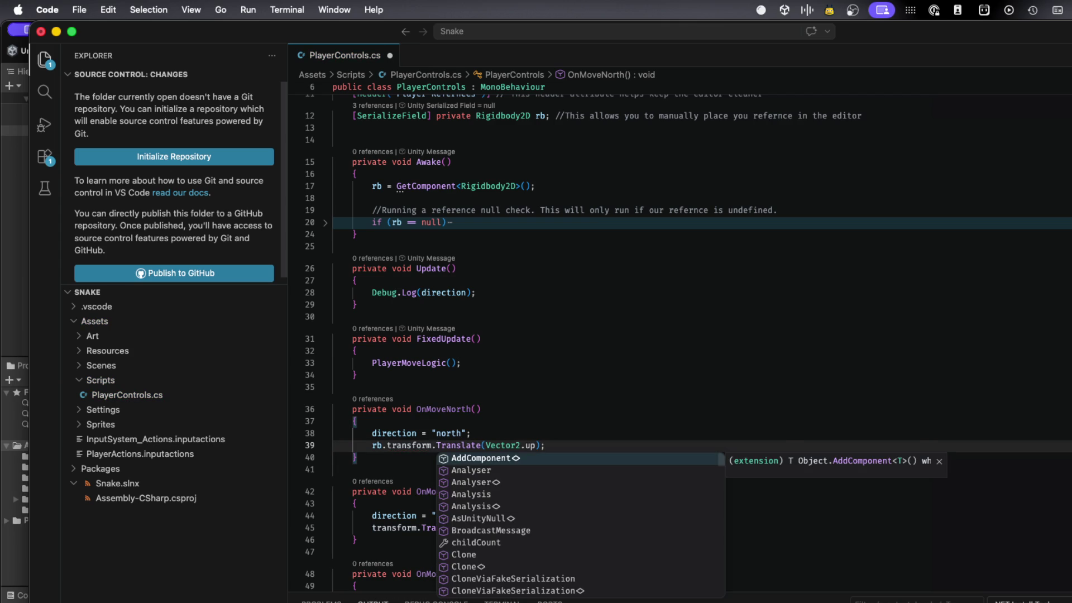
{"action": "left_click", "coordinate": [546, 411]}
{"action": "key", "text": "super+s"}
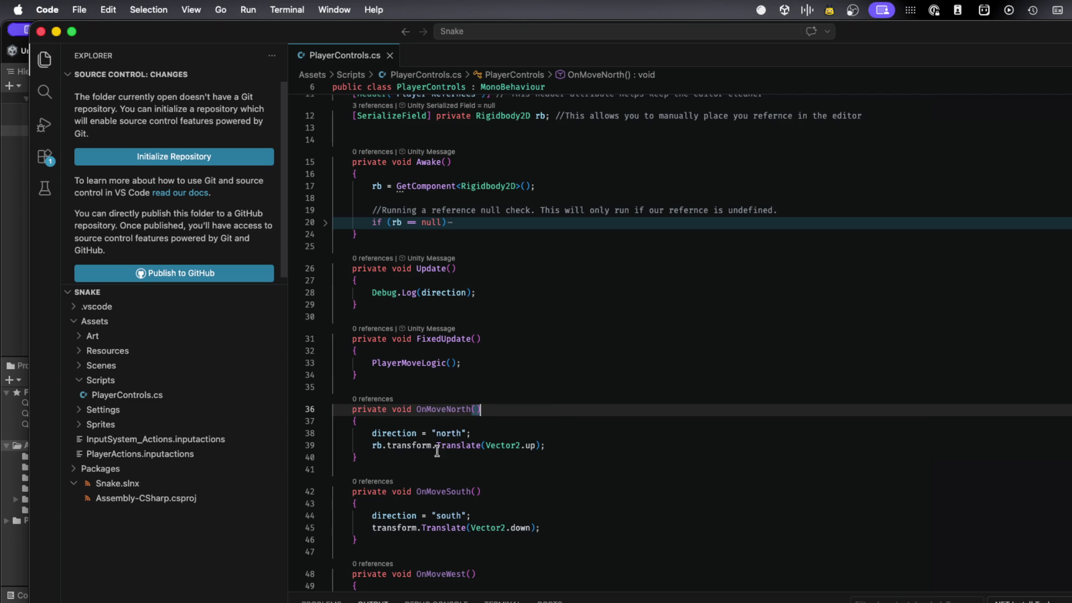
{"action": "mouse_move", "coordinate": [439, 449]}
- Back in Unity, select the Tilemap and enter play mode
{"action": "key", "text": "super+Tab"}
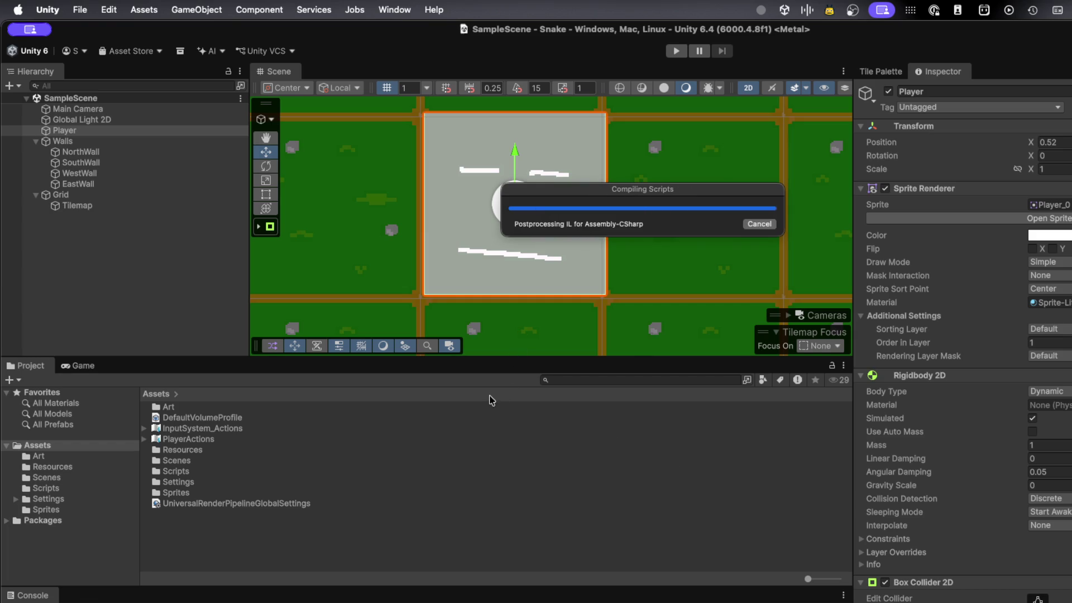
{"action": "left_click", "coordinate": [454, 303]}
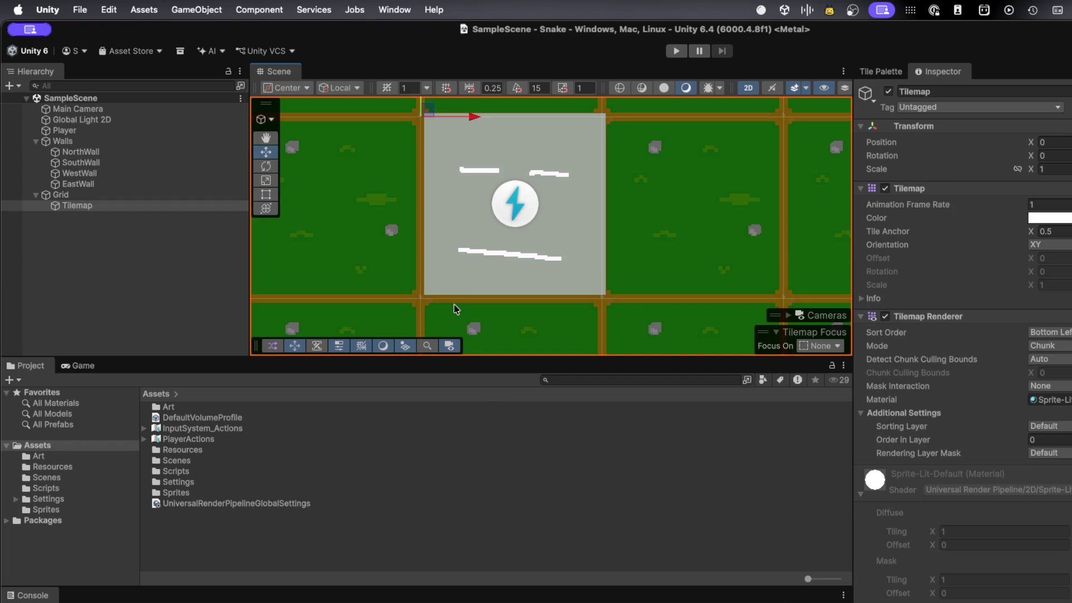
{"action": "left_click", "coordinate": [676, 53]}
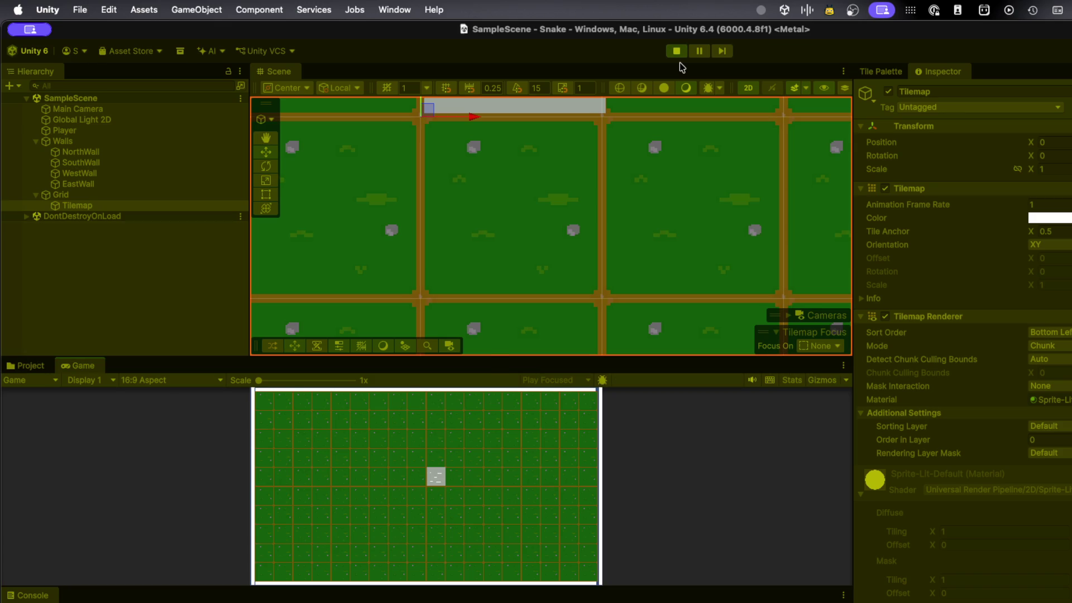
- Step the player square left, right, up and down across grass cells, then return to the code editor
{"action": "key", "text": "Right"}
{"action": "key", "text": "Left"}
{"action": "key", "text": "Up"}
{"action": "key", "text": "Right"}
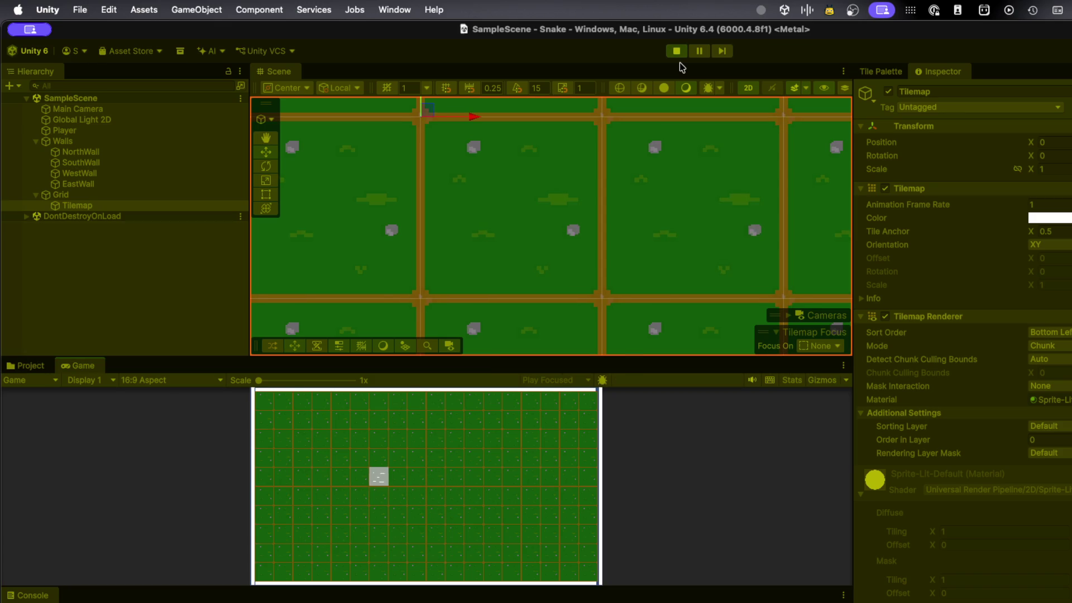
{"action": "key", "text": "Down"}
{"action": "key", "text": "Left"}
{"action": "key", "text": "Right"}
{"action": "key", "text": "Left"}
{"action": "key", "text": "Left"}
{"action": "key", "text": "Right"}
{"action": "key", "text": "Left"}
{"action": "key", "text": "Right"}
{"action": "key", "text": "Left"}
{"action": "key", "text": "Right"}
{"action": "key", "text": "Right"}
{"action": "key", "text": "Left"}
{"action": "key", "text": "Left"}
{"action": "key", "text": "Left"}
{"action": "key", "text": "Up"}
{"action": "key", "text": "Right"}
{"action": "key", "text": "Up"}
{"action": "key", "text": "Left"}
{"action": "key", "text": "Down"}
{"action": "key", "text": "Left"}
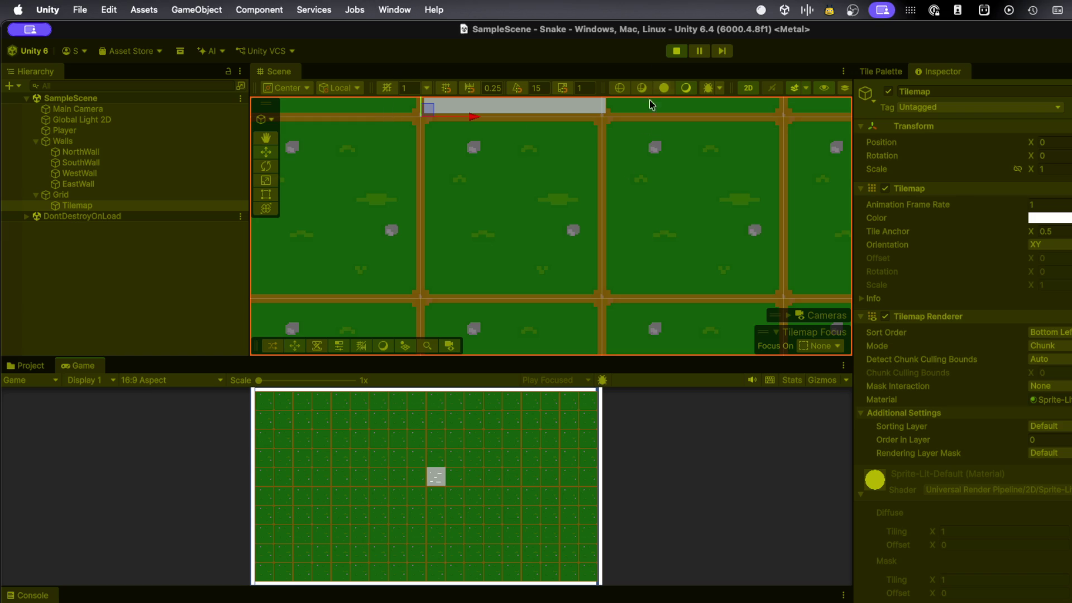
{"action": "key", "text": "Up"}
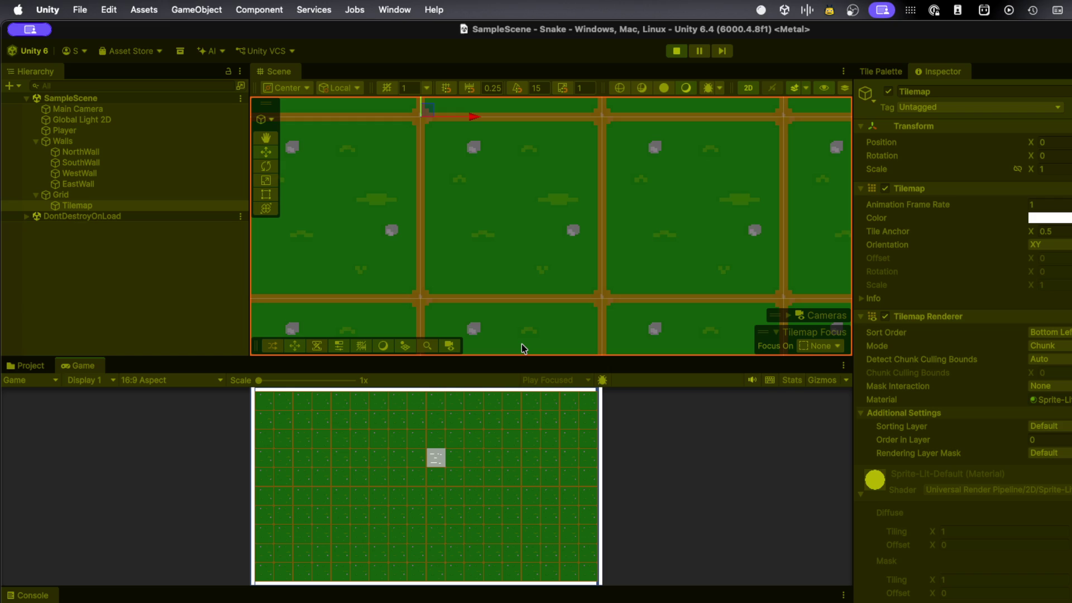
{"action": "key", "text": "Right"}
{"action": "key", "text": "Left"}
{"action": "key", "text": "Right"}
{"action": "key", "text": "Left"}
{"action": "key", "text": "super+Tab"}
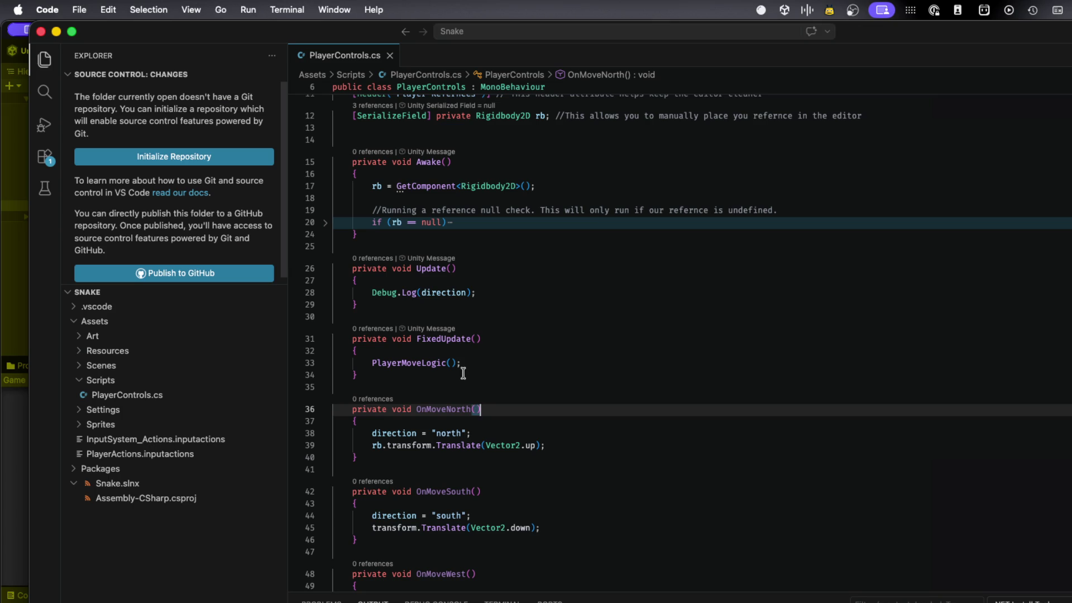
{"action": "scroll", "coordinate": [467, 411], "scroll_direction": "down", "scroll_amount": 3}
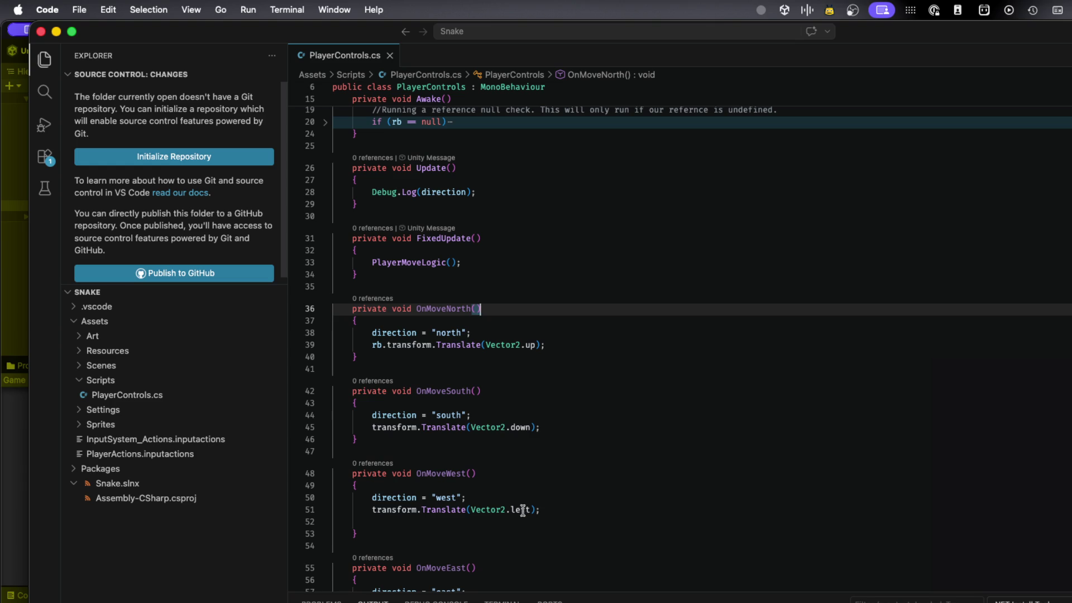
{"action": "scroll", "coordinate": [474, 497], "scroll_direction": "down", "scroll_amount": 3}
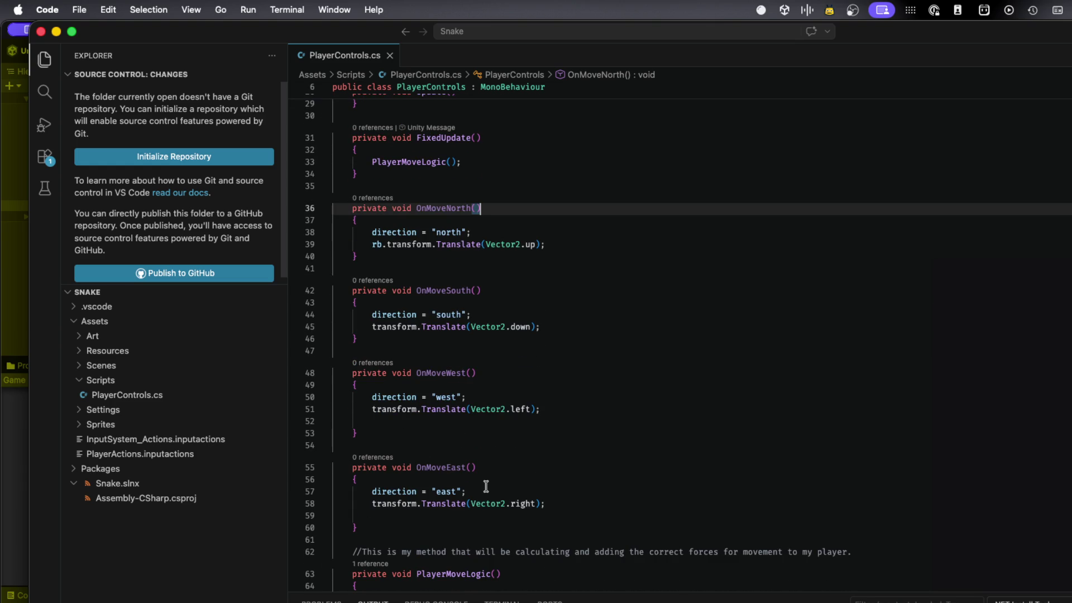
{"action": "scroll", "coordinate": [485, 486], "scroll_direction": "down", "scroll_amount": 3}
{"action": "scroll", "coordinate": [485, 486], "scroll_direction": "up", "scroll_amount": 3}
{"action": "scroll", "coordinate": [486, 486], "scroll_direction": "up", "scroll_amount": 2}
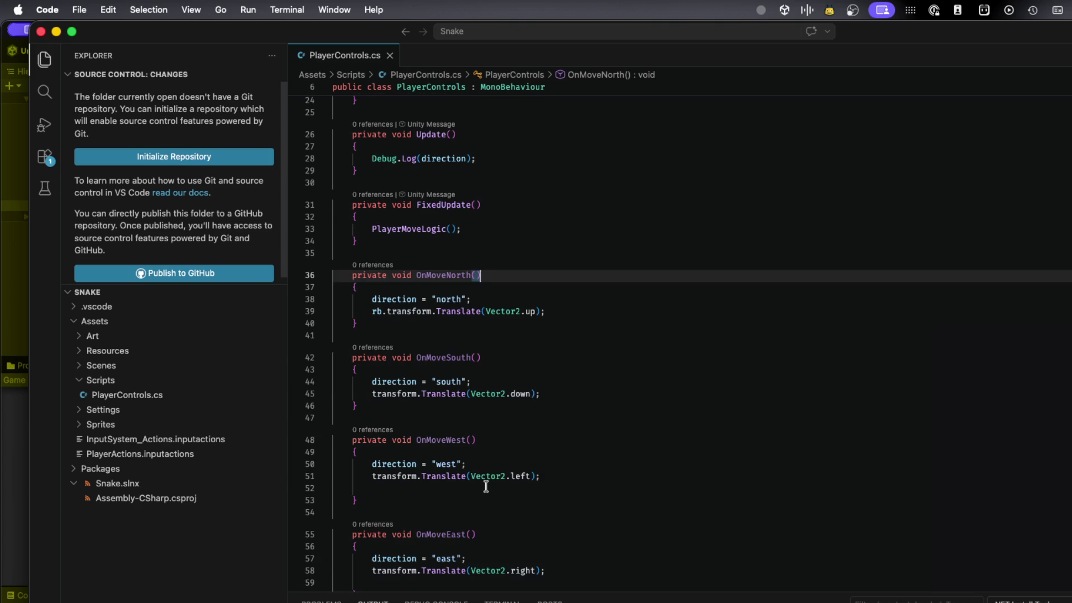
{"action": "key", "text": "super+Tab"}
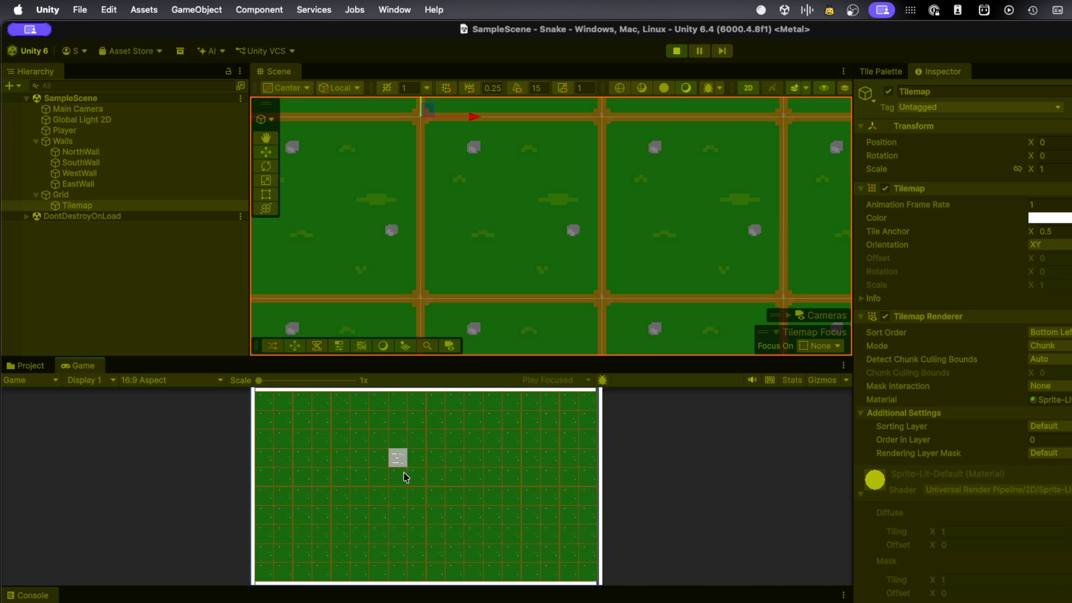
- Move the player square left, back right and down one row, then stop play mode
{"action": "key", "text": "Left"}
{"action": "key", "text": "Right"}
{"action": "key", "text": "Down"}
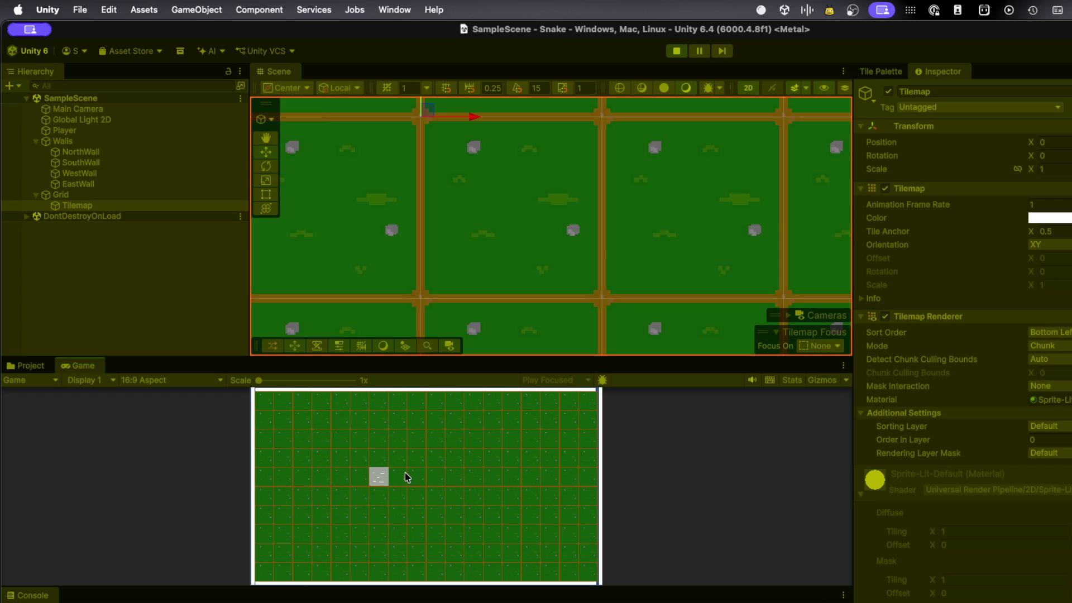
{"action": "left_click", "coordinate": [676, 50]}
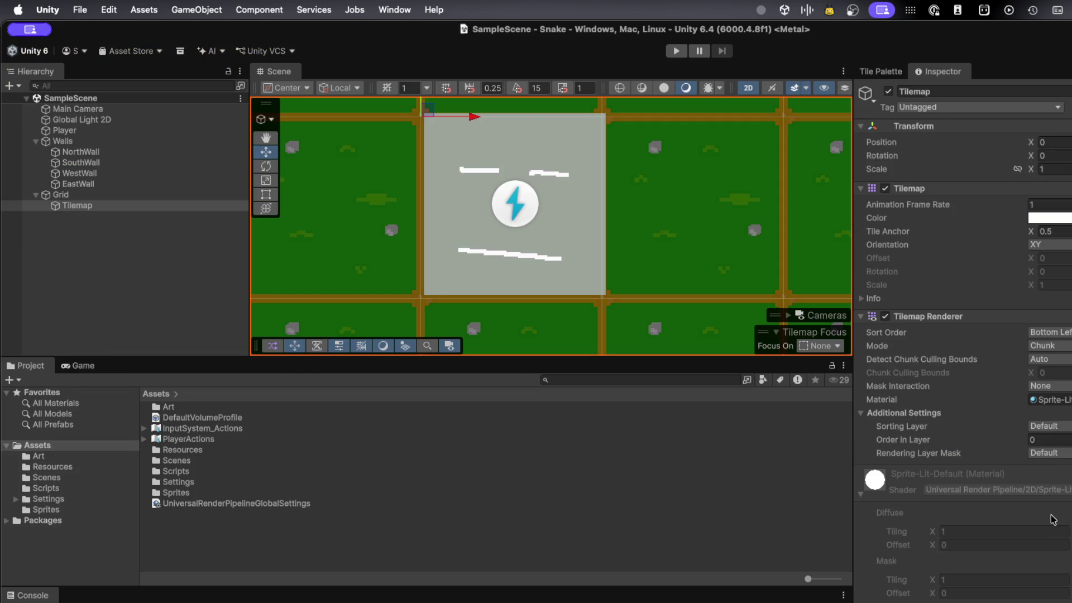
- Browse the Scripts, Resources, Scenes, Art, Settings and Sprites folders, then select PlayerActions in Assets
{"action": "left_click", "coordinate": [206, 441]}
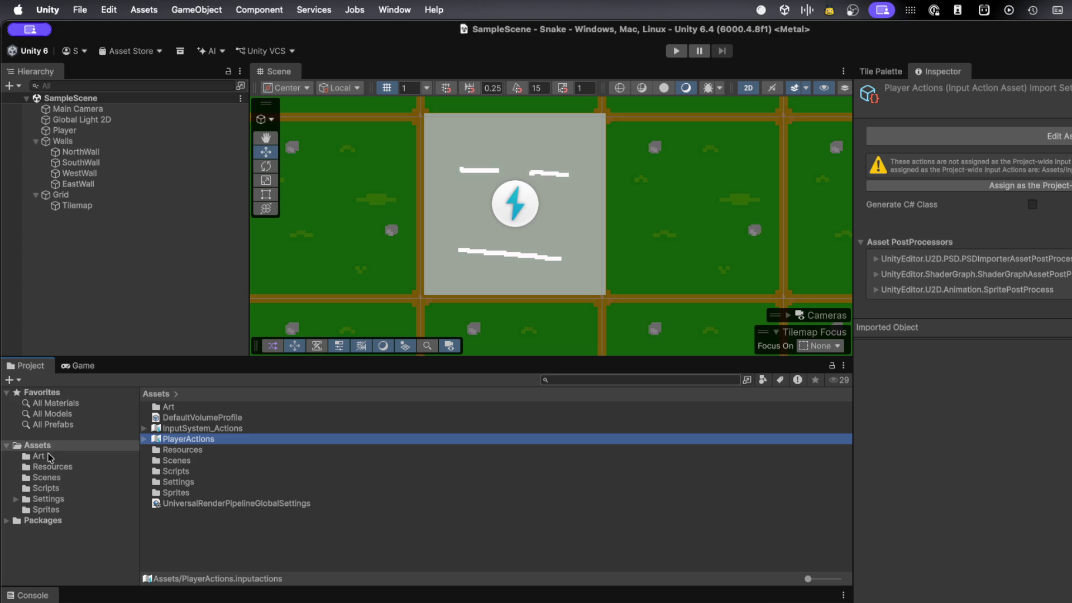
{"action": "left_click", "coordinate": [48, 489]}
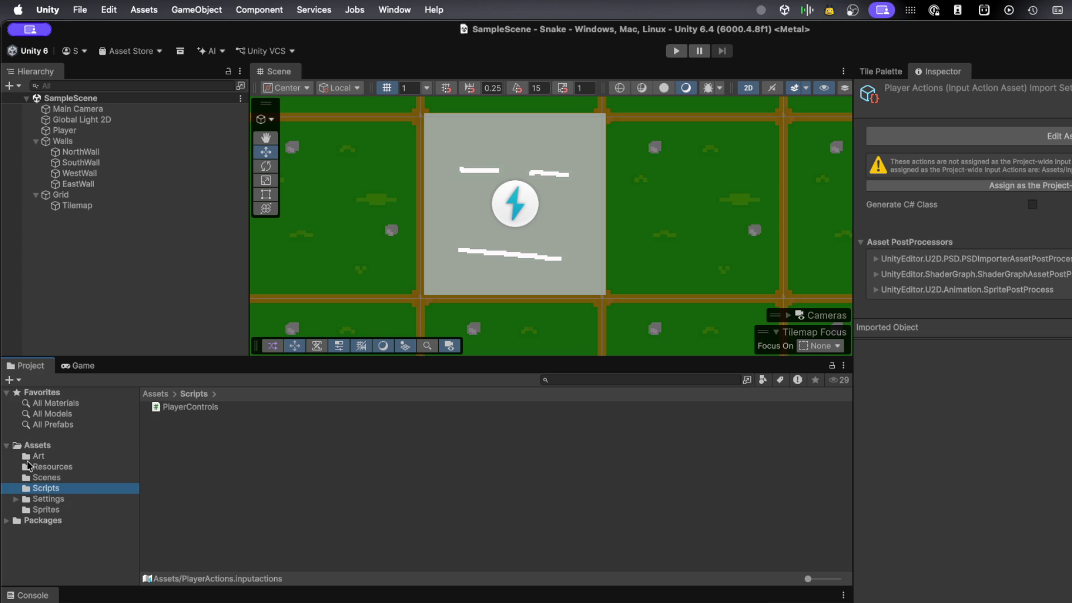
{"action": "left_click", "coordinate": [53, 468]}
{"action": "left_click", "coordinate": [53, 477]}
{"action": "left_click", "coordinate": [51, 465]}
{"action": "left_click", "coordinate": [50, 457]}
{"action": "left_click", "coordinate": [49, 477]}
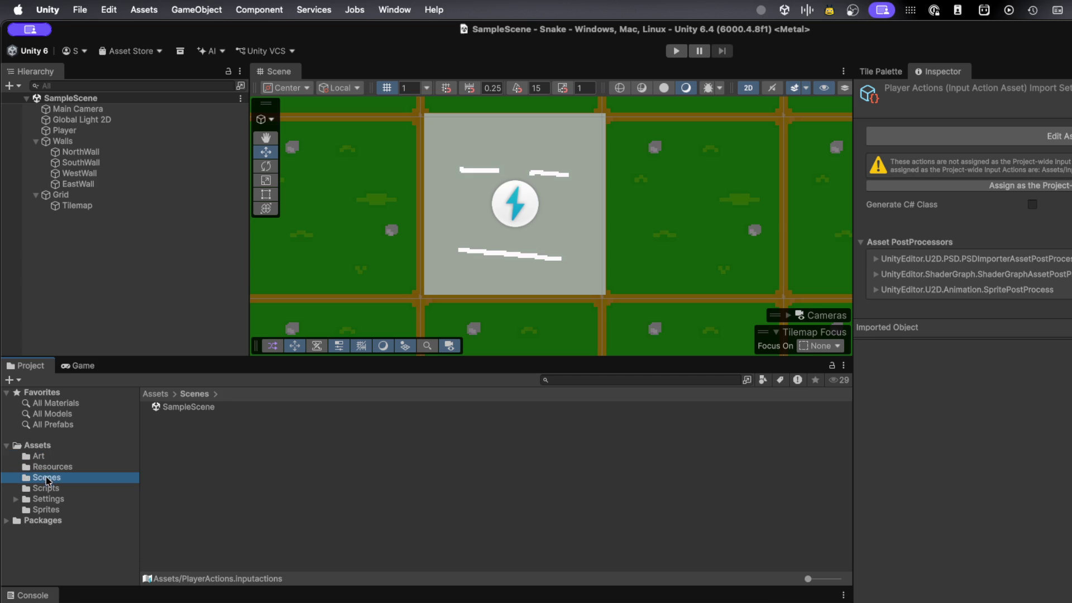
{"action": "left_click", "coordinate": [47, 489]}
{"action": "left_click", "coordinate": [46, 499]}
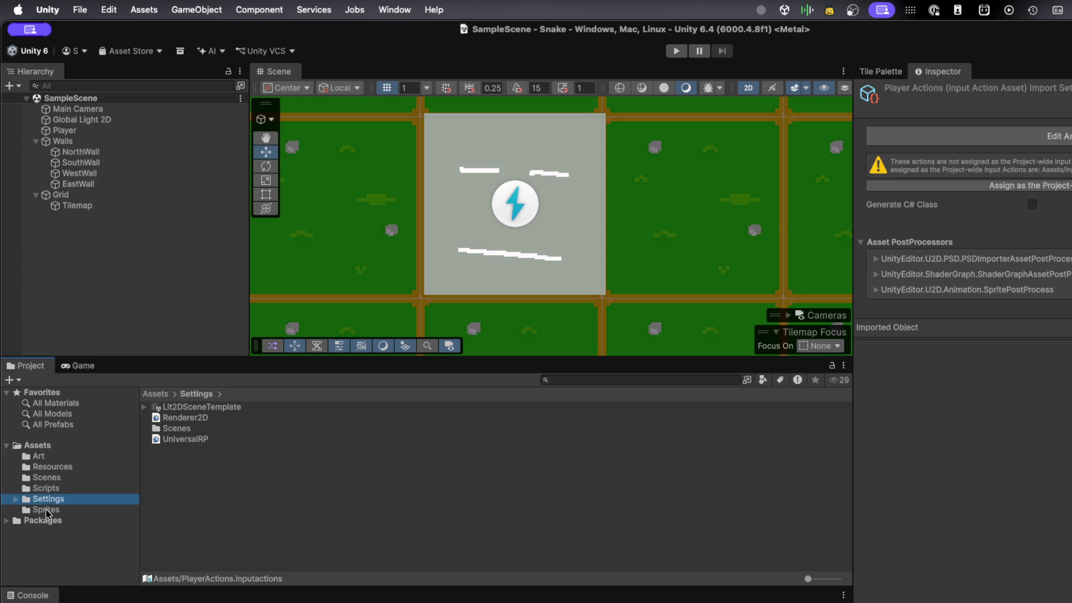
{"action": "left_click", "coordinate": [46, 510]}
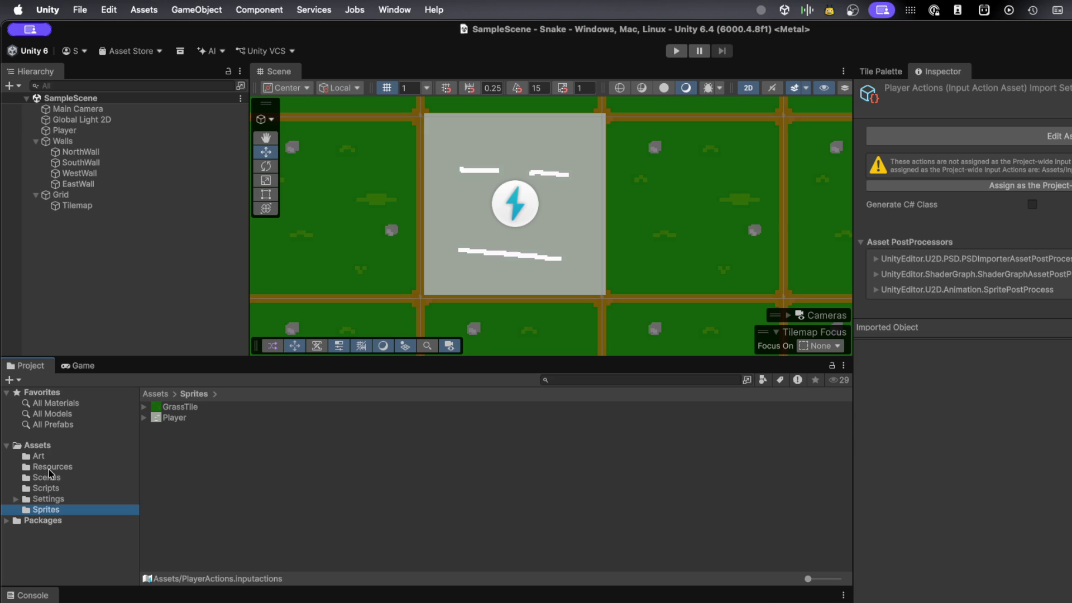
{"action": "left_click", "coordinate": [43, 447]}
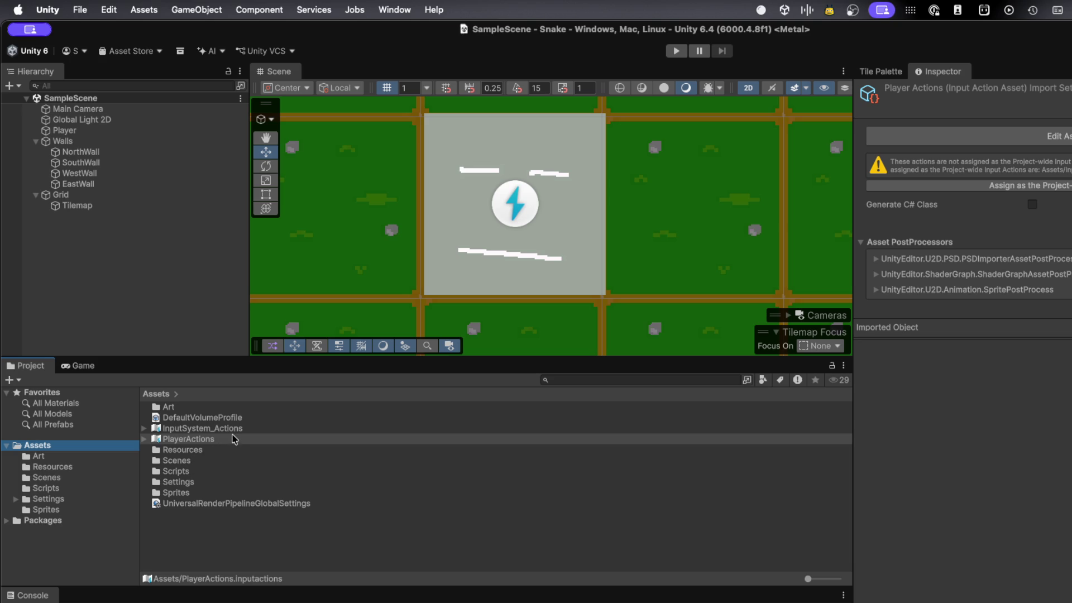
{"action": "left_click", "coordinate": [203, 440]}
- Open PlayerActions in the Input Actions Editor and inspect the S, W and A bindings
{"action": "double_click", "coordinate": [203, 441]}
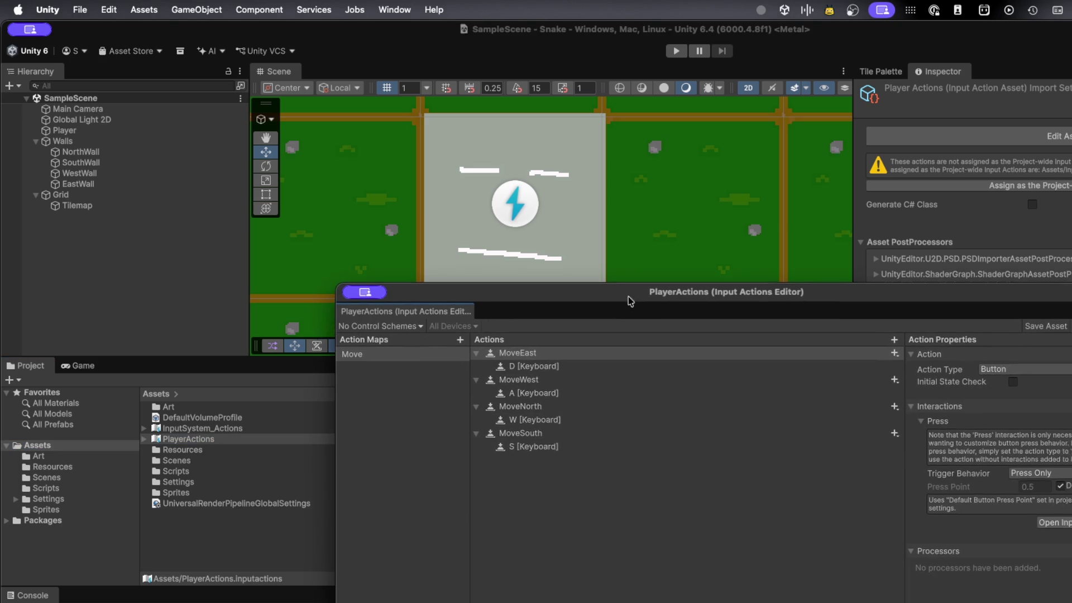
{"action": "left_click", "coordinate": [466, 429]}
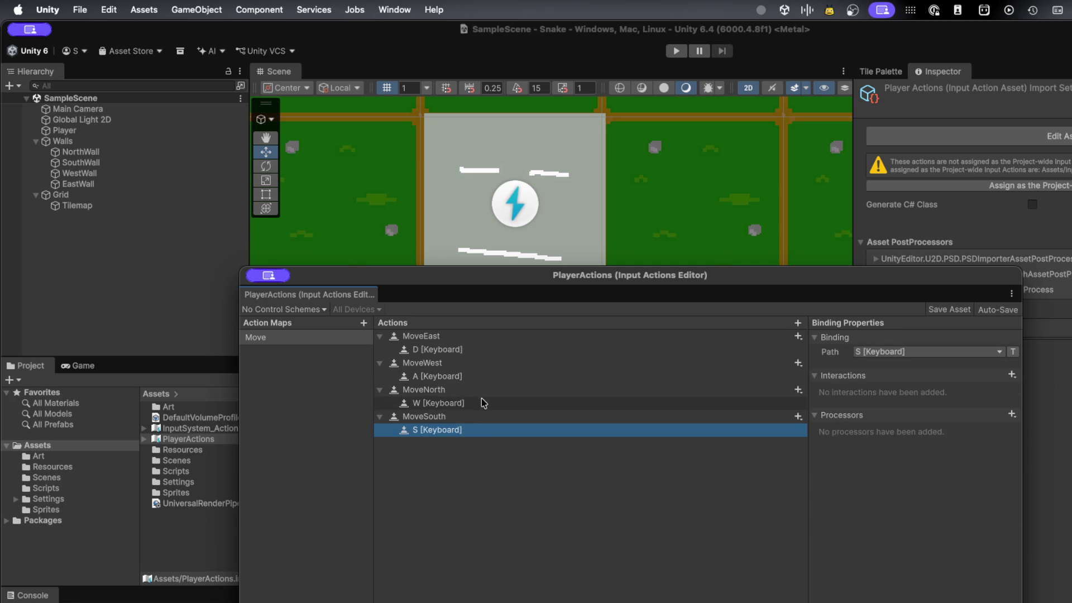
{"action": "left_click", "coordinate": [480, 402]}
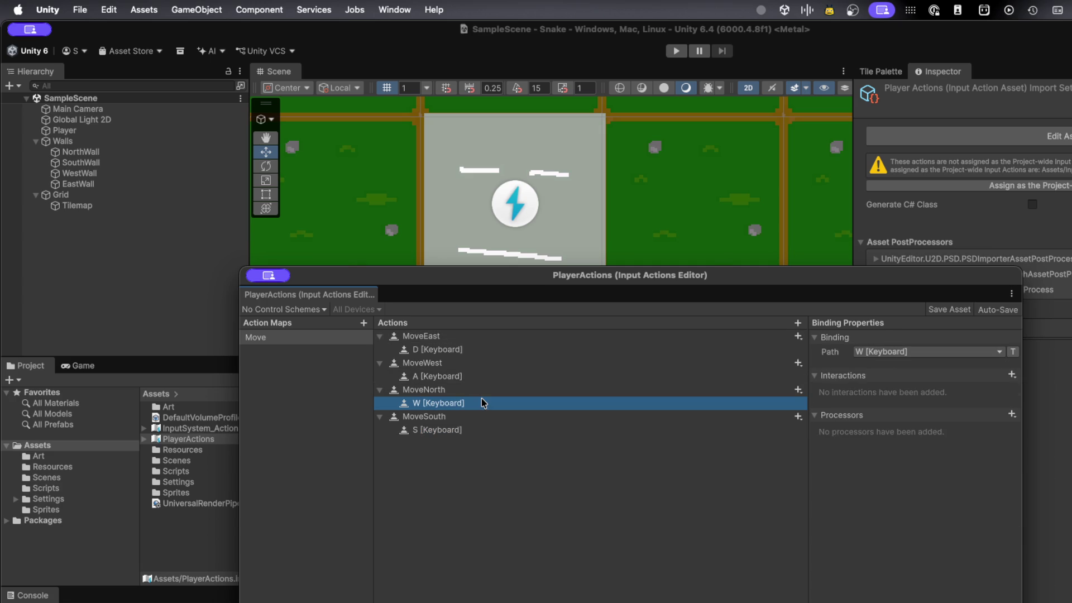
{"action": "left_click", "coordinate": [475, 431]}
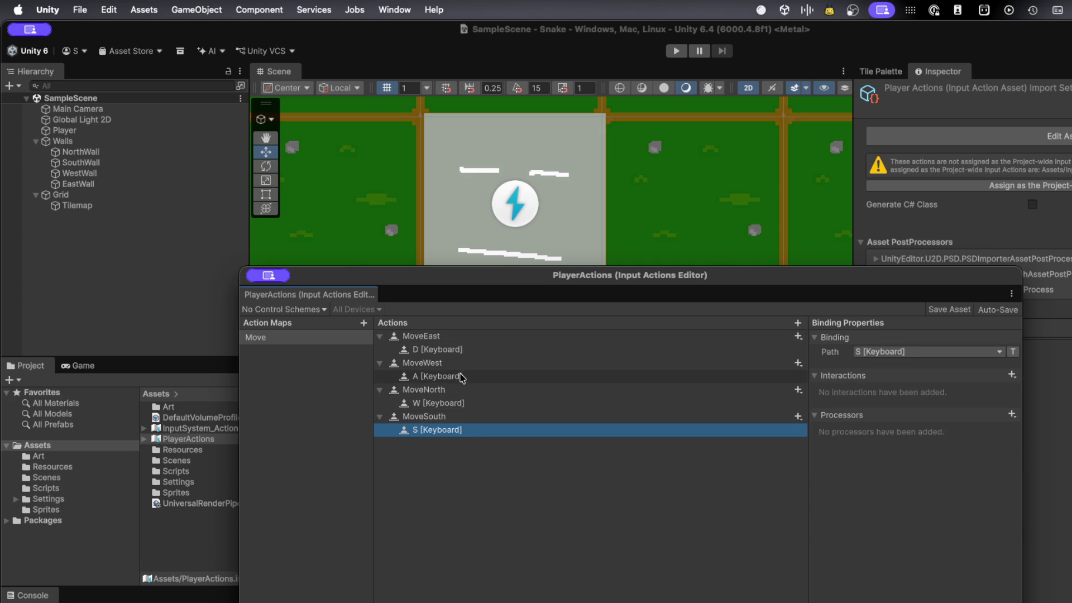
{"action": "left_click", "coordinate": [461, 376]}
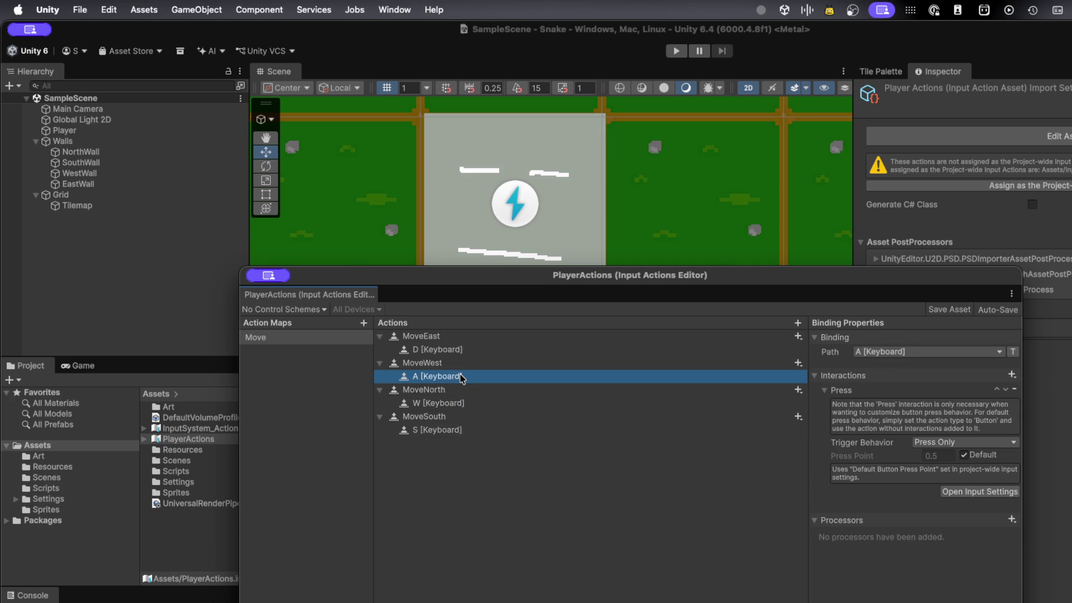
{"action": "left_click", "coordinate": [434, 404]}
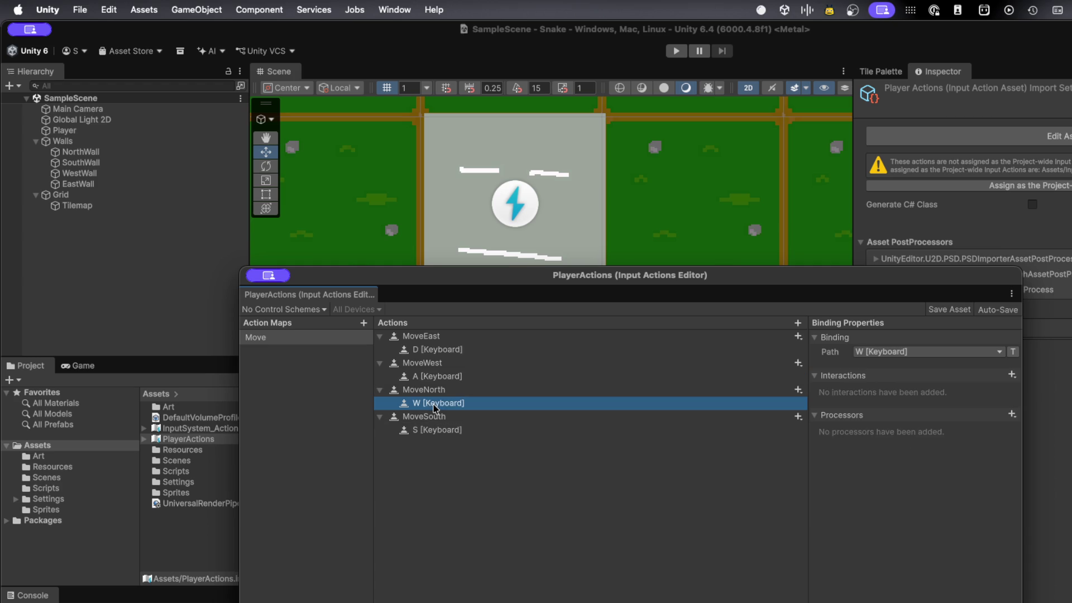
- Browse the W binding's processor and interaction lists without adding anything, comparing with A's Press interaction
{"action": "left_click", "coordinate": [1011, 414]}
{"action": "left_click", "coordinate": [1012, 376]}
{"action": "left_click", "coordinate": [1012, 375]}
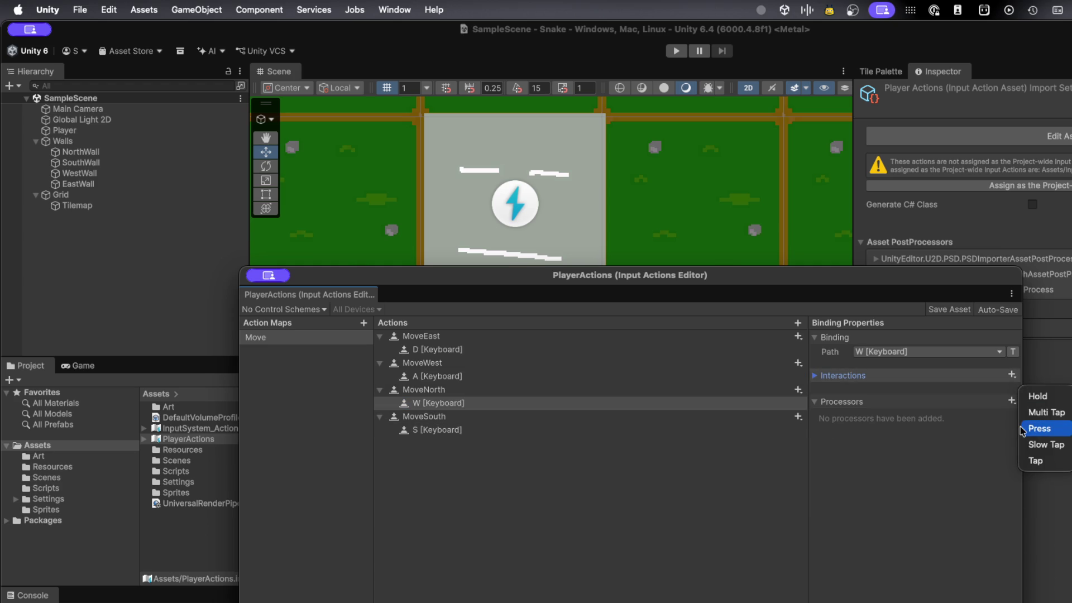
{"action": "left_click", "coordinate": [961, 453]}
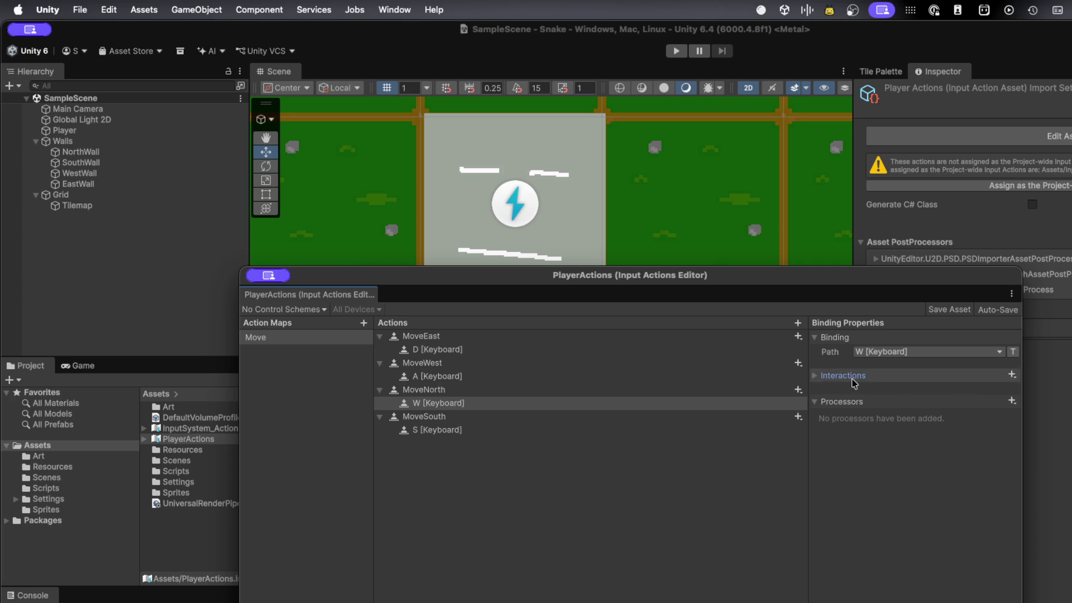
{"action": "left_click", "coordinate": [815, 377]}
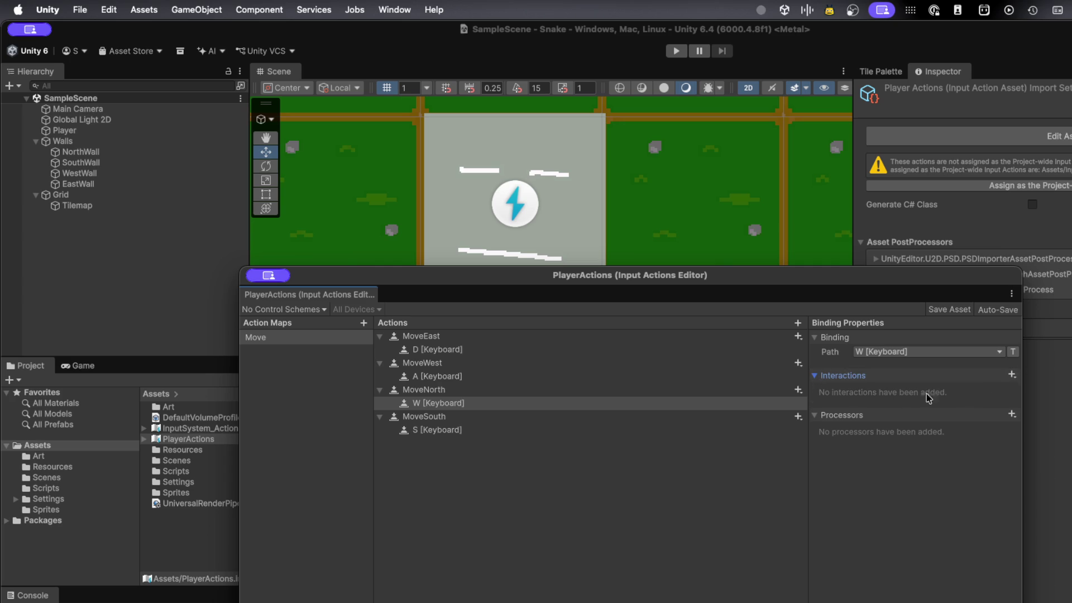
{"action": "left_click", "coordinate": [1012, 375]}
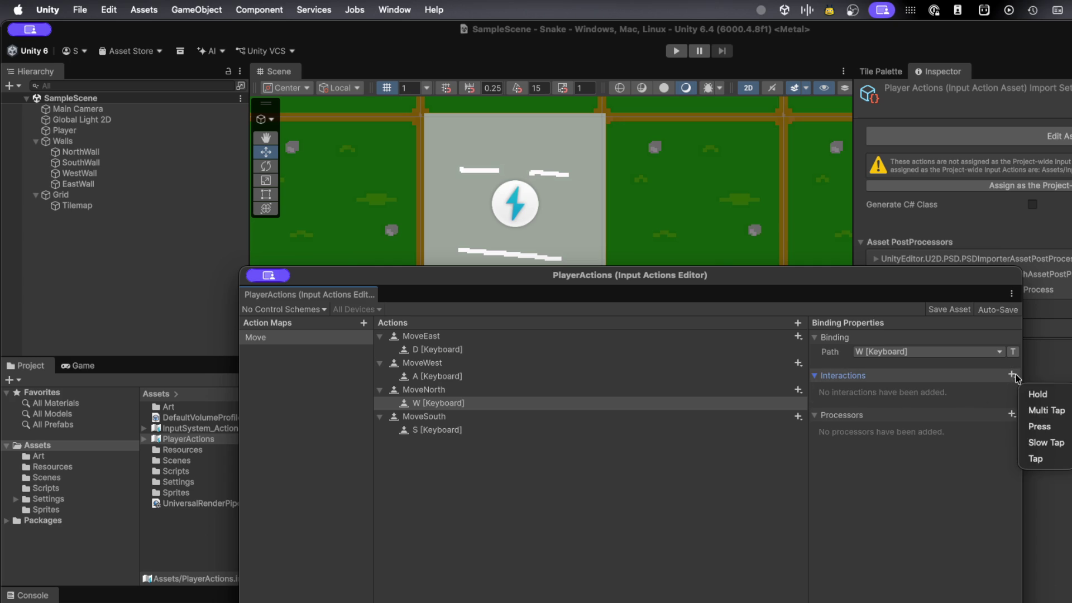
{"action": "left_click", "coordinate": [901, 492]}
{"action": "left_click", "coordinate": [432, 376]}
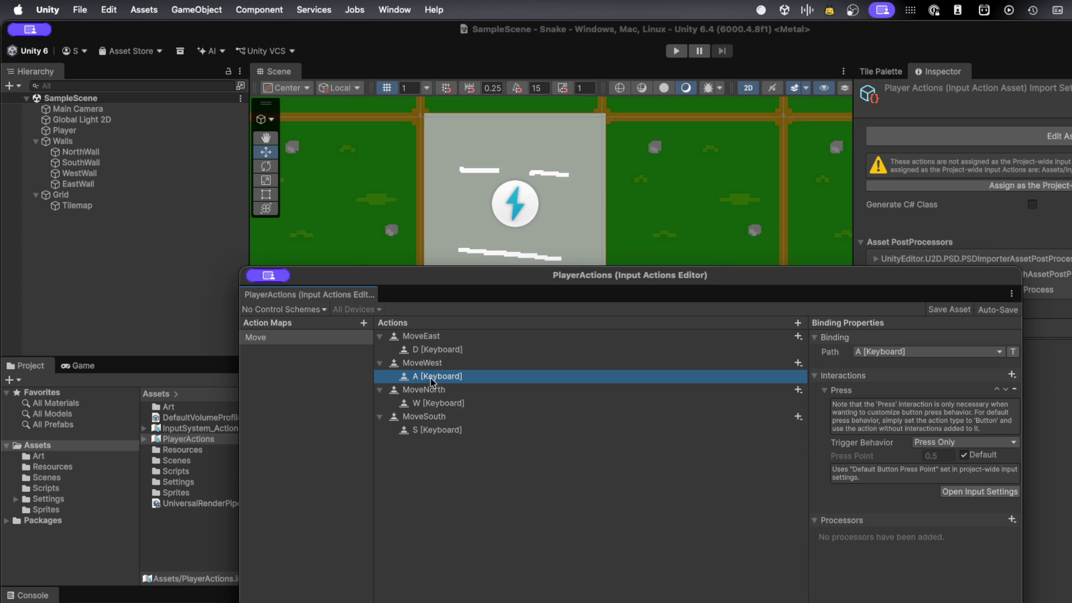
{"action": "left_click", "coordinate": [439, 407]}
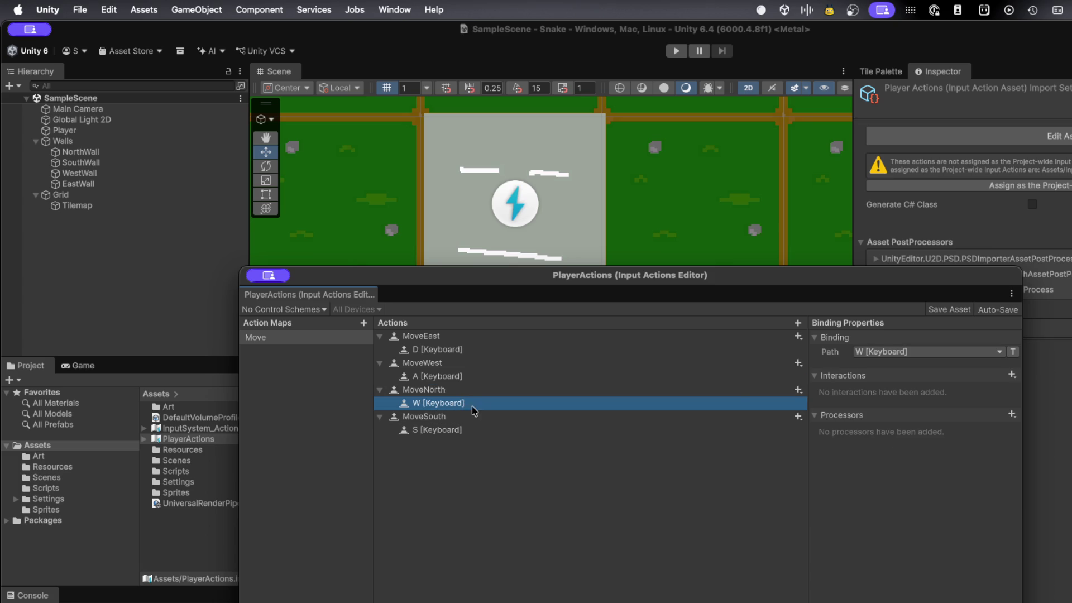
- Review A's Press interaction and the MoveEast, MoveWest, MoveNorth and MoveSouth action properties
{"action": "left_click", "coordinate": [1017, 379]}
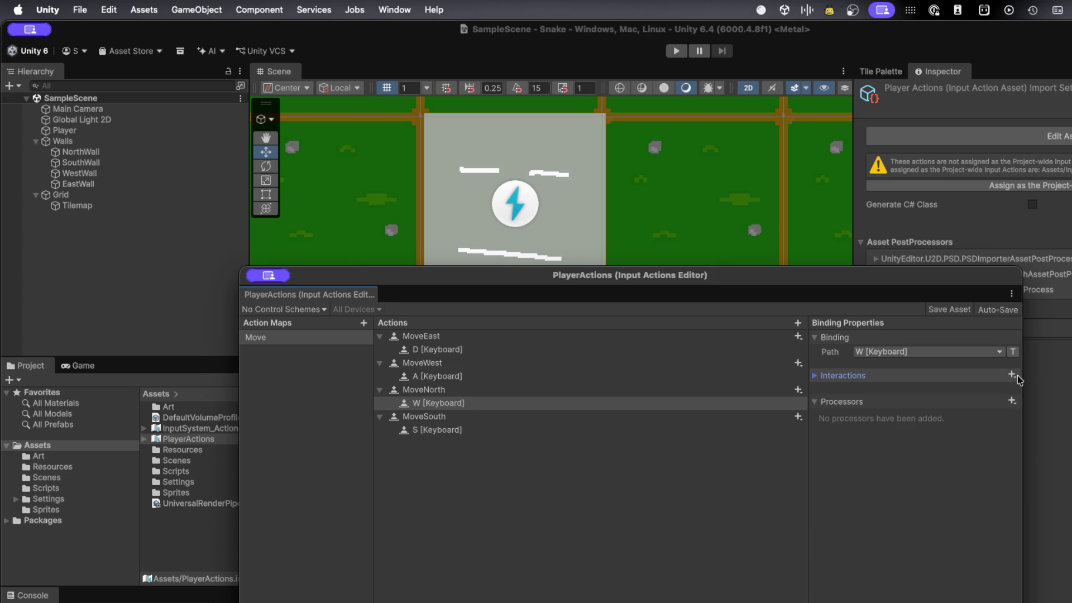
{"action": "left_click", "coordinate": [1014, 377]}
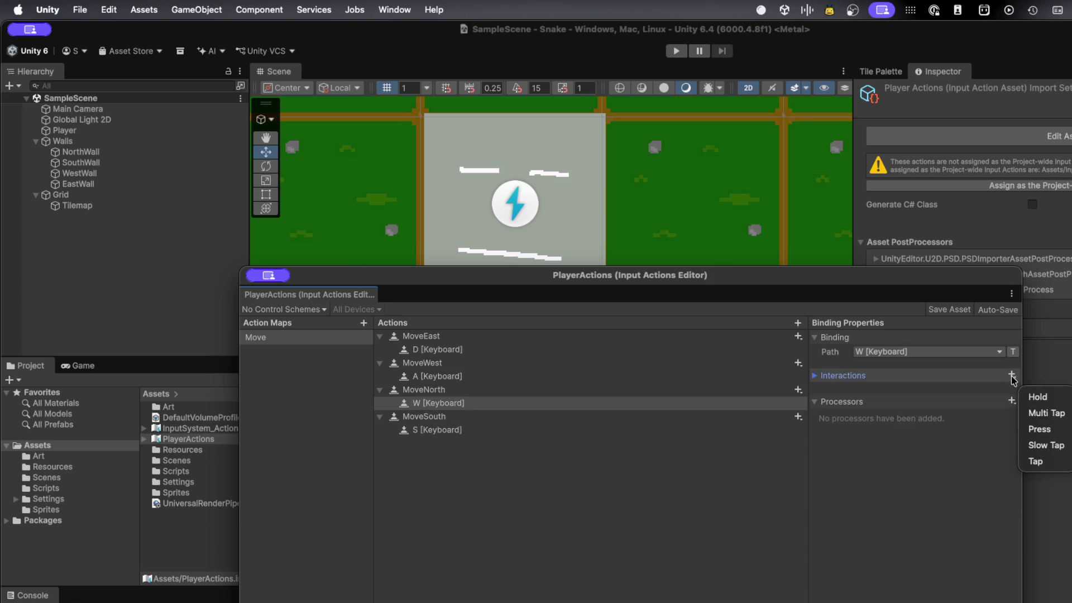
{"action": "left_click", "coordinate": [814, 376]}
{"action": "left_click", "coordinate": [814, 377]}
{"action": "left_click", "coordinate": [458, 380]}
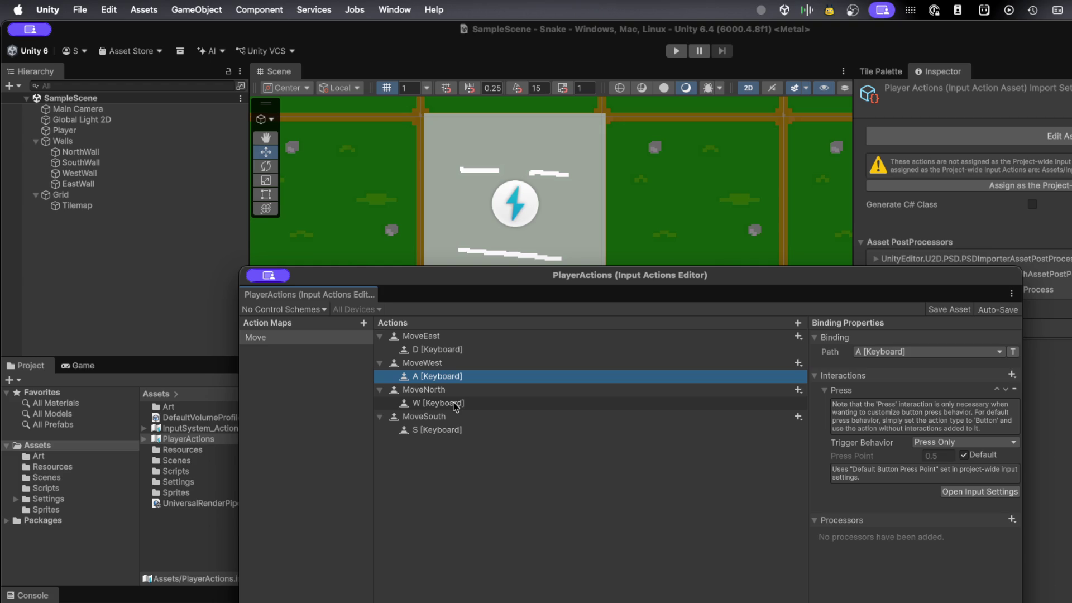
{"action": "left_click", "coordinate": [447, 338]}
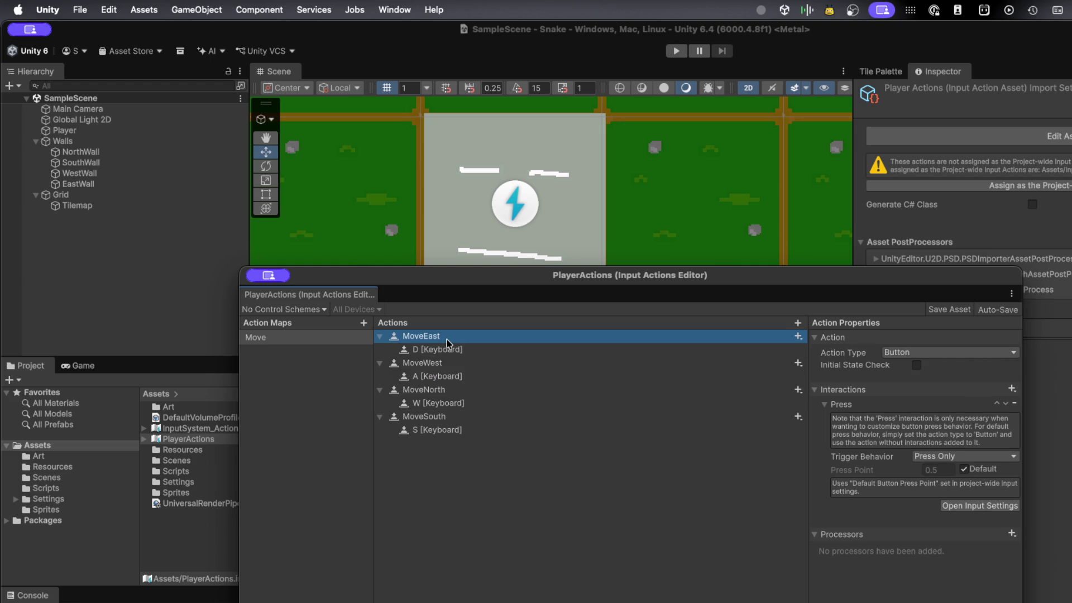
{"action": "left_click", "coordinate": [431, 366]}
{"action": "left_click", "coordinate": [427, 391]}
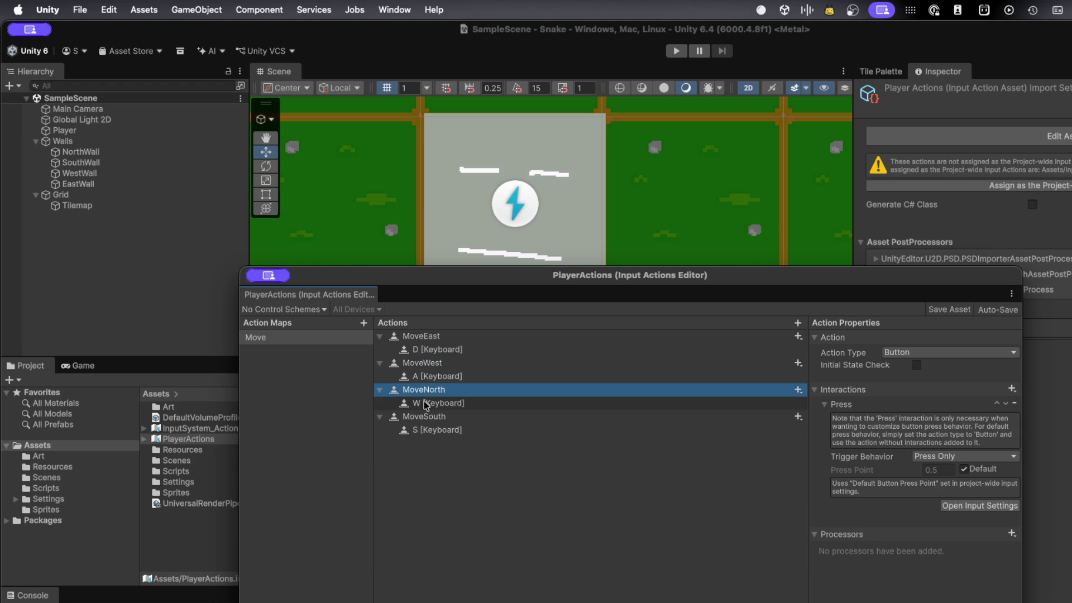
{"action": "left_click", "coordinate": [424, 413]}
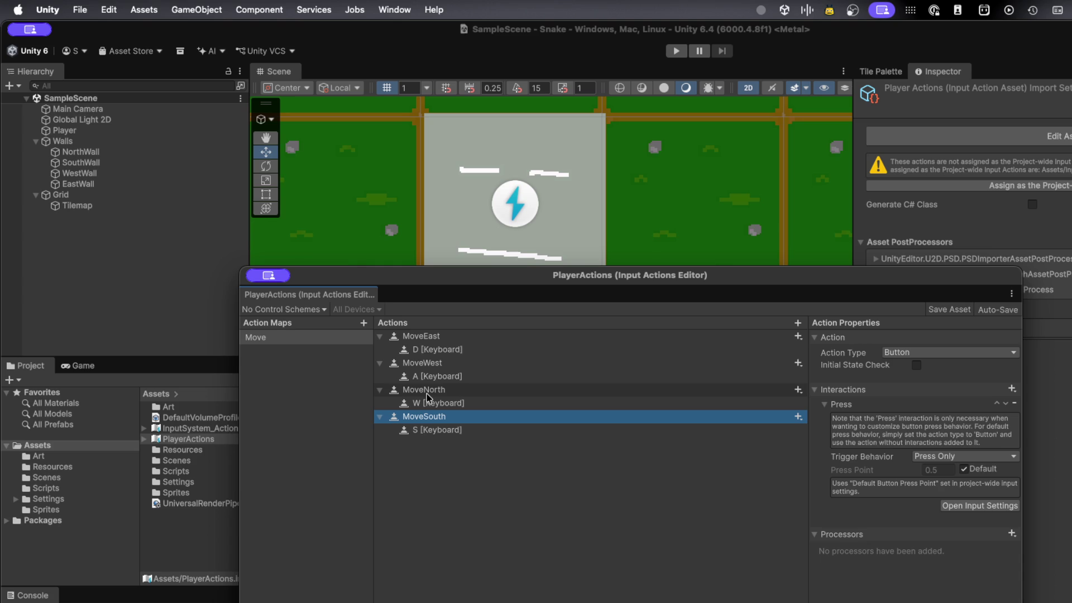
- Compare the D, W and A bindings, then list interaction types for the D binding
{"action": "left_click", "coordinate": [428, 405]}
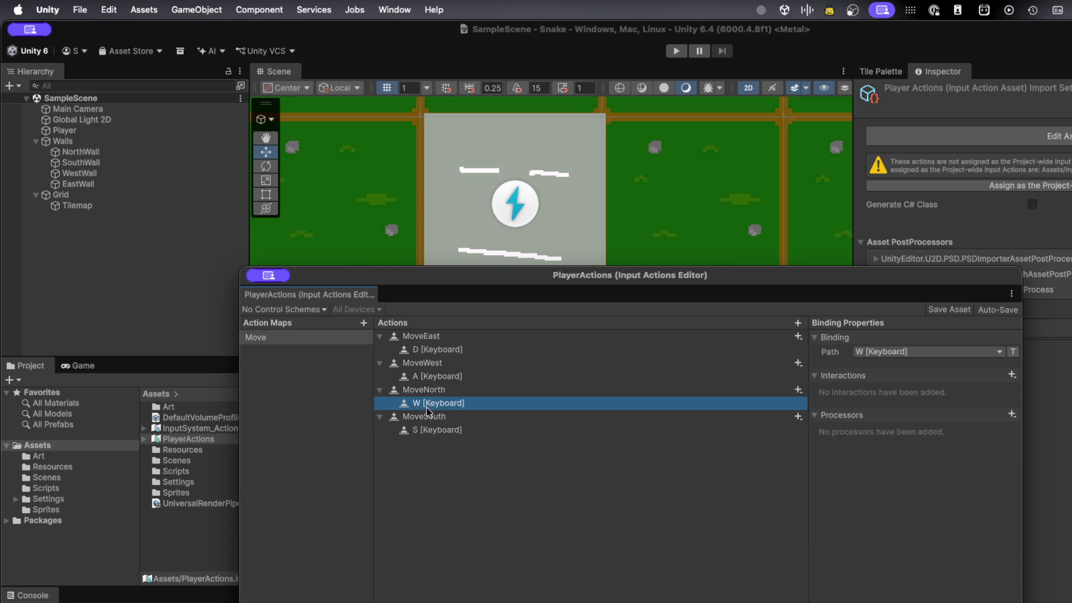
{"action": "left_click", "coordinate": [439, 350]}
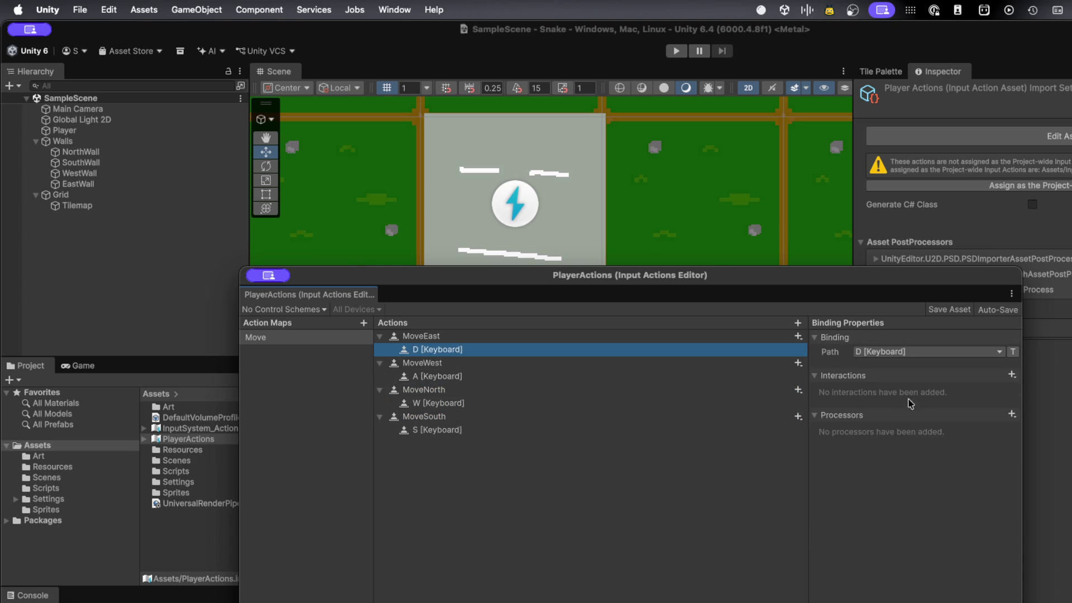
{"action": "left_click", "coordinate": [448, 376]}
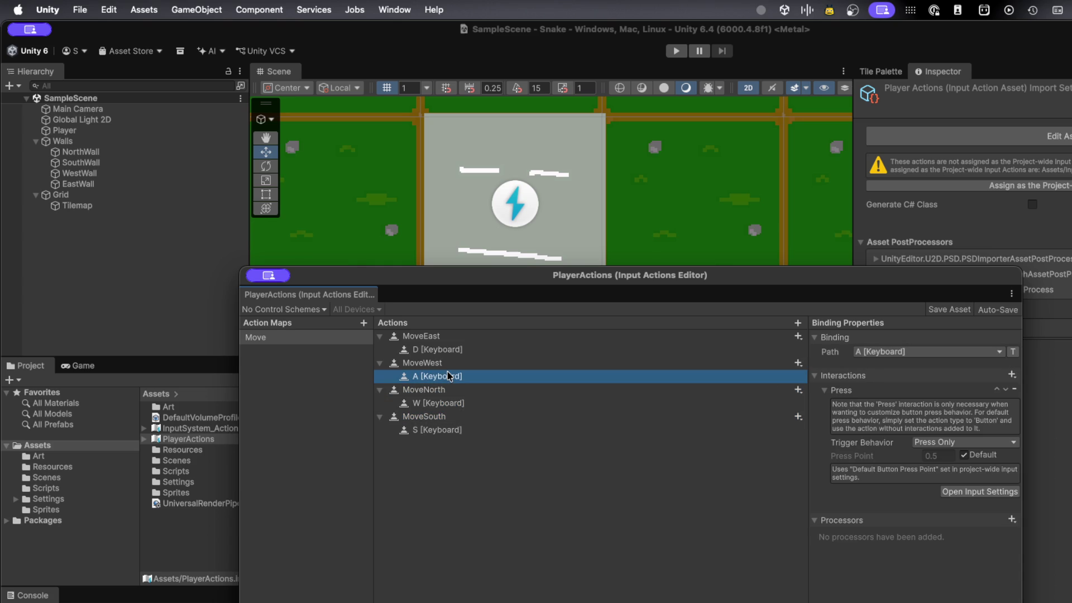
{"action": "left_click", "coordinate": [443, 351]}
{"action": "left_click", "coordinate": [441, 374]}
{"action": "left_click", "coordinate": [443, 350]}
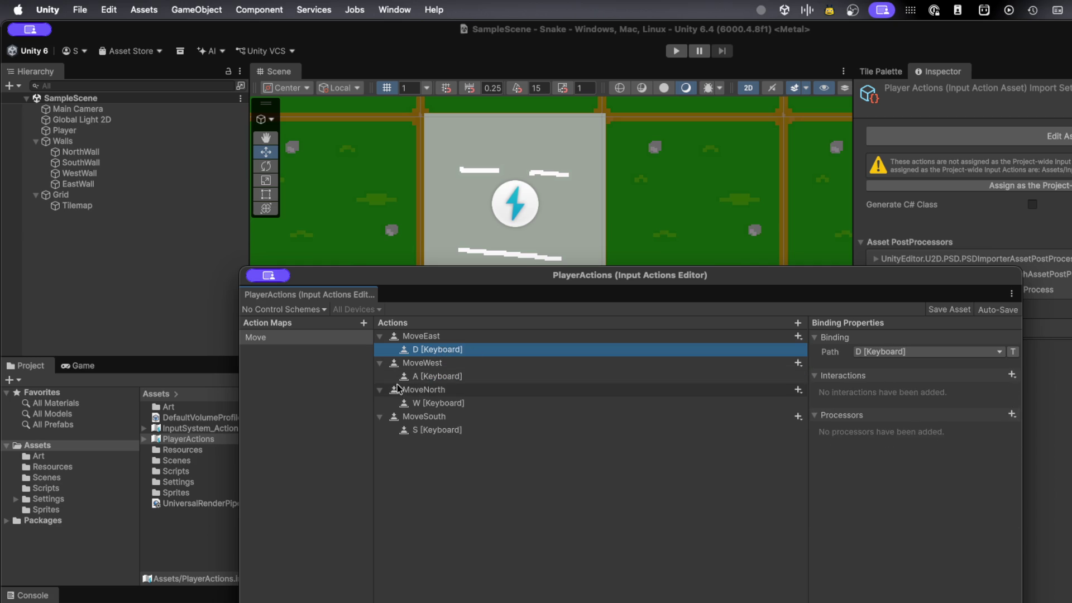
{"action": "left_click", "coordinate": [446, 376]}
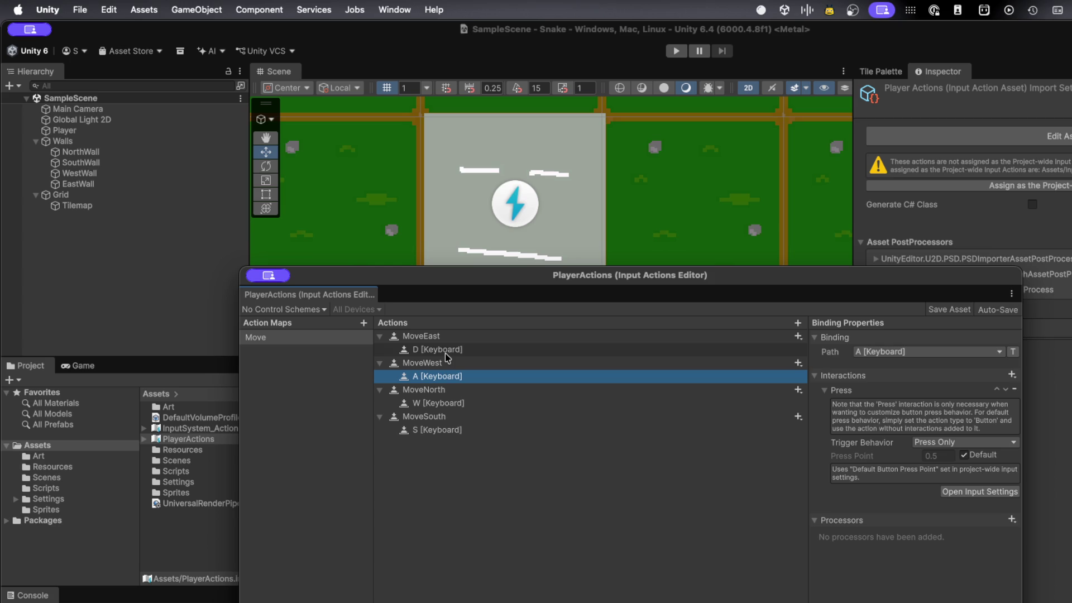
{"action": "left_click", "coordinate": [444, 352]}
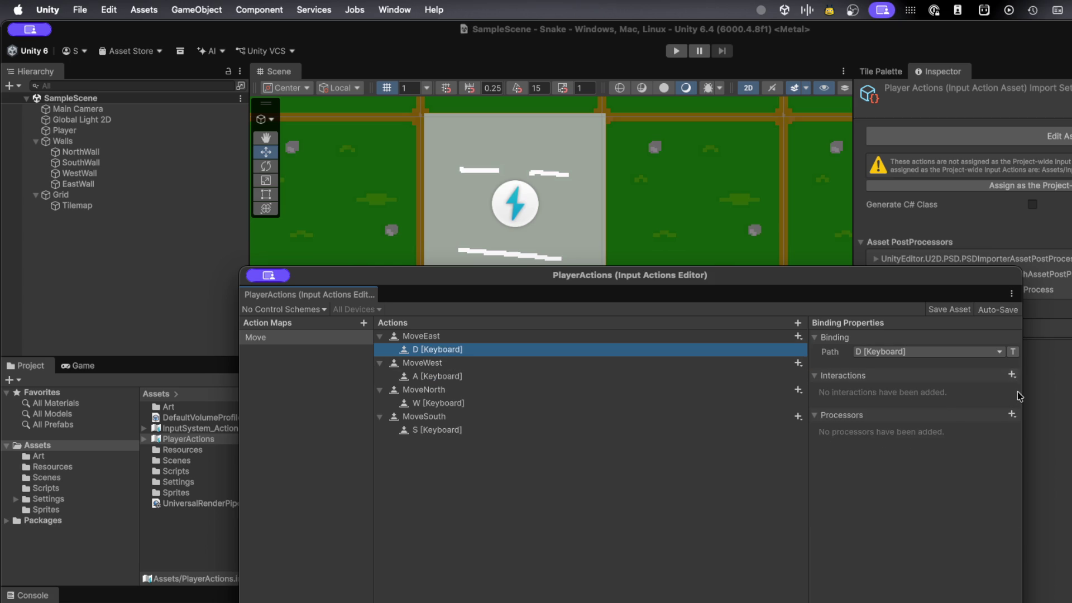
{"action": "left_click", "coordinate": [1012, 375]}
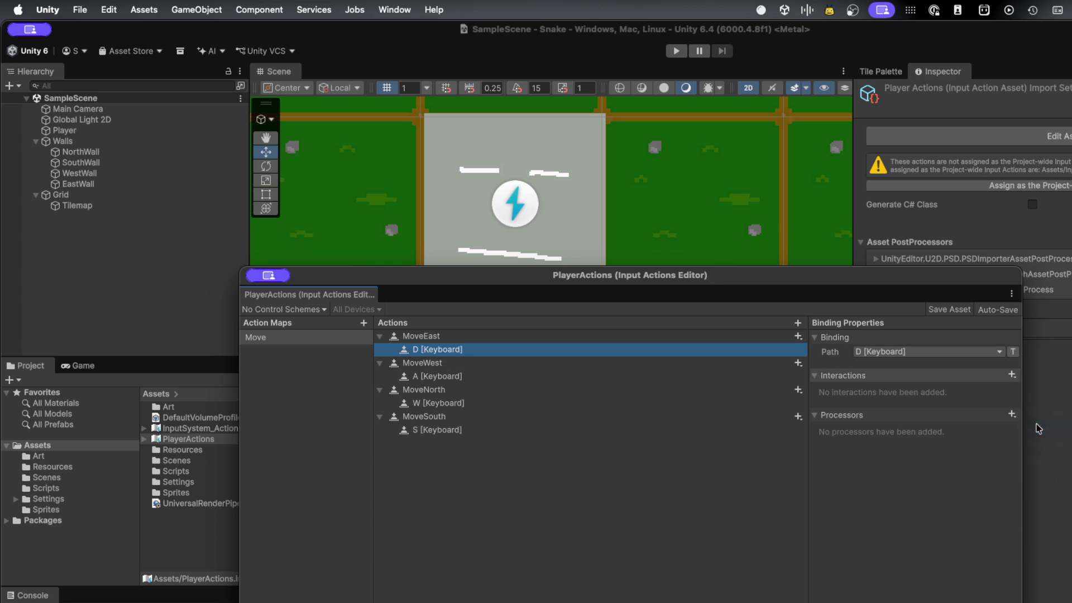
- Add a Press interaction to the D and W keyboard bindings
{"action": "left_click", "coordinate": [1038, 427]}
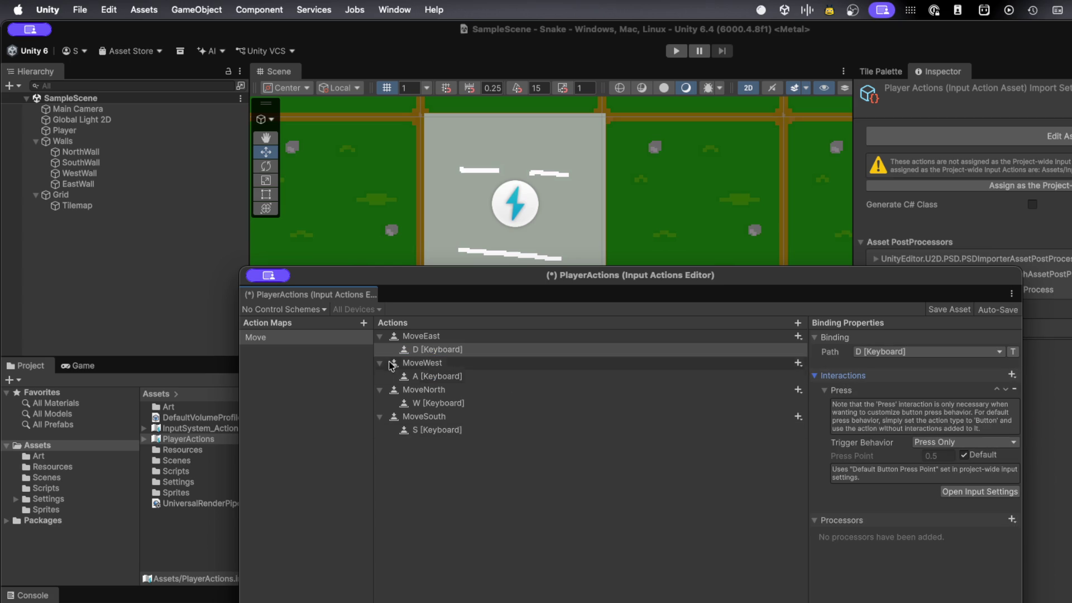
{"action": "left_click", "coordinate": [425, 402]}
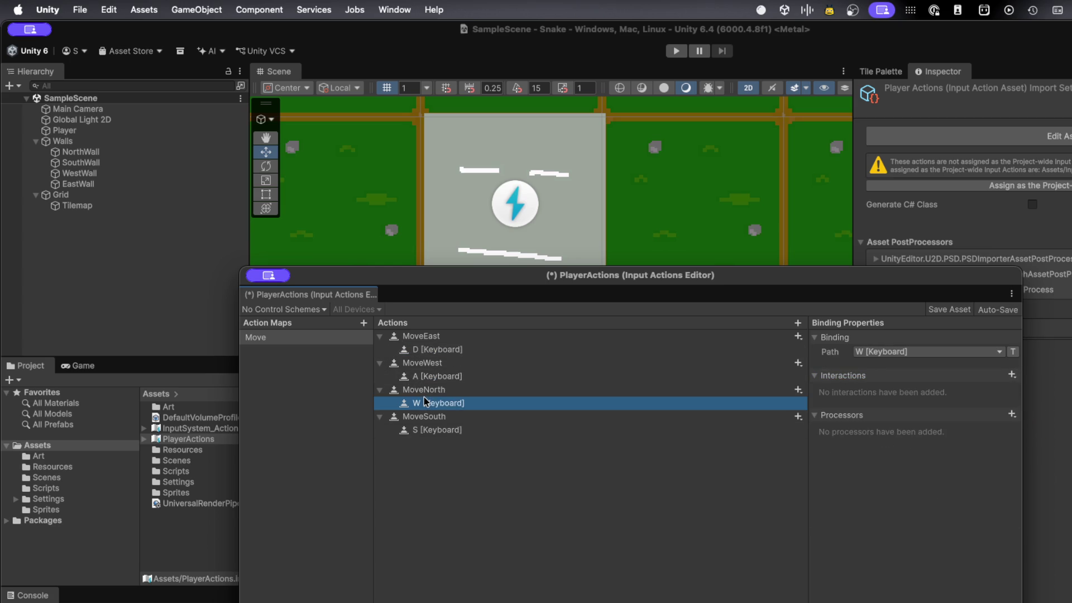
{"action": "left_click", "coordinate": [1016, 377]}
{"action": "left_click", "coordinate": [1016, 376]}
{"action": "left_click", "coordinate": [1012, 374]}
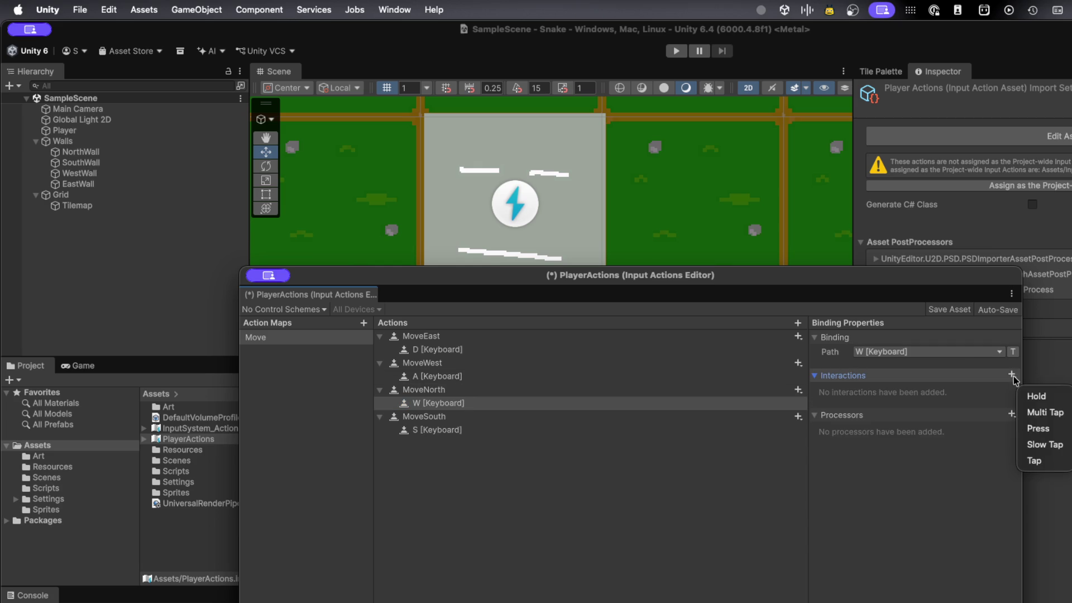
{"action": "left_click", "coordinate": [1031, 429]}
{"action": "left_click", "coordinate": [466, 406]}
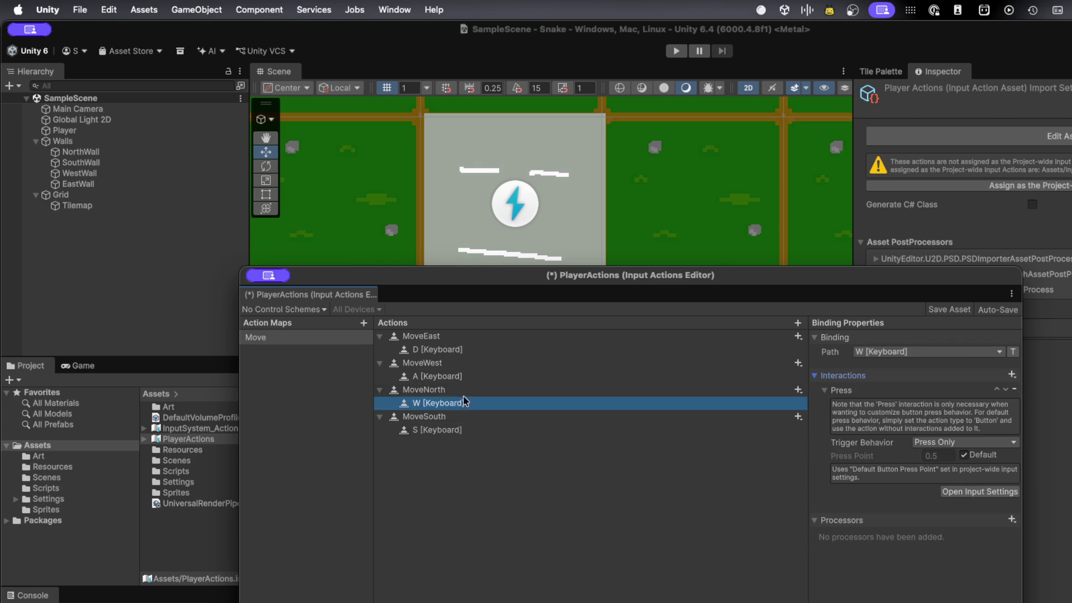
- Check the A, W and D bindings, then add a Press interaction to the S binding
{"action": "left_click", "coordinate": [418, 376]}
{"action": "left_click", "coordinate": [418, 364]}
{"action": "left_click", "coordinate": [419, 377]}
{"action": "left_click", "coordinate": [420, 419]}
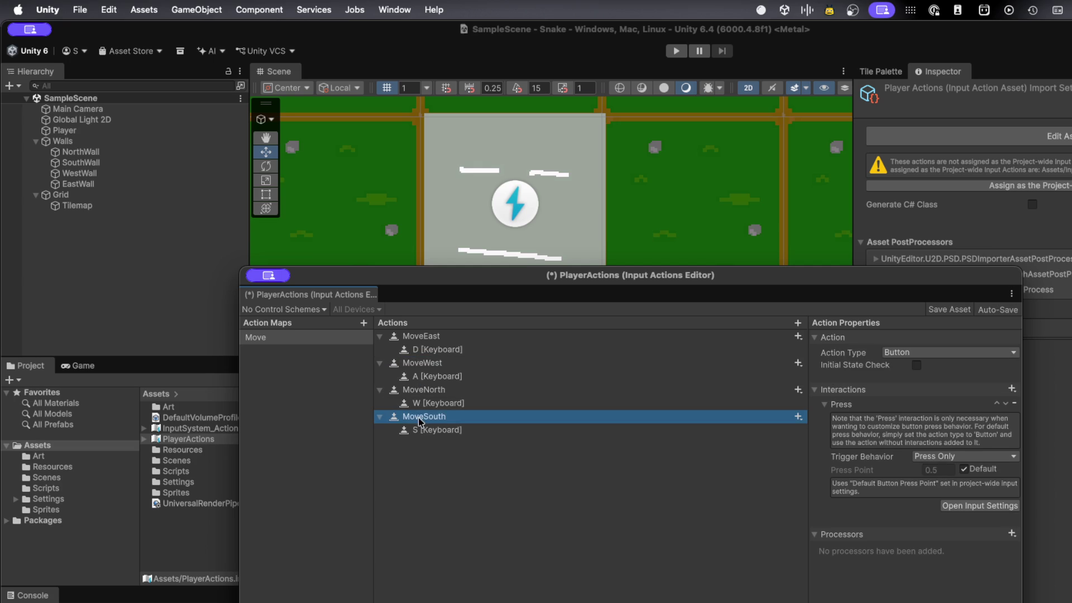
{"action": "left_click", "coordinate": [420, 430]}
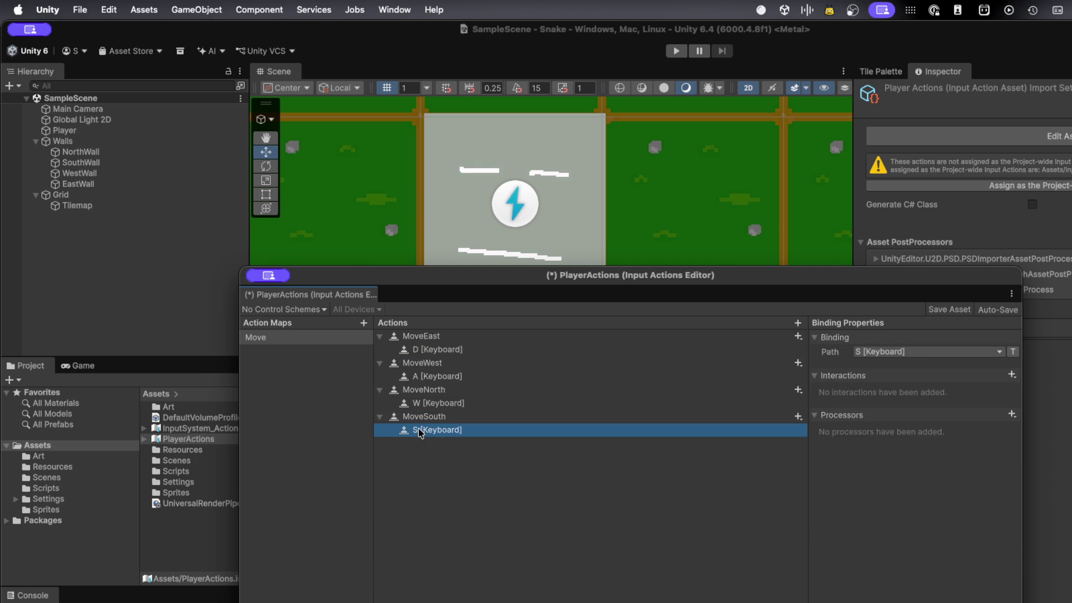
{"action": "left_click", "coordinate": [424, 400]}
{"action": "left_click", "coordinate": [429, 380]}
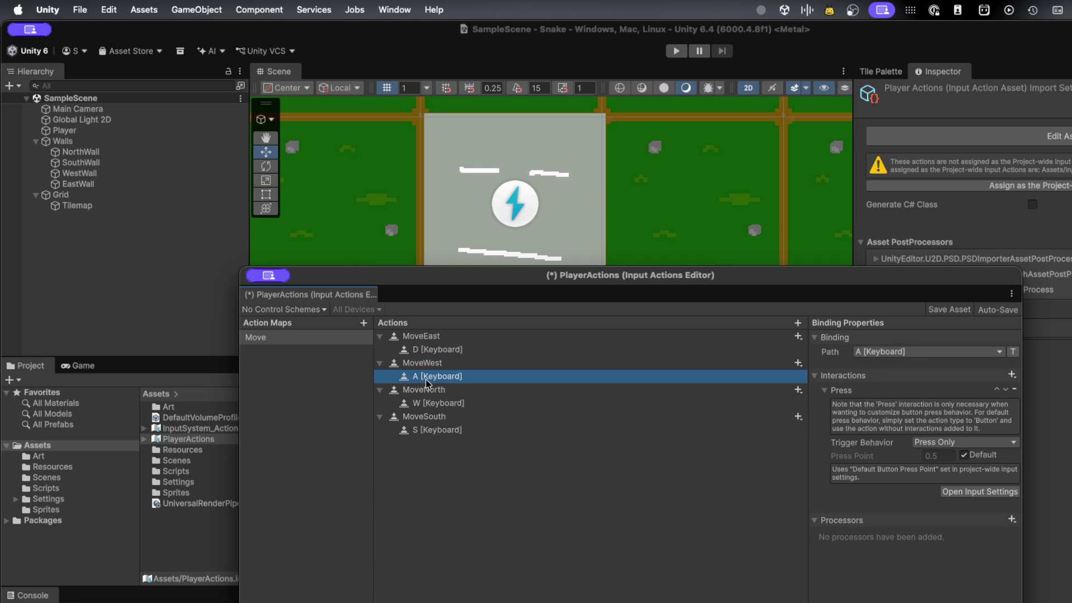
{"action": "left_click", "coordinate": [428, 350]}
{"action": "left_click", "coordinate": [438, 431]}
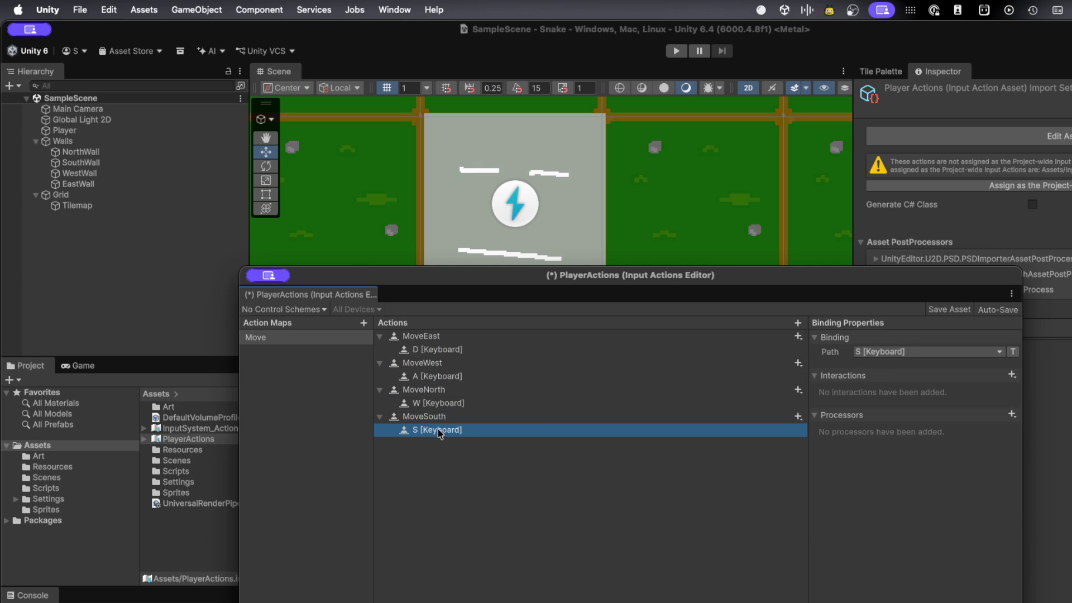
{"action": "left_click", "coordinate": [1011, 374]}
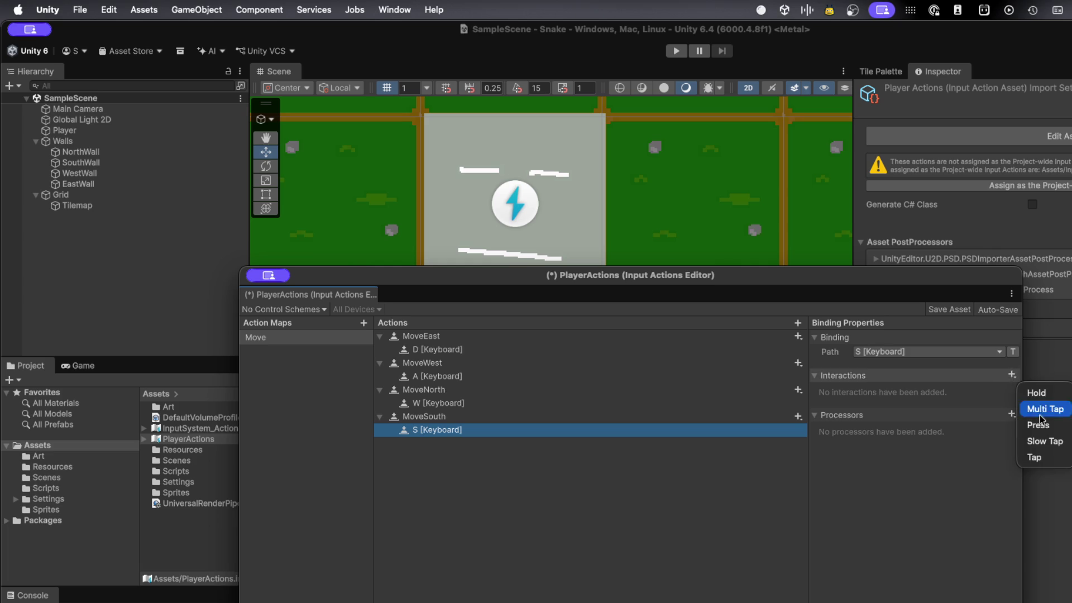
{"action": "left_click", "coordinate": [1045, 428]}
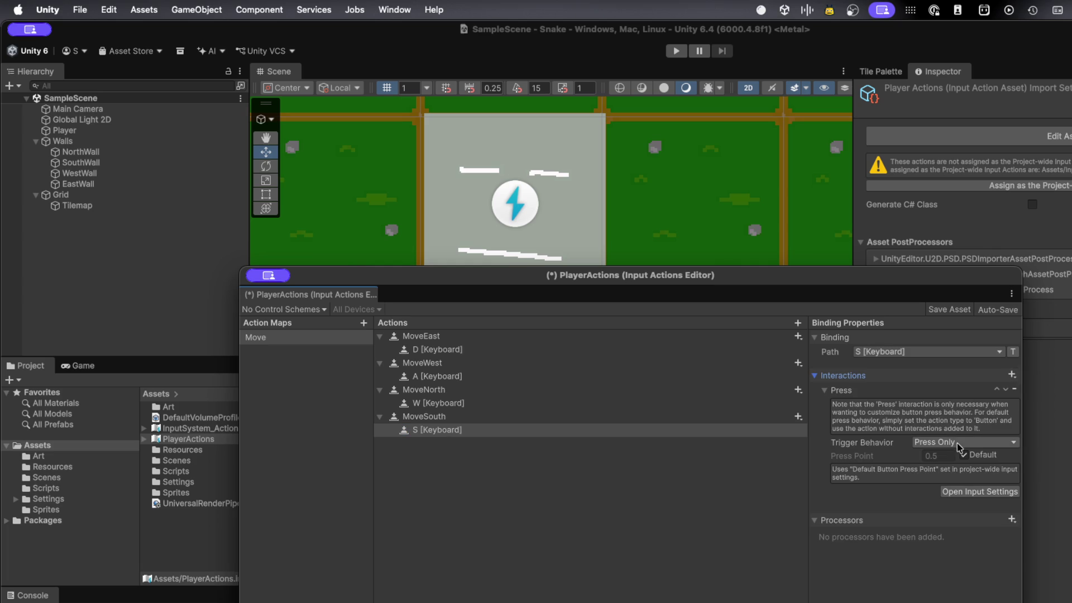
{"action": "left_click", "coordinate": [631, 430]}
- Save the PlayerActions asset and close the Input Actions Editor
{"action": "key", "text": "super+s"}
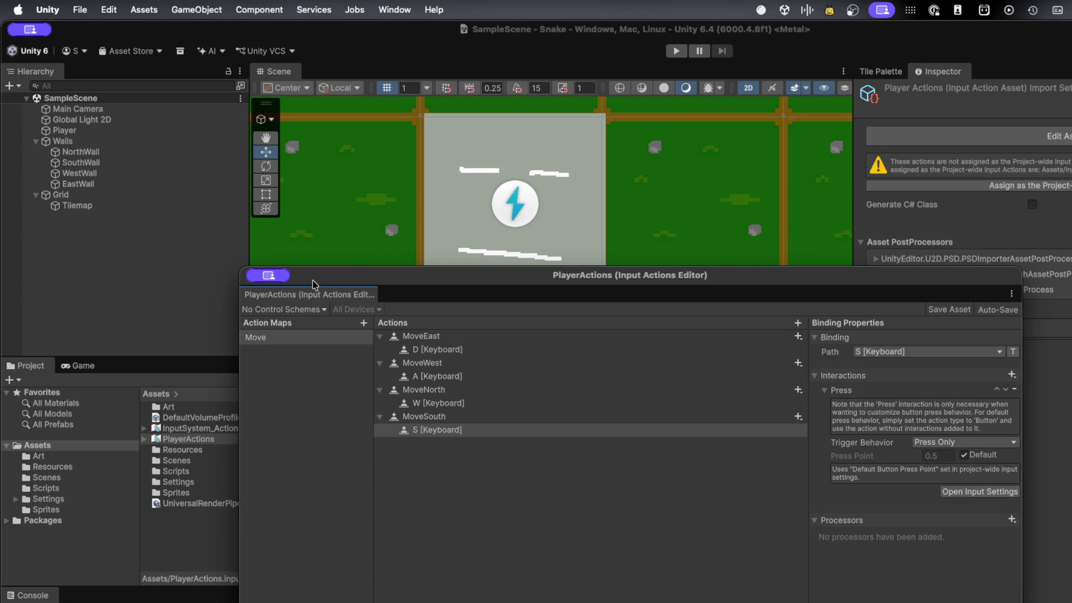
{"action": "left_click_drag", "start_coordinate": [318, 274], "coordinate": [446, 294]}
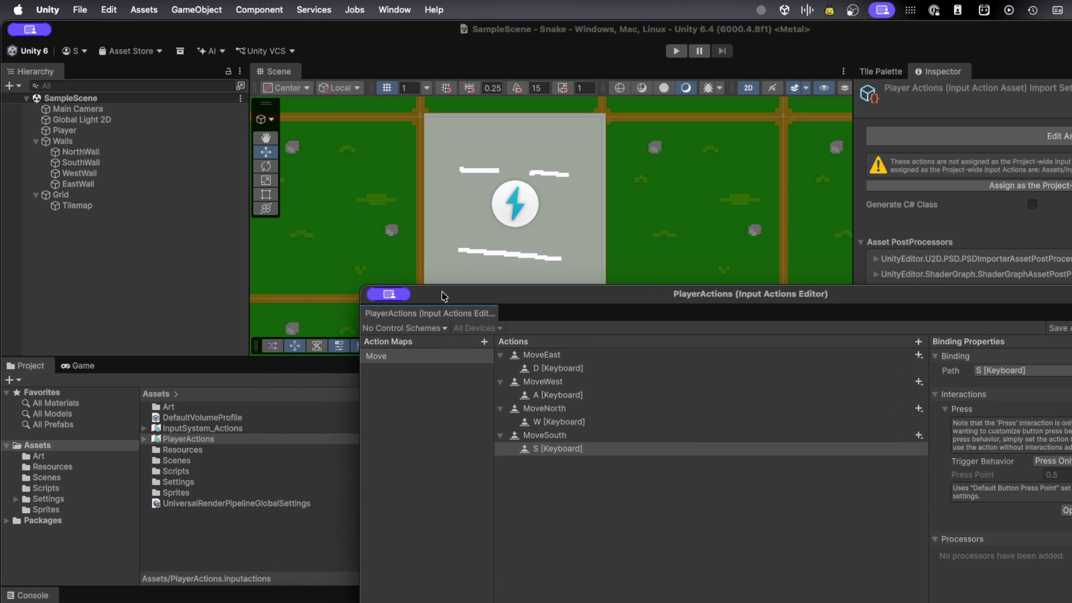
{"action": "key", "text": "super+w"}
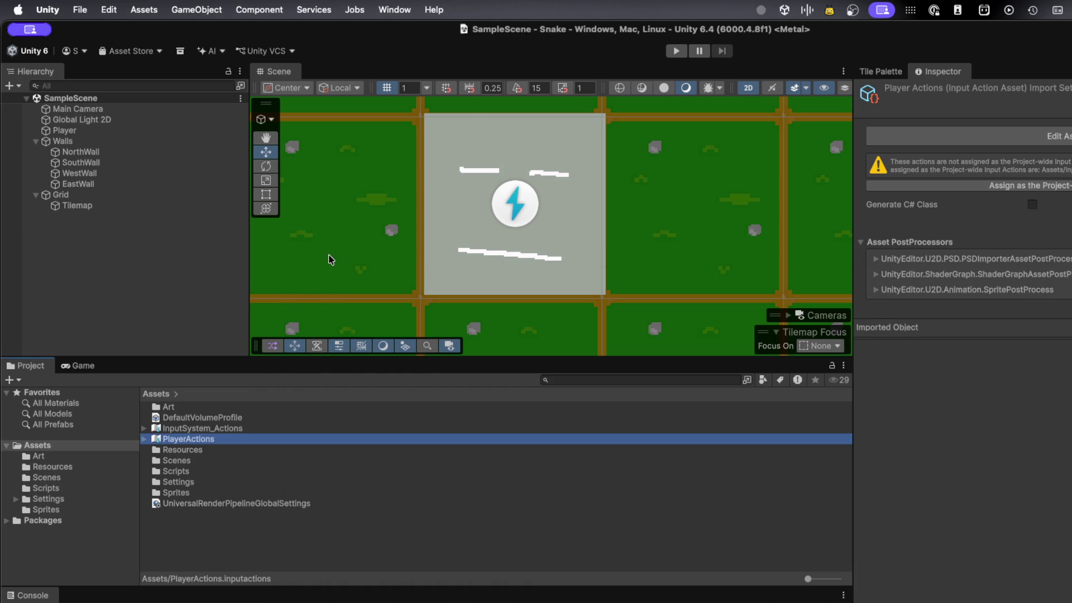
- Select the Tilemap and start the game in play mode
{"action": "left_click", "coordinate": [329, 261]}
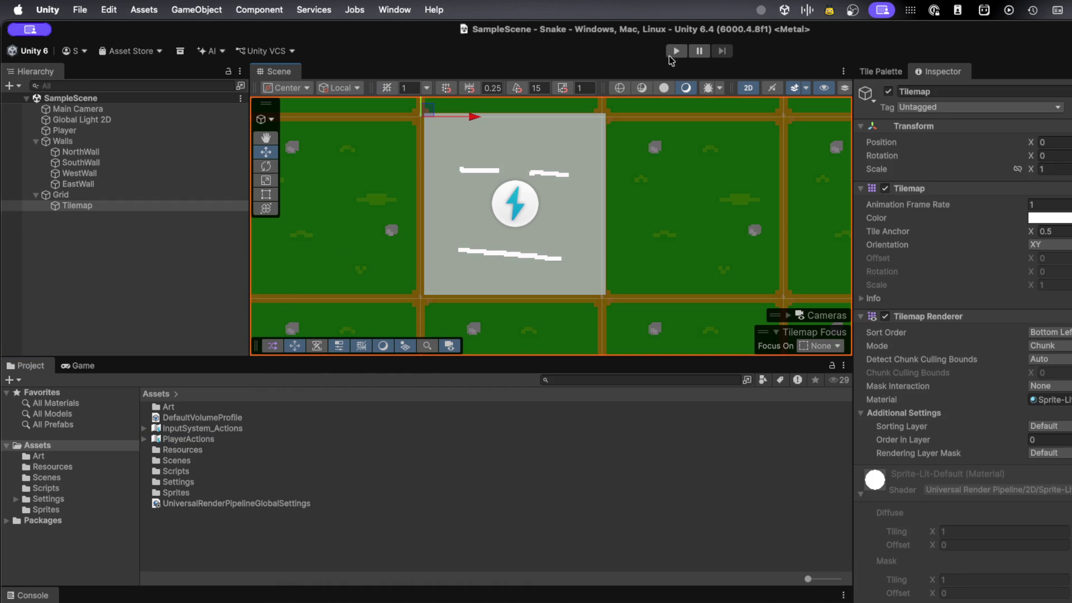
{"action": "left_click", "coordinate": [675, 50]}
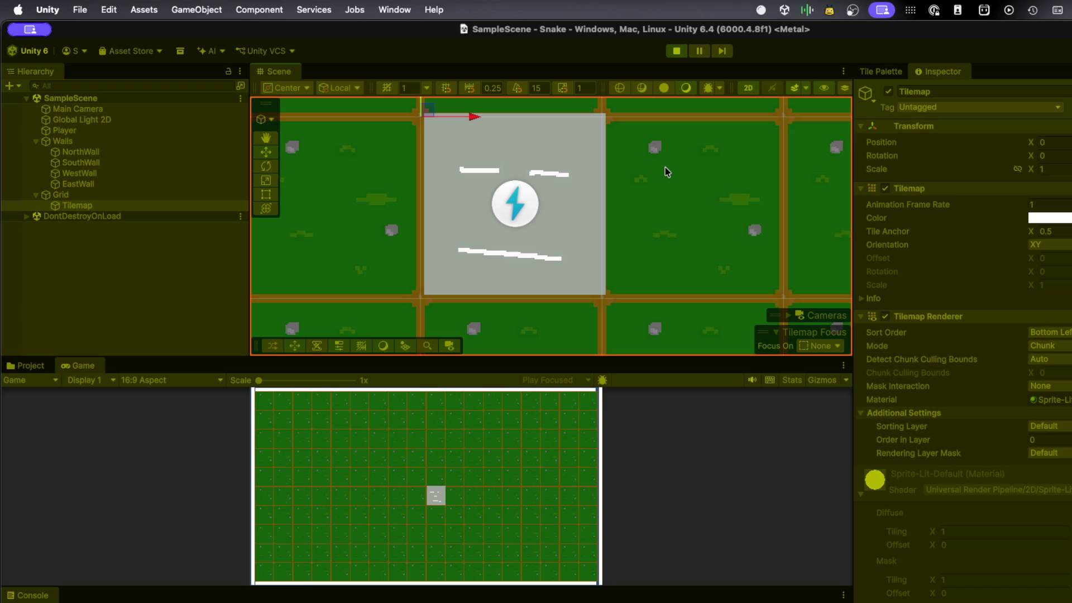
{"action": "scroll", "coordinate": [665, 166], "scroll_direction": "right", "scroll_amount": 3}
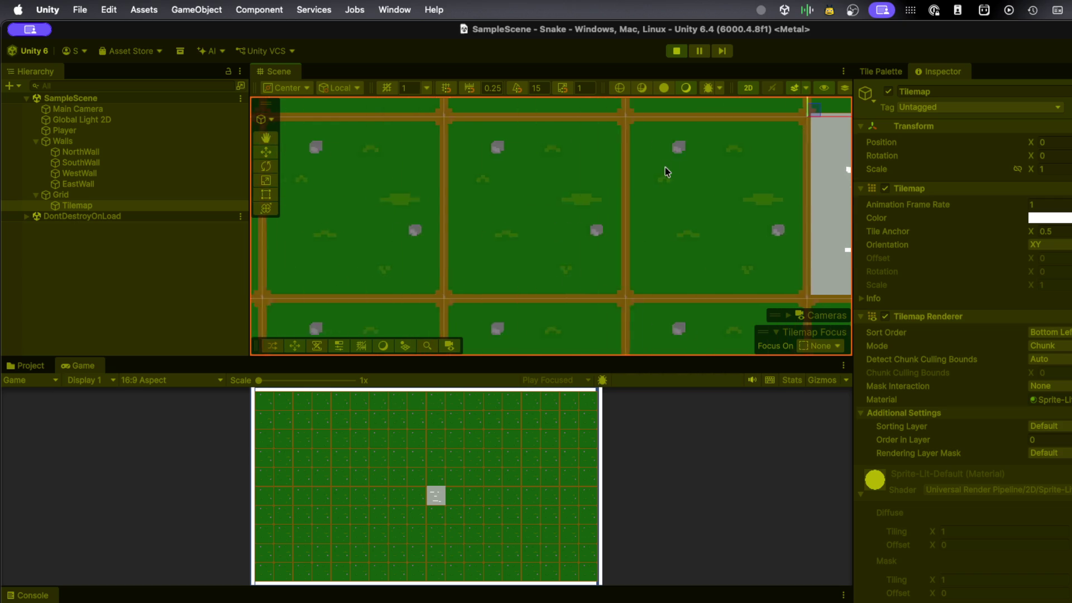
{"action": "scroll", "coordinate": [665, 166], "scroll_direction": "down", "scroll_amount": 4}
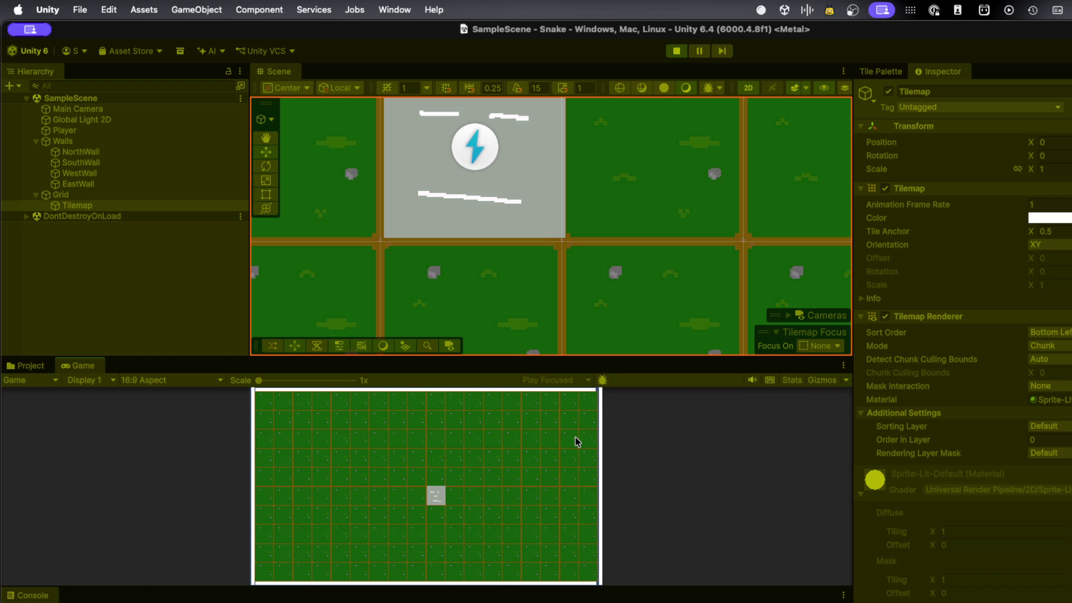
- Steer the player square around small loops one cell per key press, then stop the game
{"action": "key", "text": "Left"}
{"action": "key", "text": "Up"}
{"action": "key", "text": "Down"}
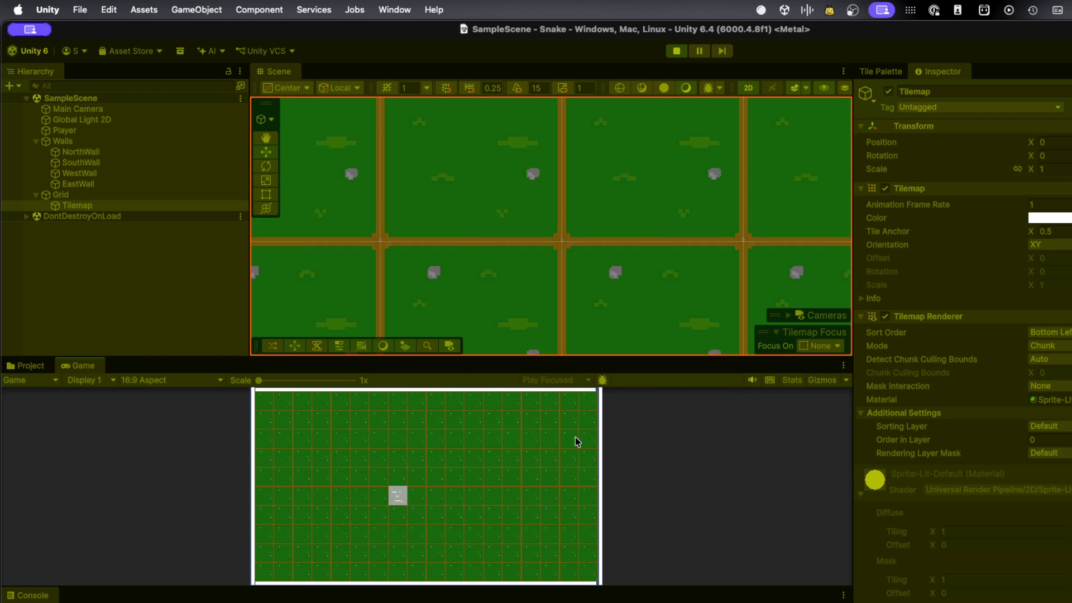
{"action": "key", "text": "Right"}
{"action": "key", "text": "Up"}
{"action": "key", "text": "Left"}
{"action": "key", "text": "Up"}
{"action": "key", "text": "Right"}
{"action": "key", "text": "Down"}
{"action": "key", "text": "Left"}
{"action": "key", "text": "Up"}
{"action": "key", "text": "Right"}
{"action": "key", "text": "Down"}
{"action": "key", "text": "Left"}
{"action": "key", "text": "Up"}
{"action": "key", "text": "Right"}
{"action": "key", "text": "Down"}
{"action": "key", "text": "Left"}
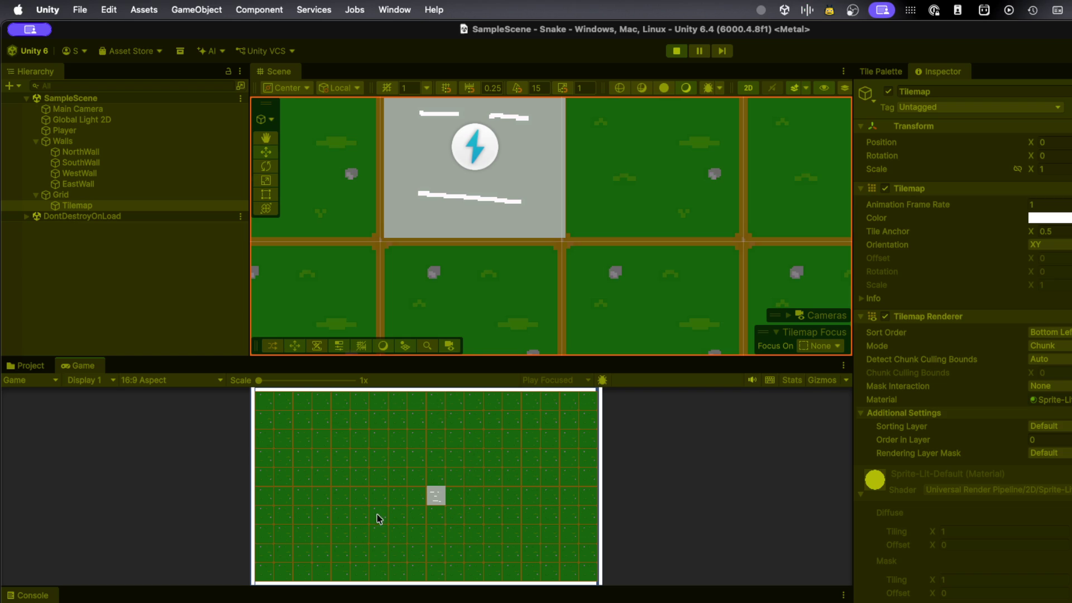
{"action": "left_click", "coordinate": [676, 51]}
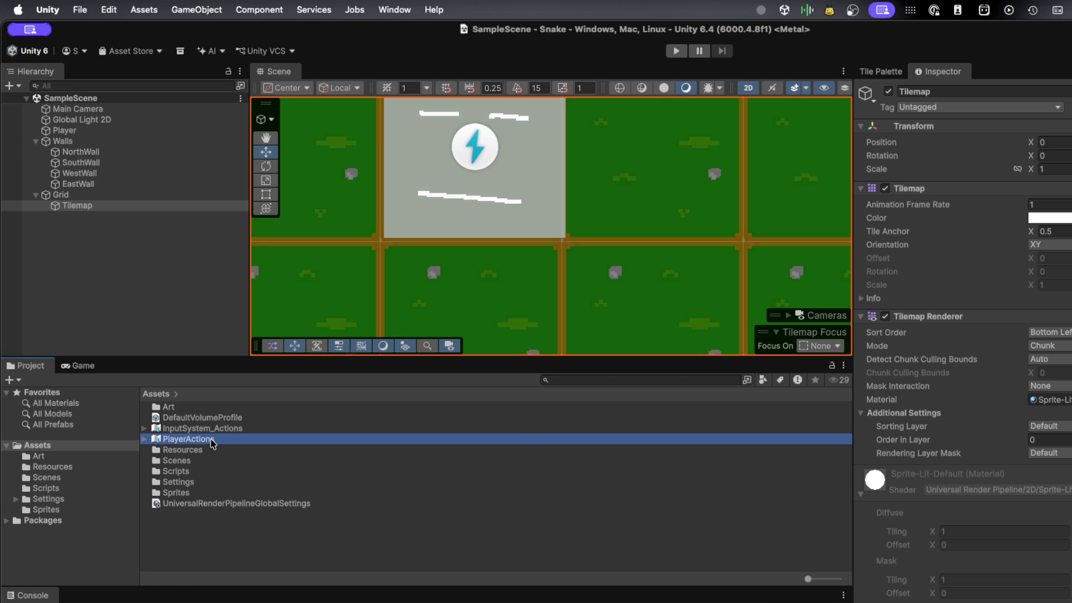
- Reopen PlayerActions, select MoveEast's D binding and show its Press interaction's Trigger Behavior options
{"action": "double_click", "coordinate": [209, 439]}
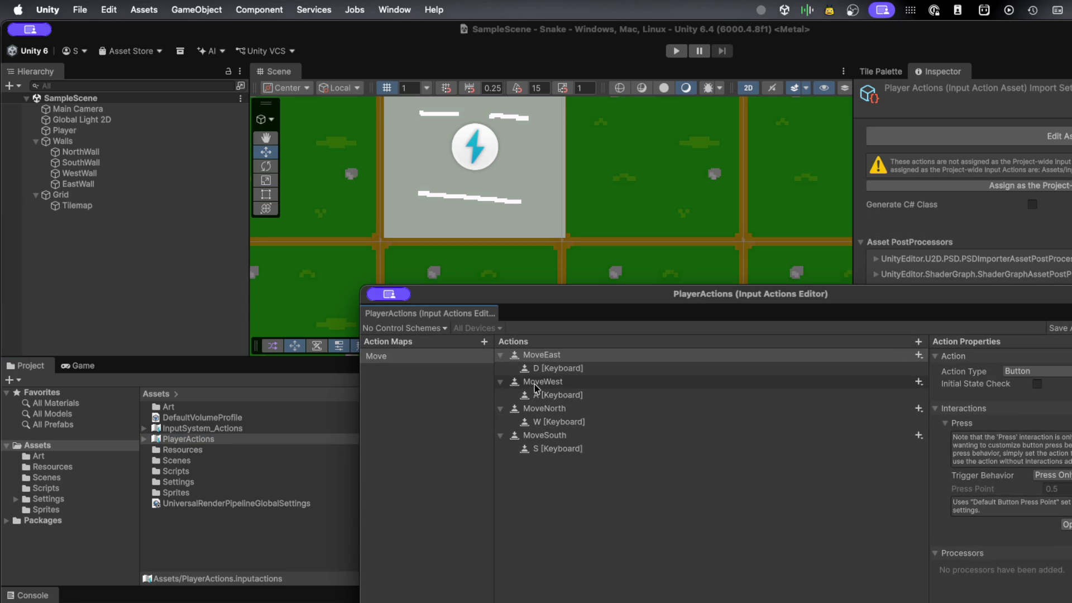
{"action": "left_click", "coordinate": [550, 370]}
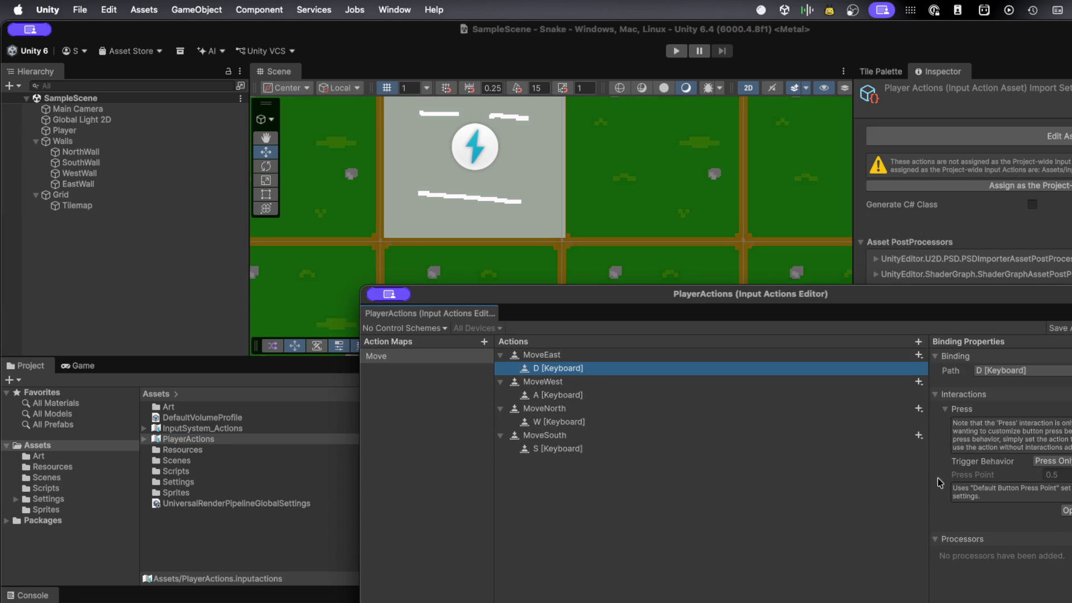
{"action": "left_click", "coordinate": [1052, 460]}
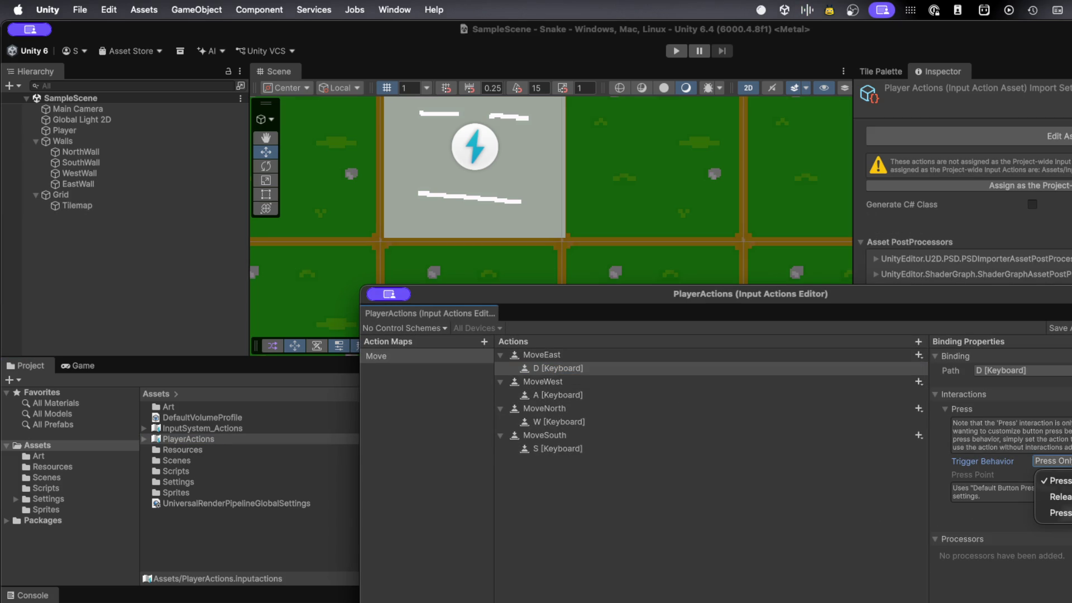